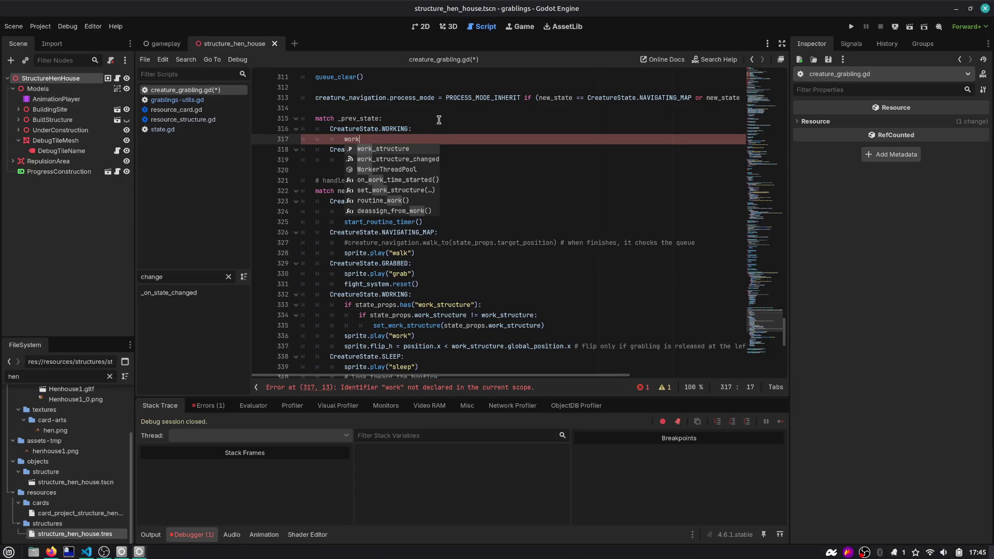
# Step: Complete line 317 as a deassign_from_work() call and save the script
pyautogui.press('BackSpace')
pyautogui.press('BackSpace')
pyautogui.press('BackSpace')
pyautogui.write('assi')
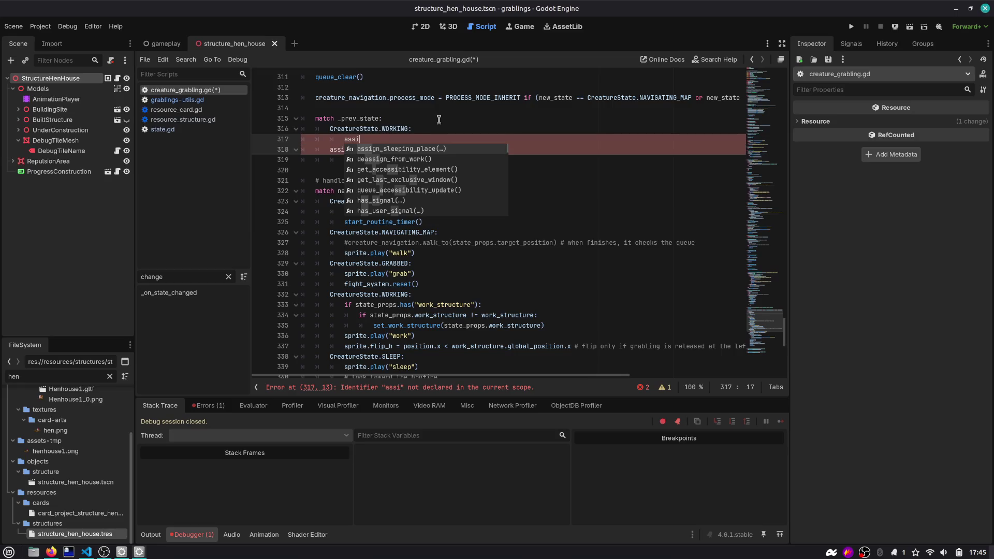
pyautogui.press('Down')
pyautogui.press('Return')
pyautogui.hotkey('ctrl', 's')
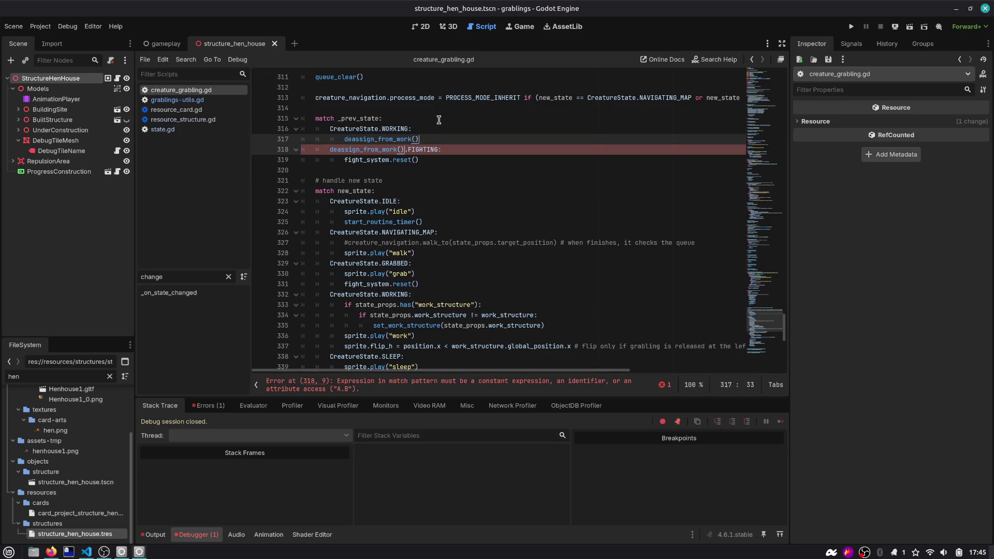
pyautogui.hotkey('ctrl', 'z')
pyautogui.hotkey('ctrl', 'z')
pyautogui.hotkey('ctrl', 'z')
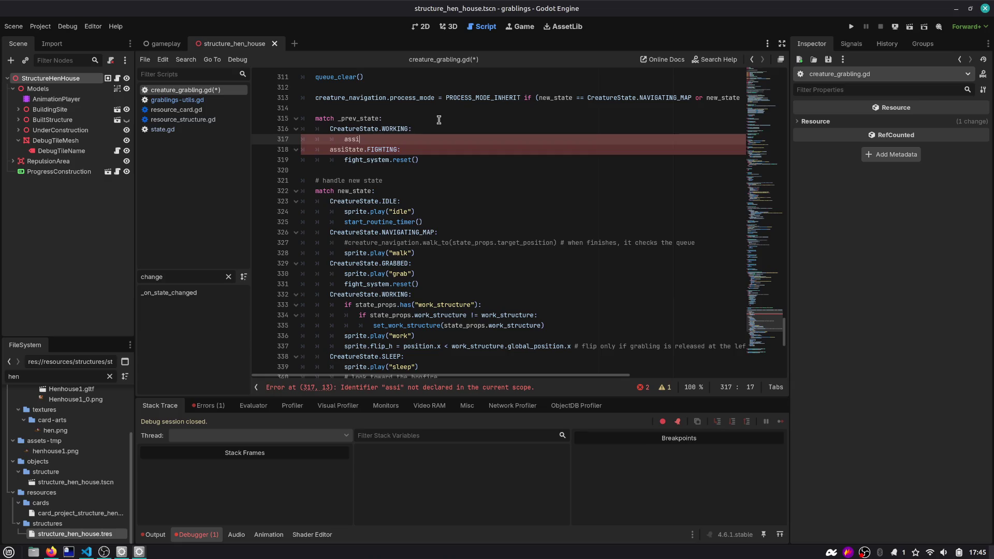
pyautogui.hotkey('ctrl', 'shift', 'z')
pyautogui.hotkey('ctrl', 'shift', 'z')
pyautogui.hotkey('ctrl', 'shift', 'z')
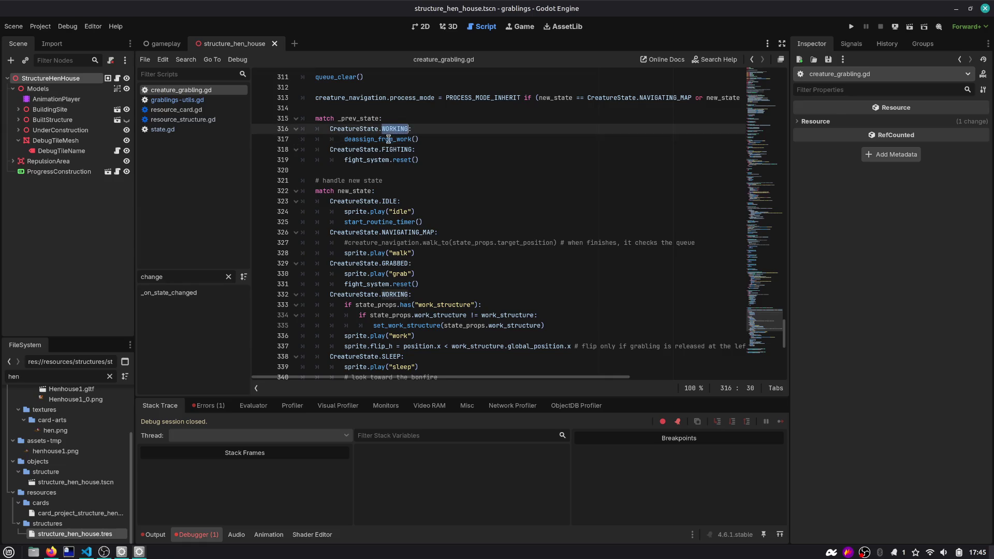
# Step: Inspect the deassign_from_work definition and its set_work_structure call
pyautogui.click(385, 143)
pyautogui.keyDown('ctrl'); pyautogui.click(385, 140); pyautogui.keyUp('ctrl')
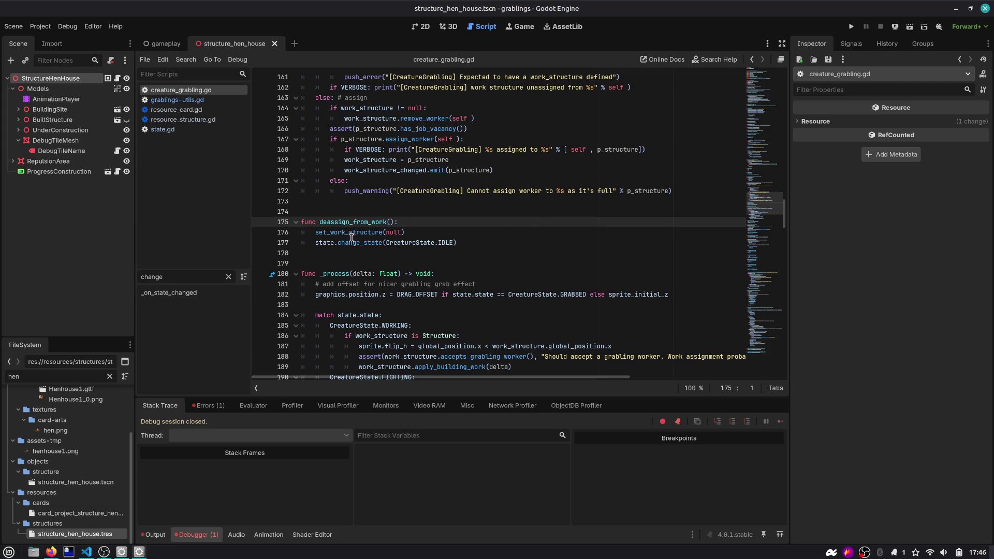
pyautogui.doubleClick(360, 225)
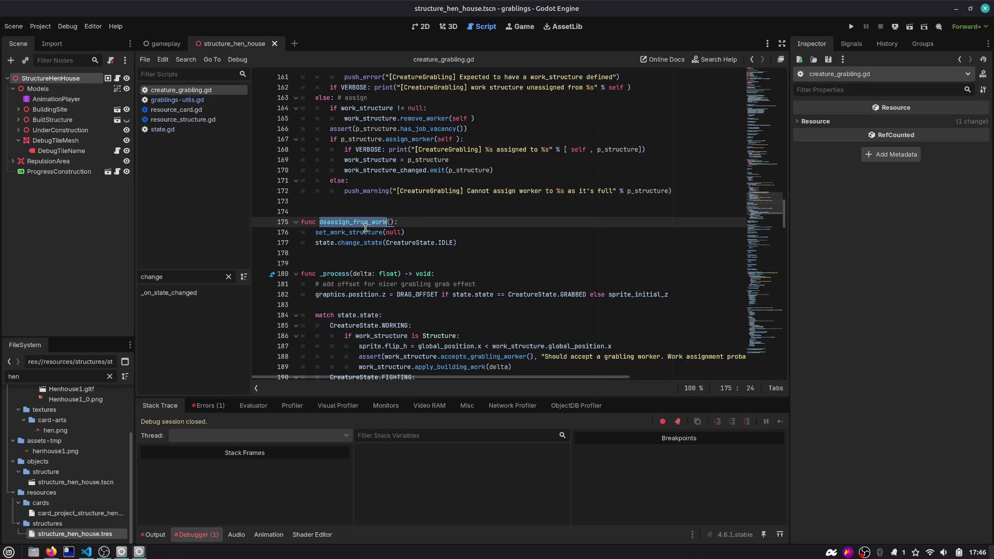
pyautogui.doubleClick(355, 233)
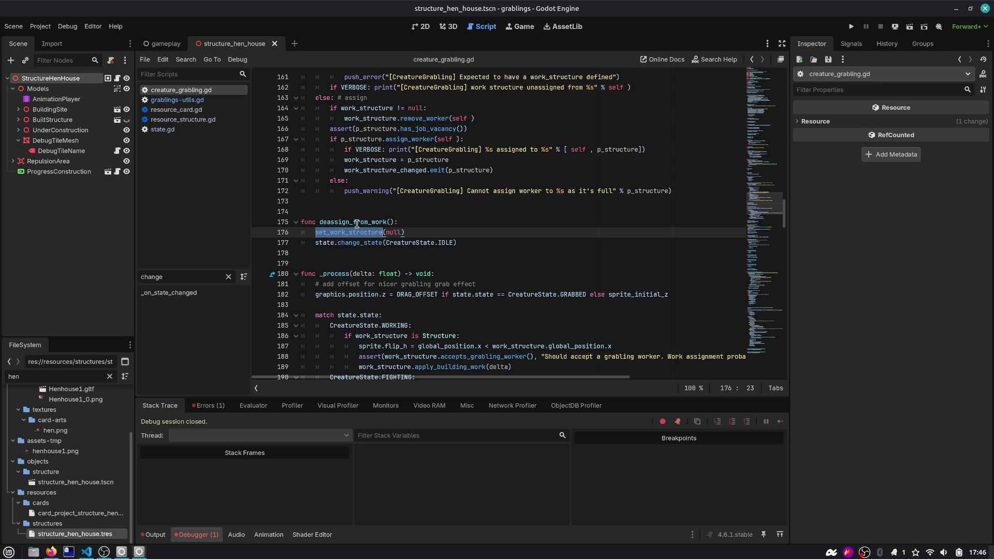
pyautogui.doubleClick(357, 223)
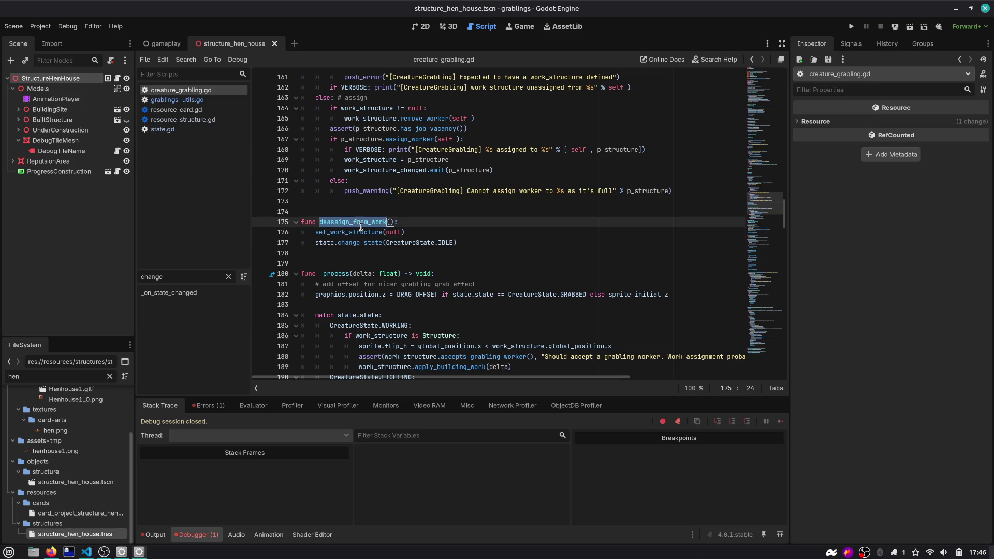
# Step: Delete the WORKING case and its deassign_from_work() call from _on_state_changed
pyautogui.click(751, 59)
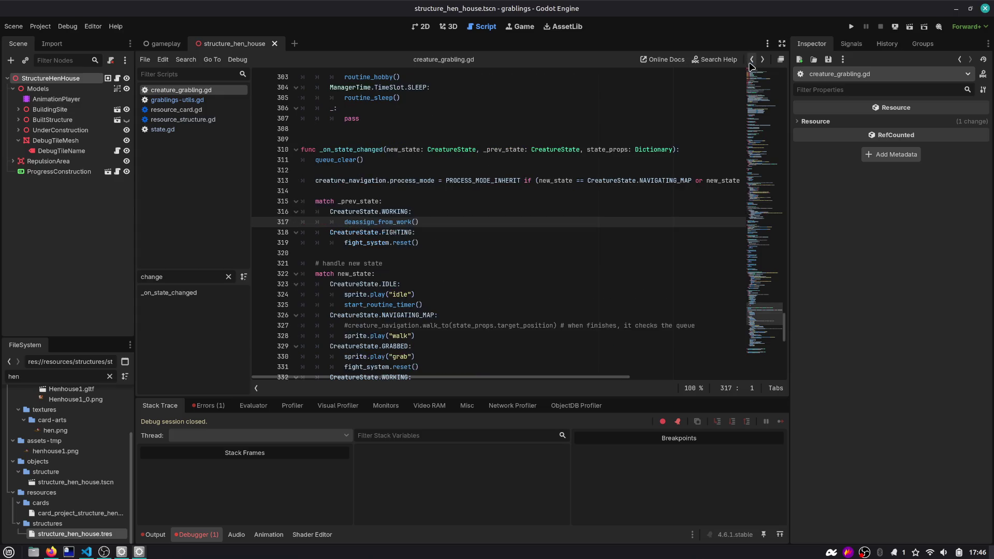
pyautogui.click(433, 223)
pyautogui.hotkey('shift', 'Up')
pyautogui.hotkey('ctrl', 'shift', 'k')
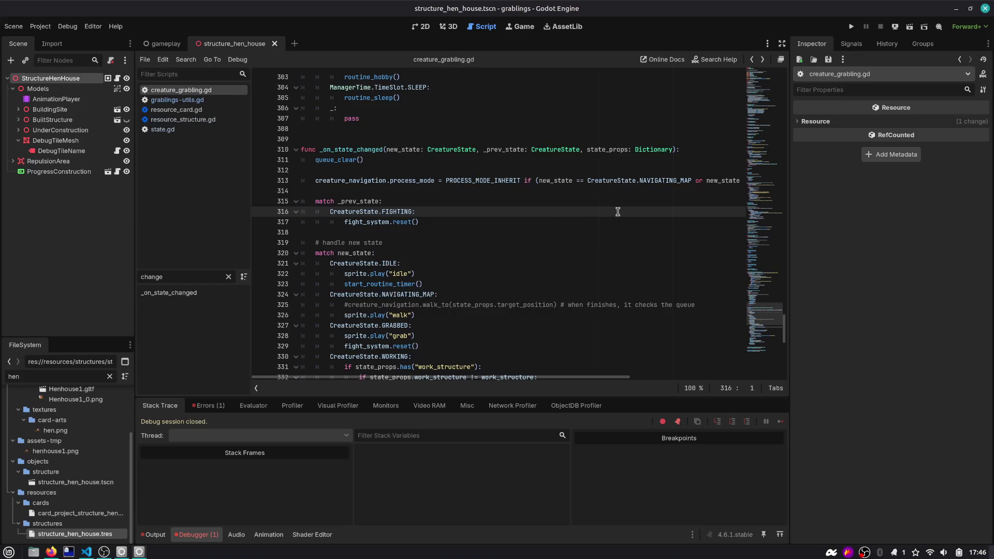
# Step: Replace change_state(IDLE) in on_building_site_completed with deassign_from_work(), then run the game
pyautogui.click(197, 280)
pyautogui.write('bu')
pyautogui.click(202, 293)
pyautogui.click(458, 221)
pyautogui.press('Return')
pyautogui.write('deassign_from_work()')
pyautogui.press('Down')
pyautogui.hotkey('ctrl', 'shift', 'k')
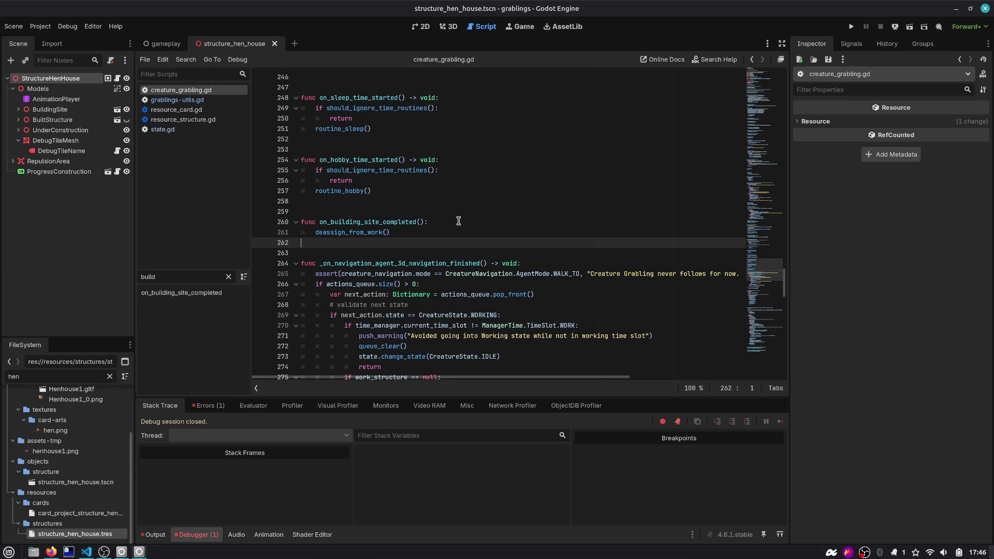
pyautogui.press('F5')
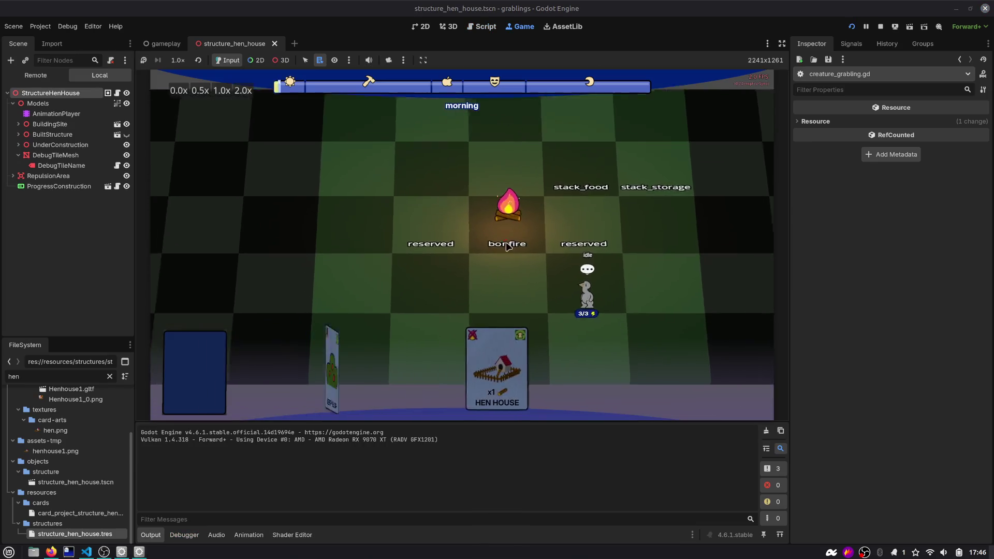
# Step: Stack the Hen House card on Wood and send a grabling to work on the new site
pyautogui.moveTo(532, 323); pyautogui.dragTo(456, 214)
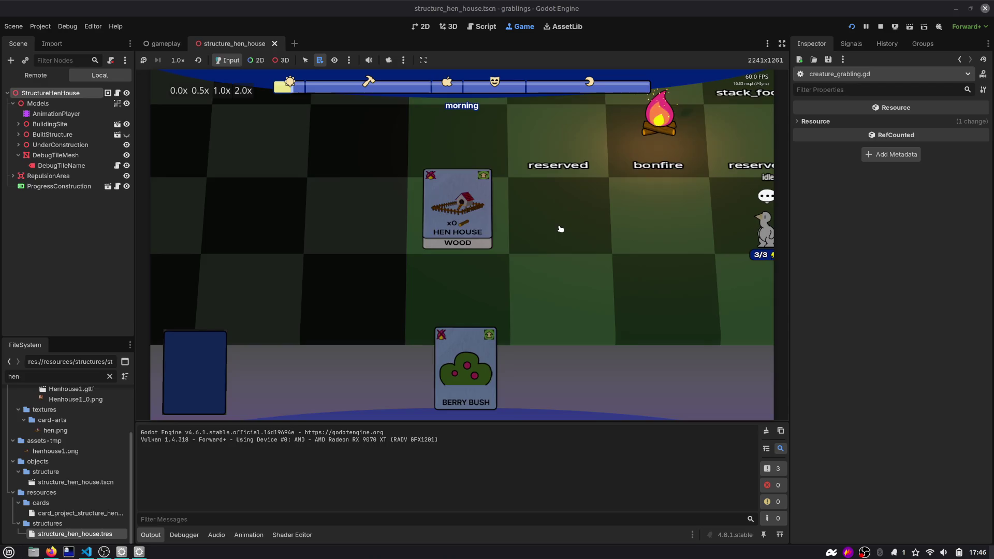
pyautogui.moveTo(429, 363)
pyautogui.mouseDown()
pyautogui.moveTo(459, 249)
pyautogui.moveTo(290, 264)
pyautogui.moveTo(352, 249)
pyautogui.mouseUp()
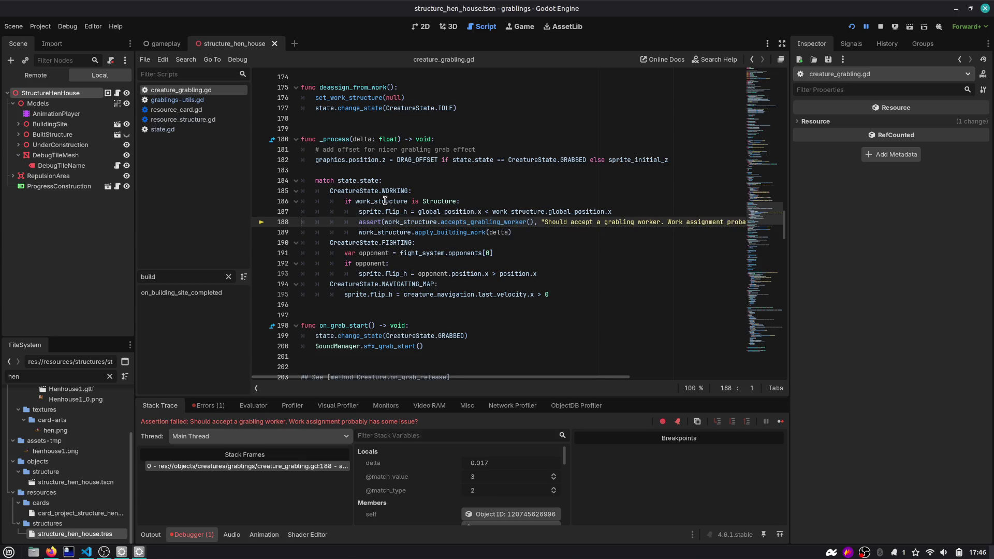
# Step: Read the assertion message and the nearby apply_building_work and FIGHTING code, then navigate back
pyautogui.moveTo(385, 200)
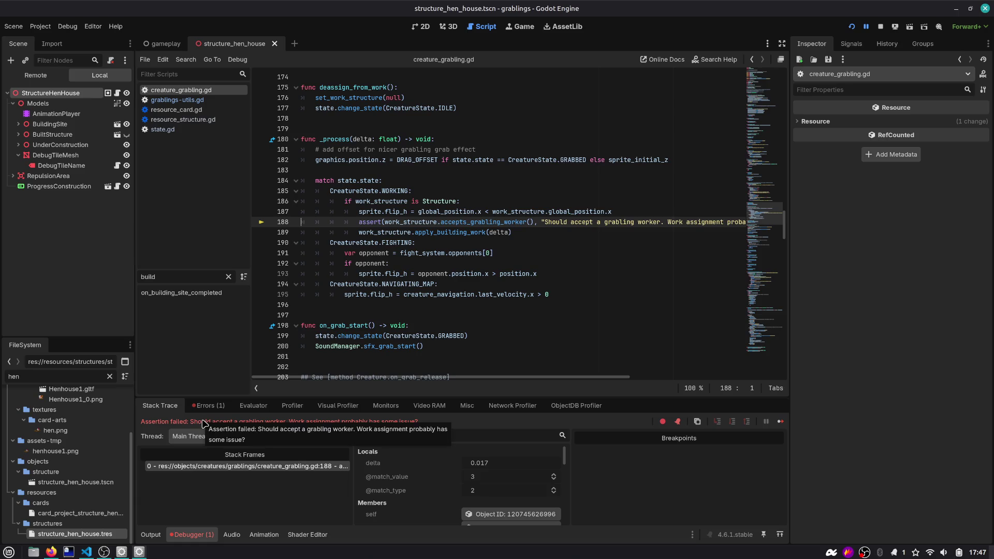
pyautogui.moveTo(389, 422); pyautogui.dragTo(418, 421)
pyautogui.click(515, 241)
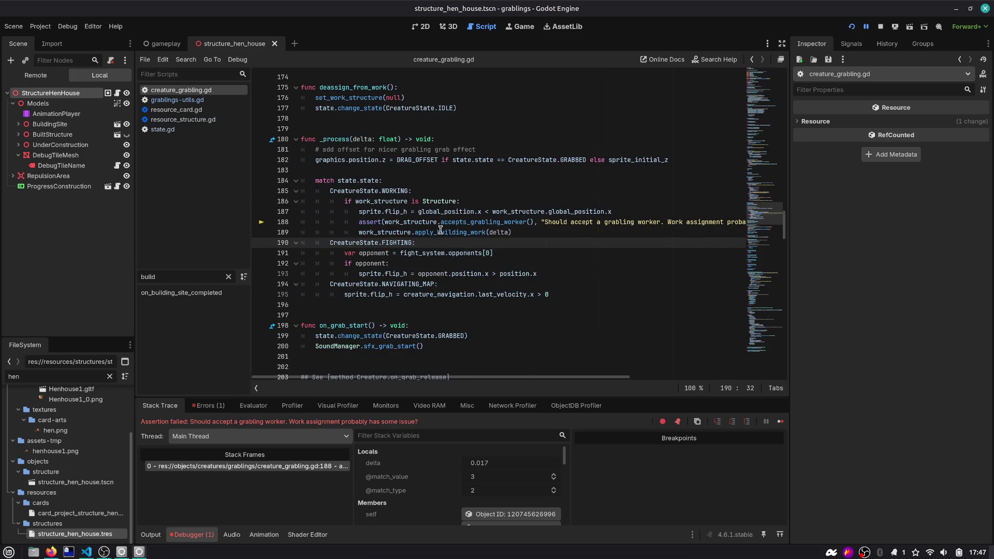
pyautogui.moveTo(440, 229)
pyautogui.doubleClick(443, 232)
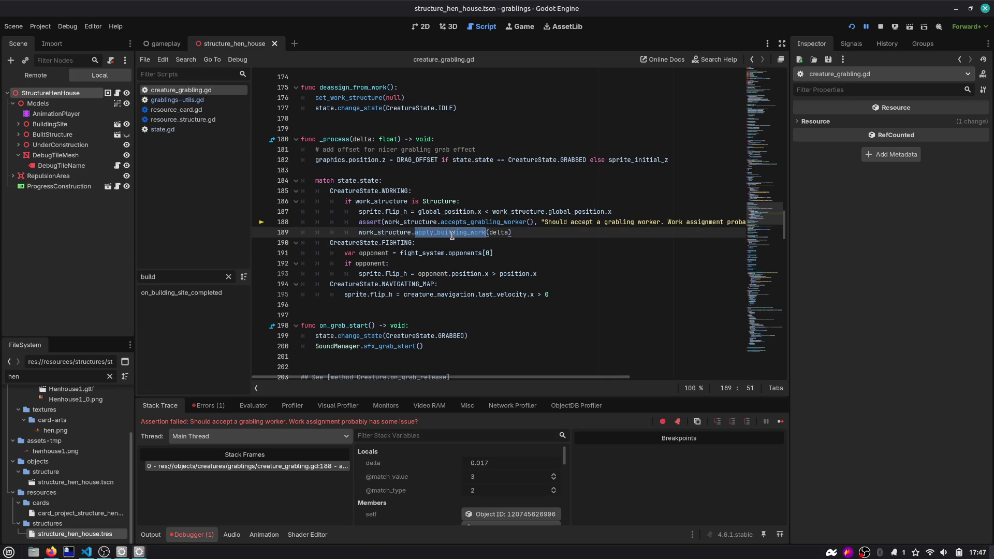
pyautogui.hscroll(1, 391, 227)
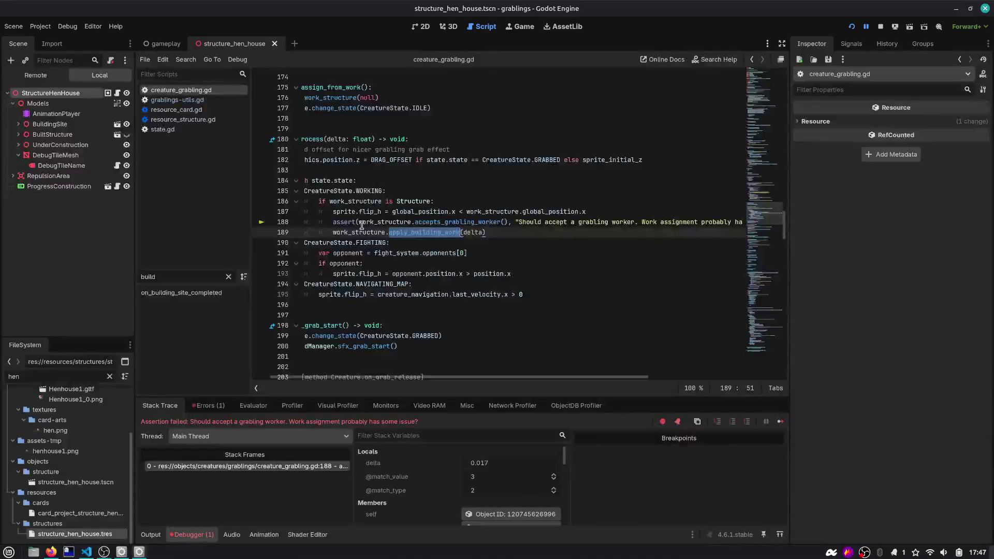
pyautogui.hscroll(-1, 488, 215)
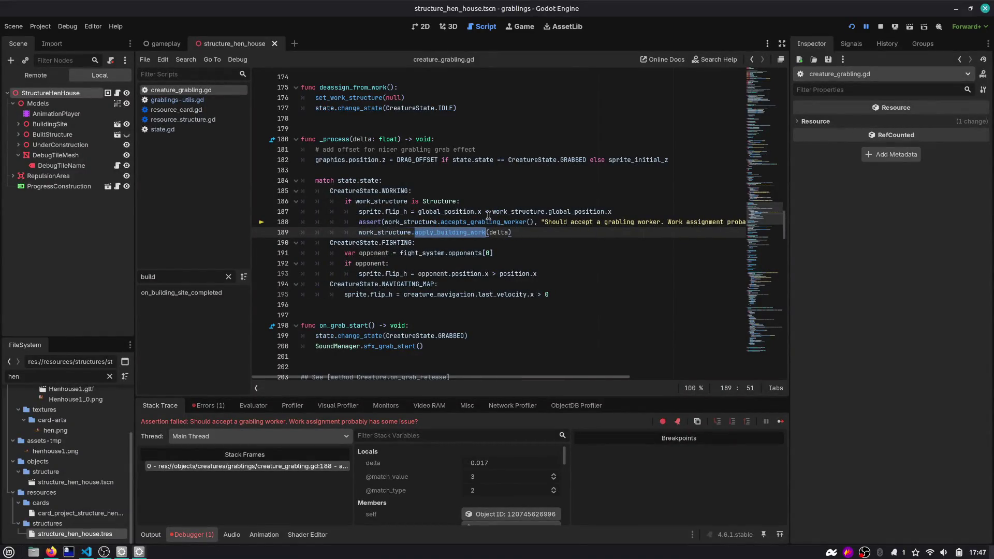
pyautogui.click(753, 60)
pyautogui.click(752, 60)
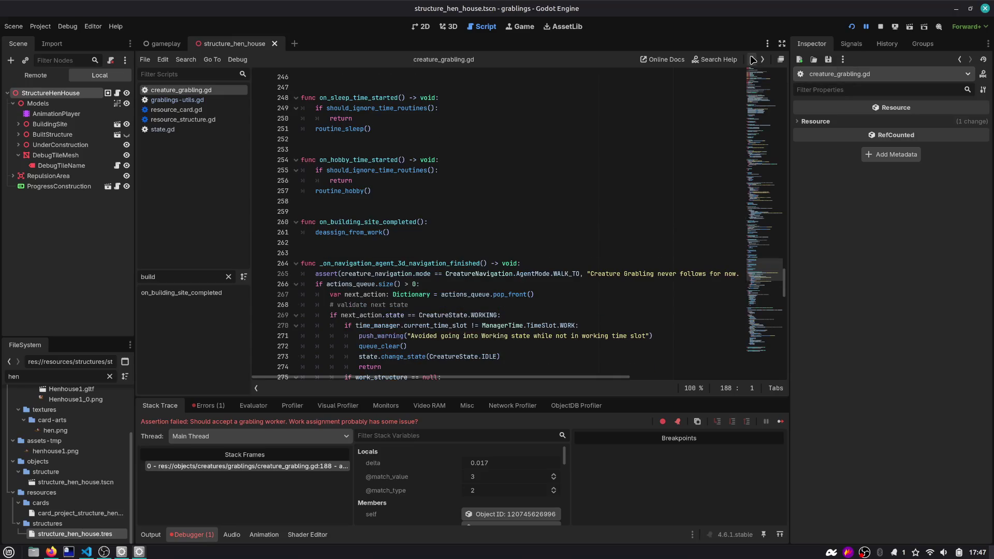
# Step: Expand the assertion entry in the Errors list, jump to line 188, and open the scene picker
pyautogui.click(214, 406)
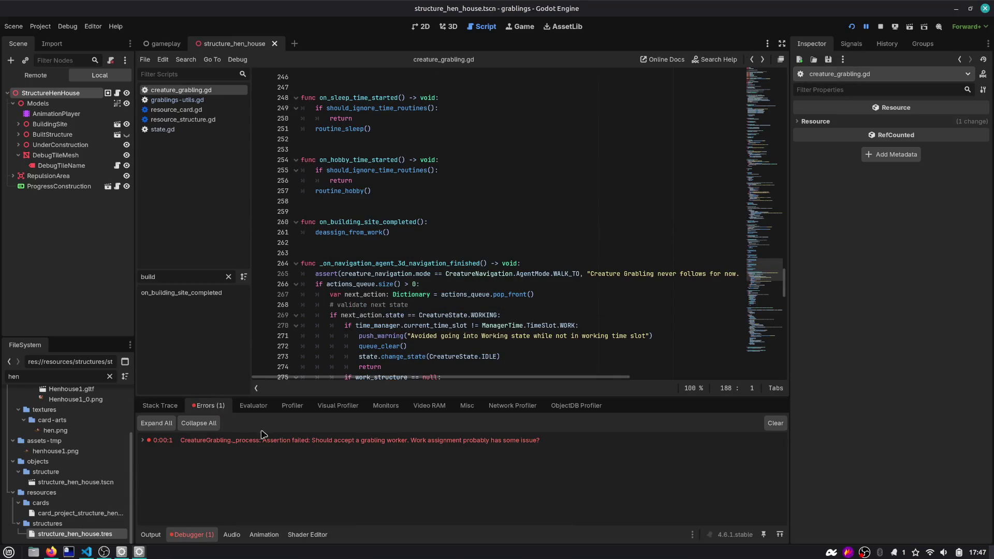
pyautogui.doubleClick(310, 441)
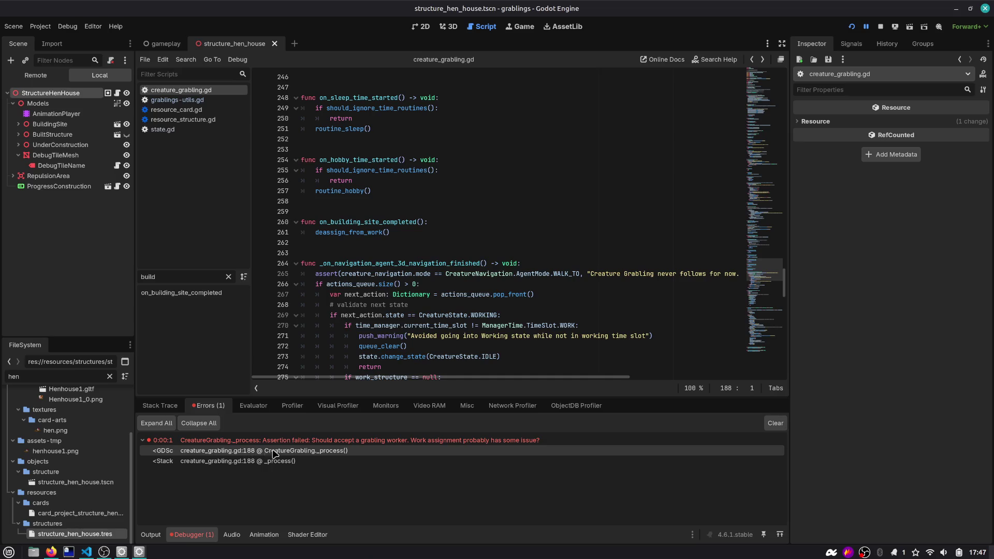
pyautogui.doubleClick(311, 441)
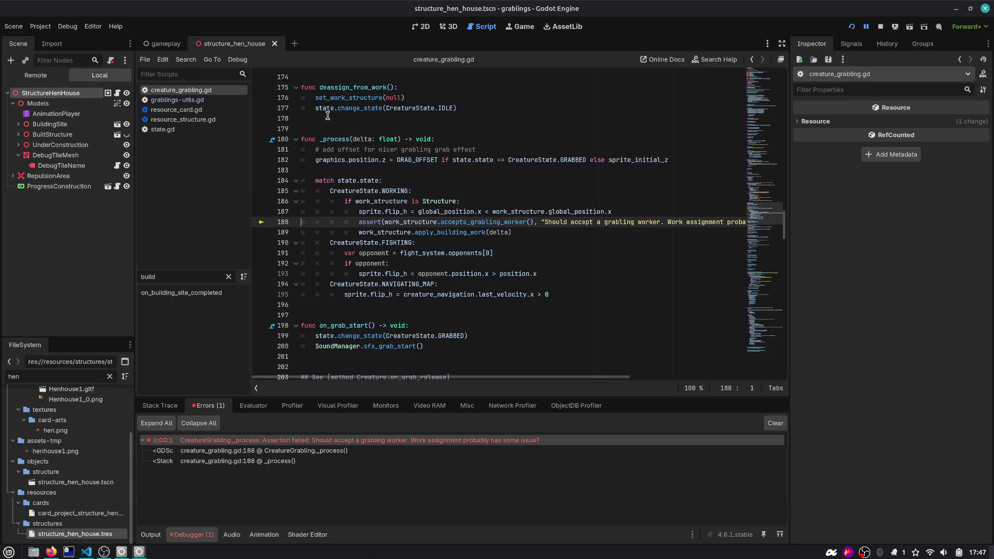
pyautogui.hotkey('ctrl', 'shift', 'o')
# Step: Open creature-grabling.tscn and review the _process WORKING branch in creature_grabling.gd
pyautogui.write('creature')
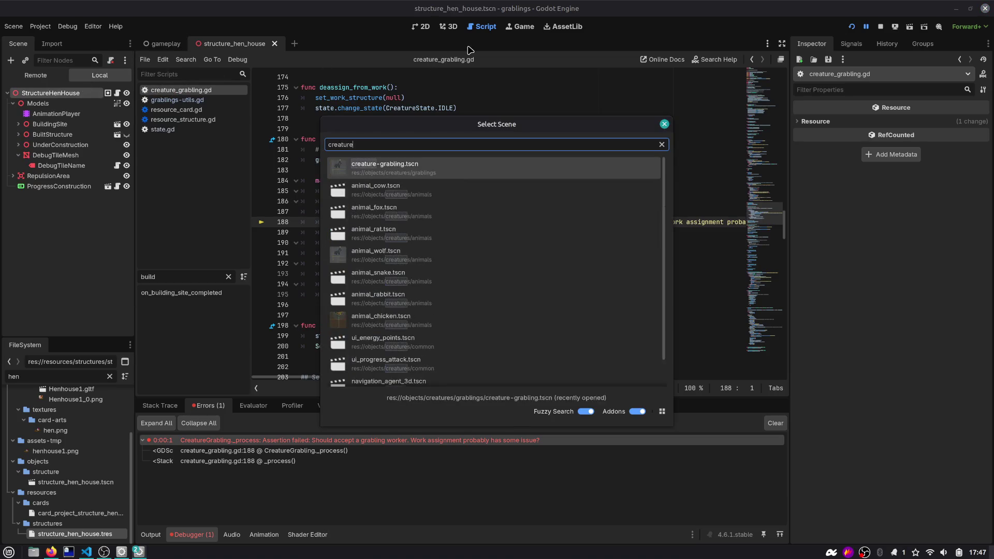
pyautogui.press('Return')
pyautogui.click(92, 93)
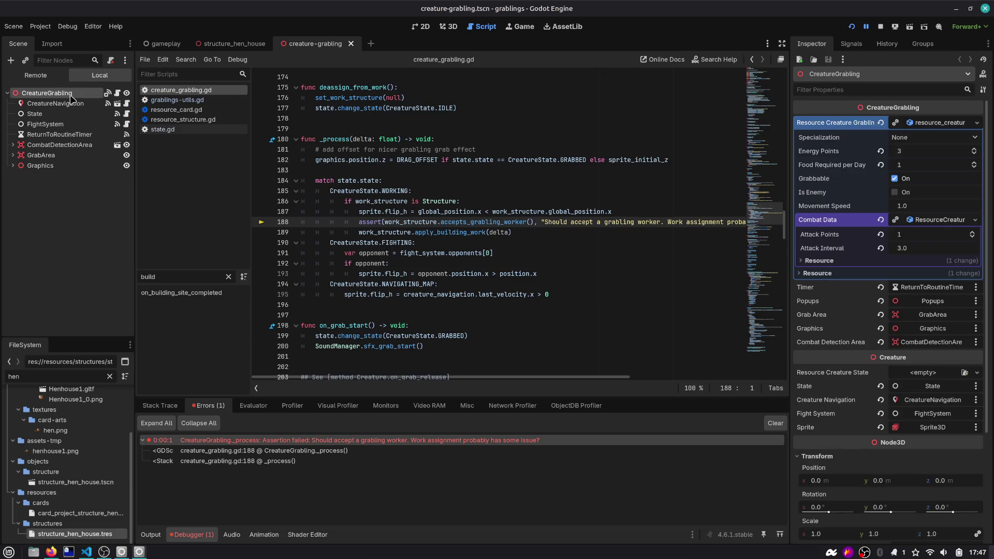
pyautogui.click(117, 93)
pyautogui.moveTo(317, 139); pyautogui.dragTo(397, 139)
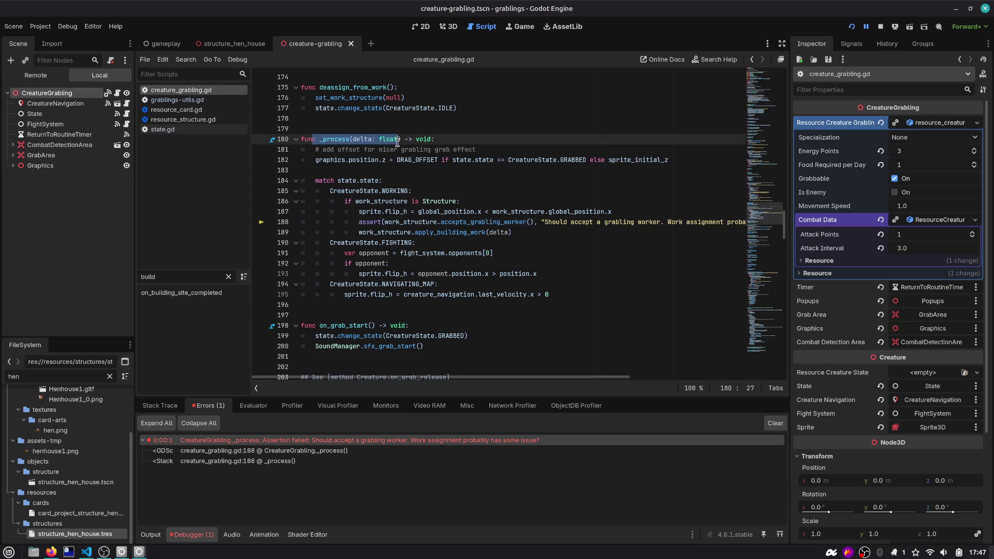
pyautogui.moveTo(341, 192); pyautogui.dragTo(473, 234)
pyautogui.click(388, 211)
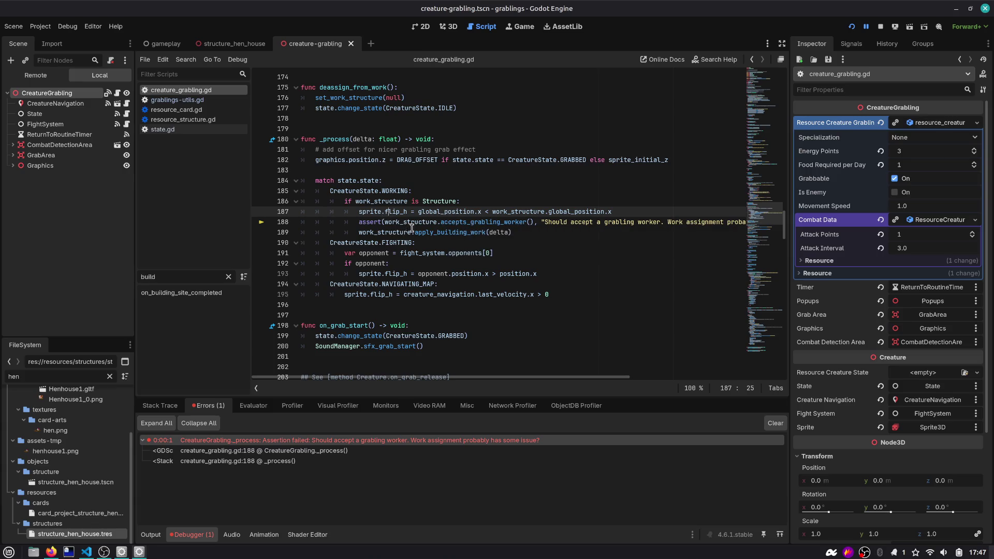
# Step: Examine the line 188 assert on work_structure and accepts_grabling_worker
pyautogui.doubleClick(422, 222)
pyautogui.doubleClick(471, 223)
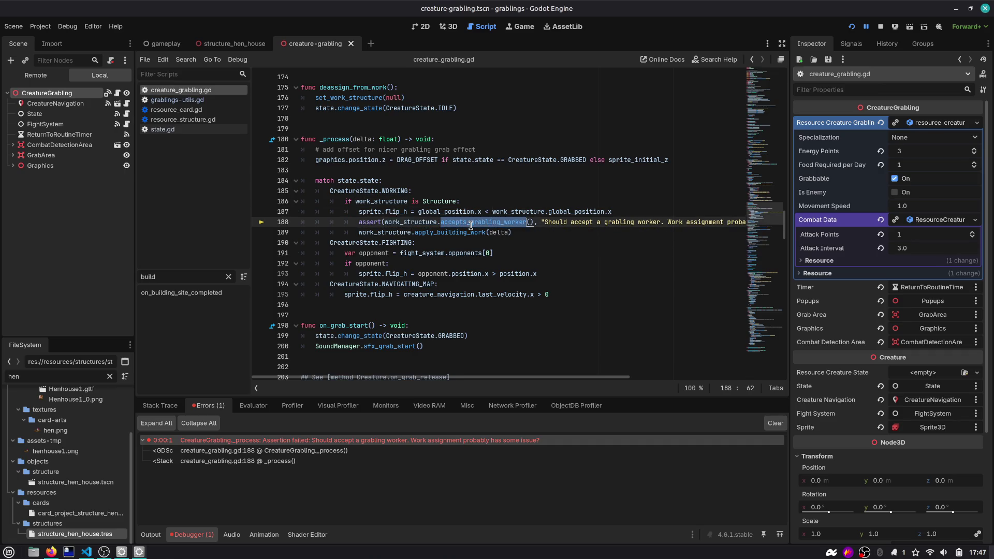
pyautogui.doubleClick(369, 222)
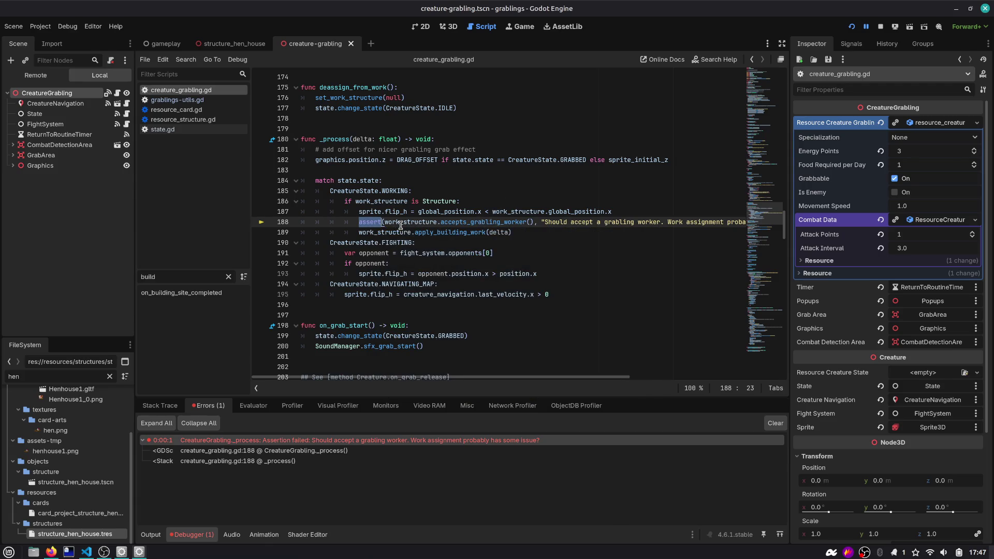
pyautogui.doubleClick(477, 225)
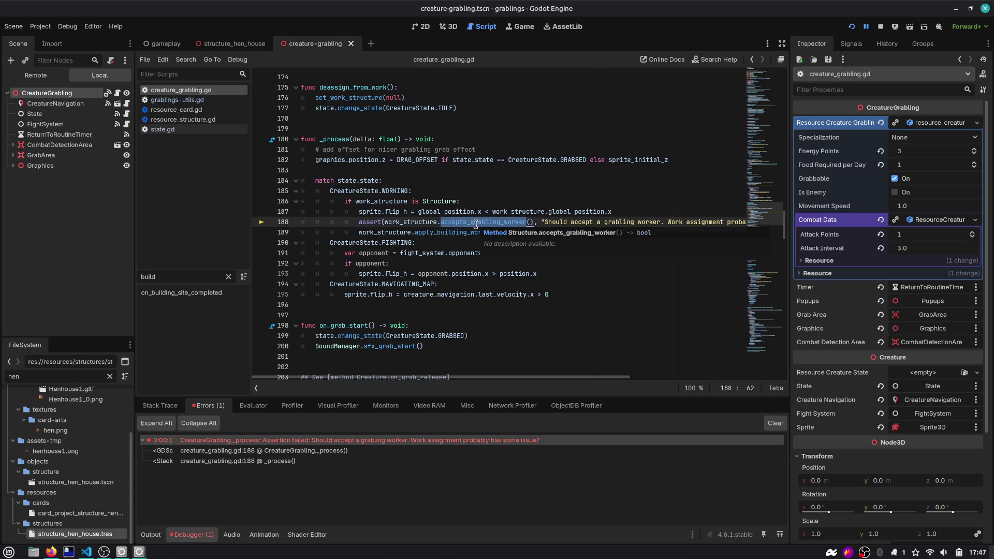
pyautogui.doubleClick(413, 223)
pyautogui.doubleClick(477, 223)
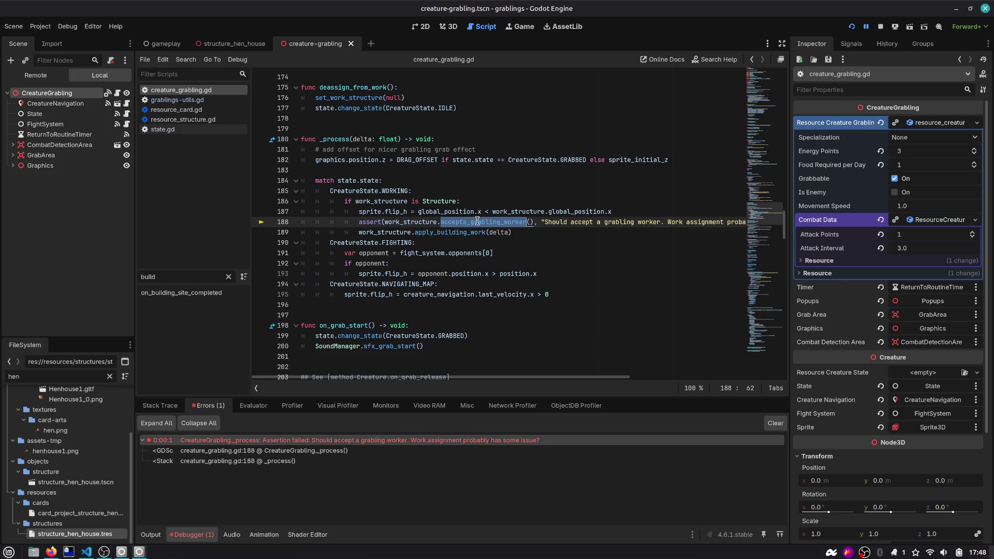
pyautogui.doubleClick(413, 223)
pyautogui.scroll(2, 413, 223)
pyautogui.scroll(-1, 413, 223)
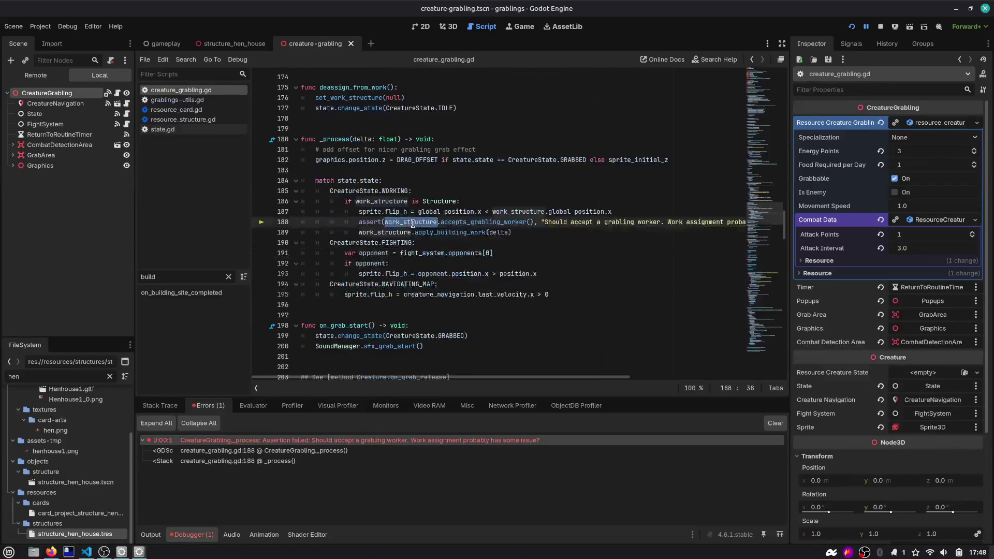
# Step: Follow on_building_site_completed to deassign_from_work, which clears work_structure and sets IDLE, then restart
pyautogui.click(193, 292)
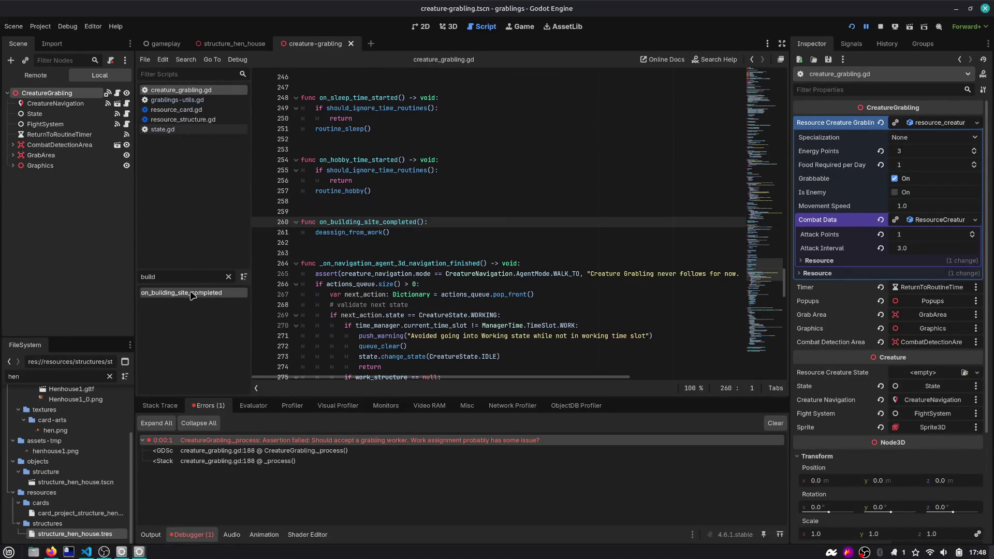
pyautogui.keyDown('ctrl'); pyautogui.click(348, 234); pyautogui.keyUp('ctrl')
pyautogui.doubleClick(354, 234)
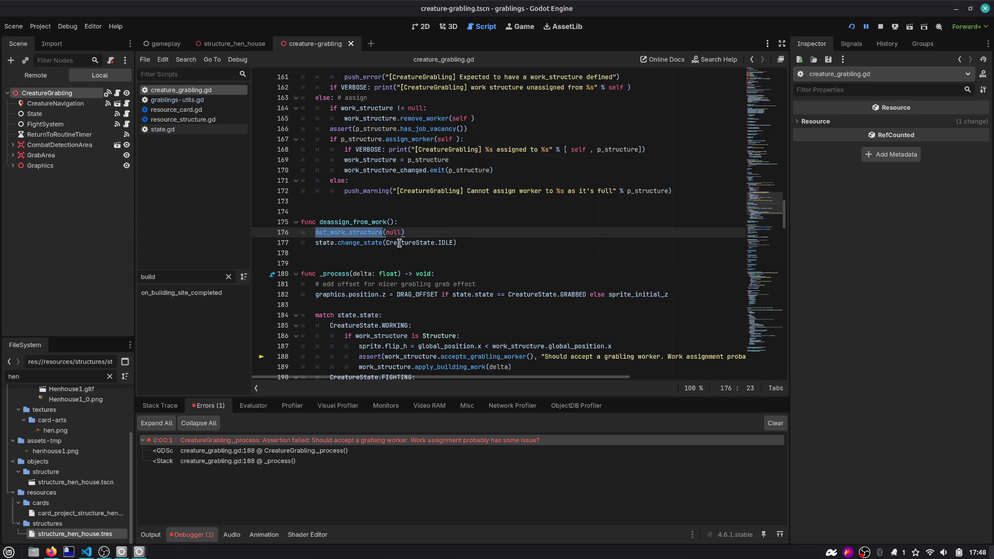
pyautogui.doubleClick(443, 243)
pyautogui.scroll(-4, 403, 256)
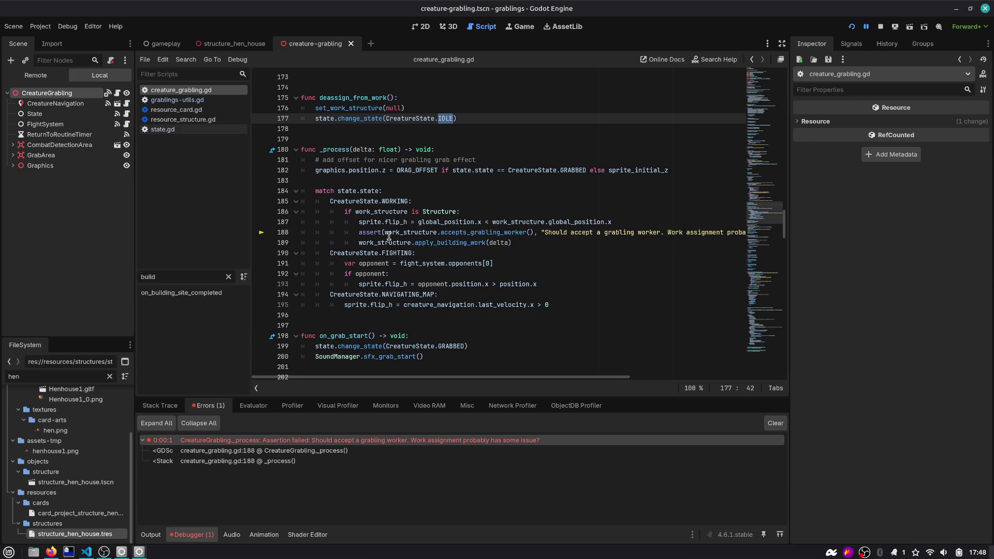
pyautogui.click(851, 26)
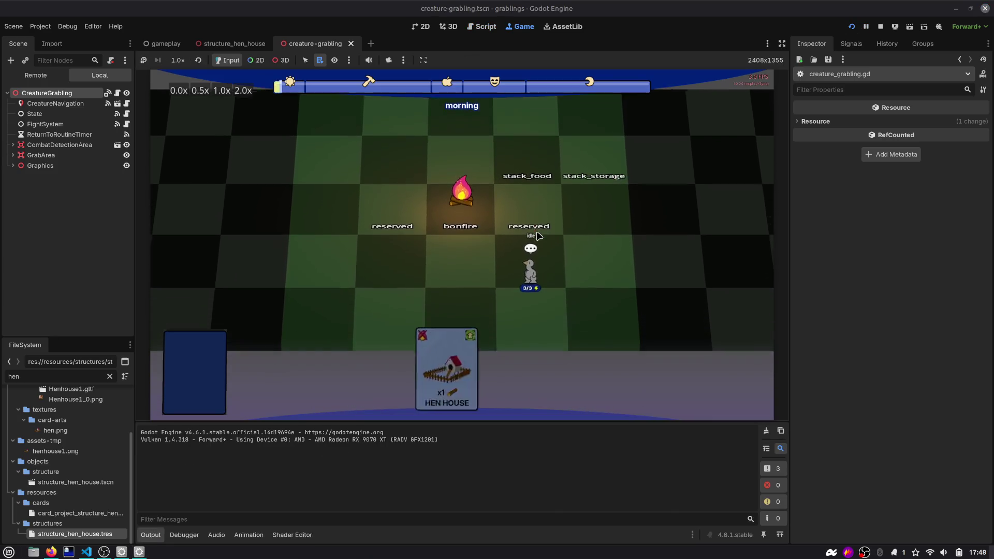
# Step: Drop Wood on the Hen House card, put the idle hen to work, and hide debug labels
pyautogui.moveTo(426, 343); pyautogui.dragTo(386, 213)
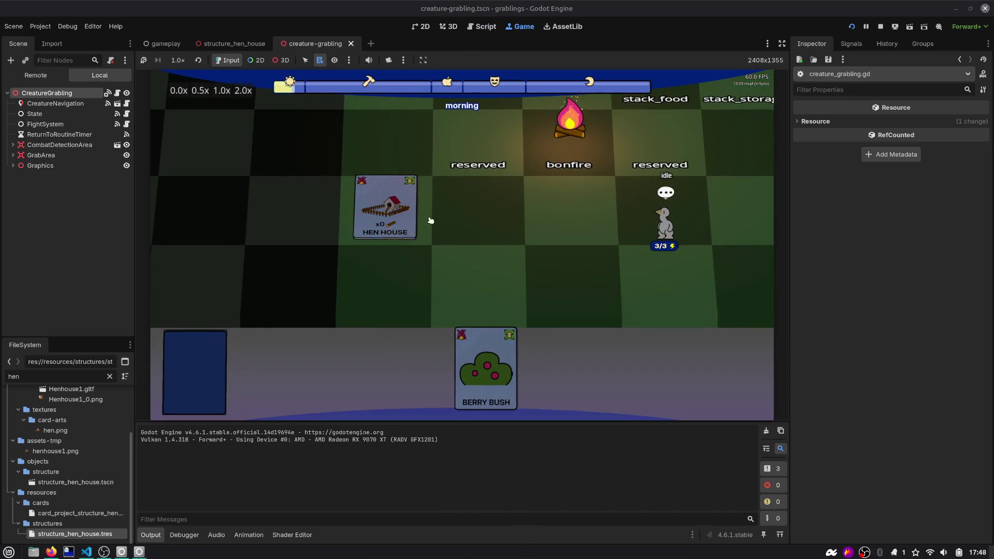
pyautogui.moveTo(666, 257)
pyautogui.mouseDown()
pyautogui.moveTo(519, 213)
pyautogui.moveTo(445, 204)
pyautogui.moveTo(453, 190)
pyautogui.mouseUp()
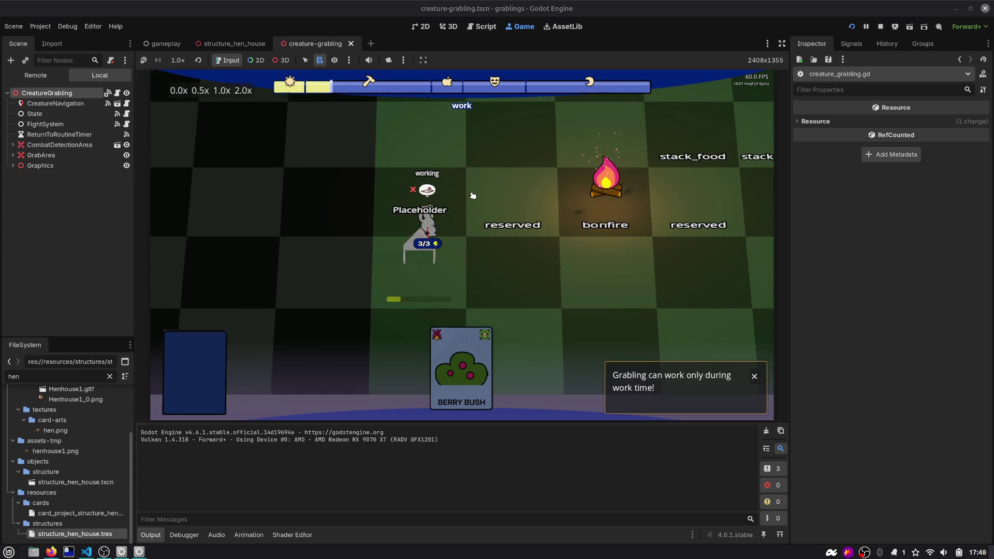
pyautogui.press('F1')
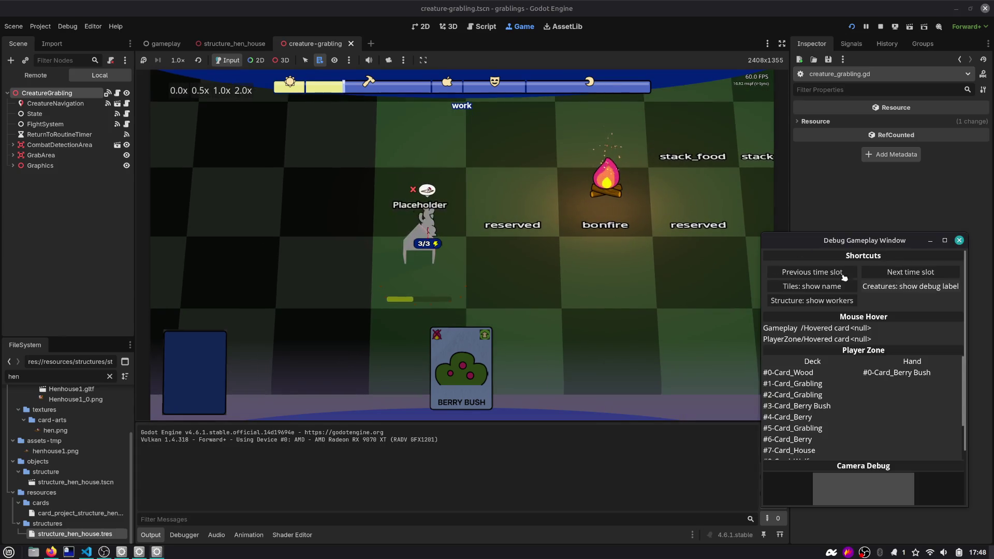
pyautogui.click(910, 286)
pyautogui.press('F1')
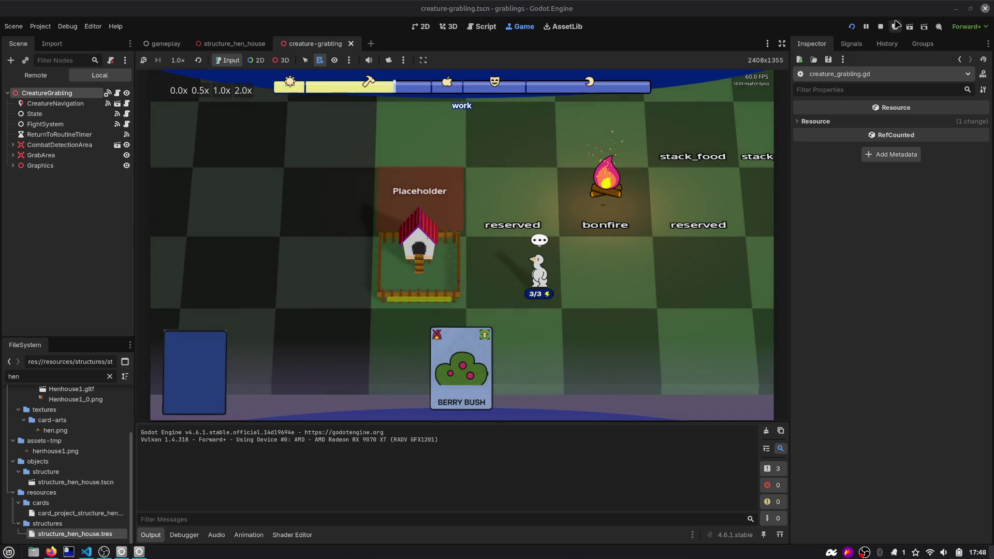
# Step: Stop the game and run the project again from the 3D creature scene view
pyautogui.click(880, 27)
pyautogui.hotkey('alt', 'Tab')
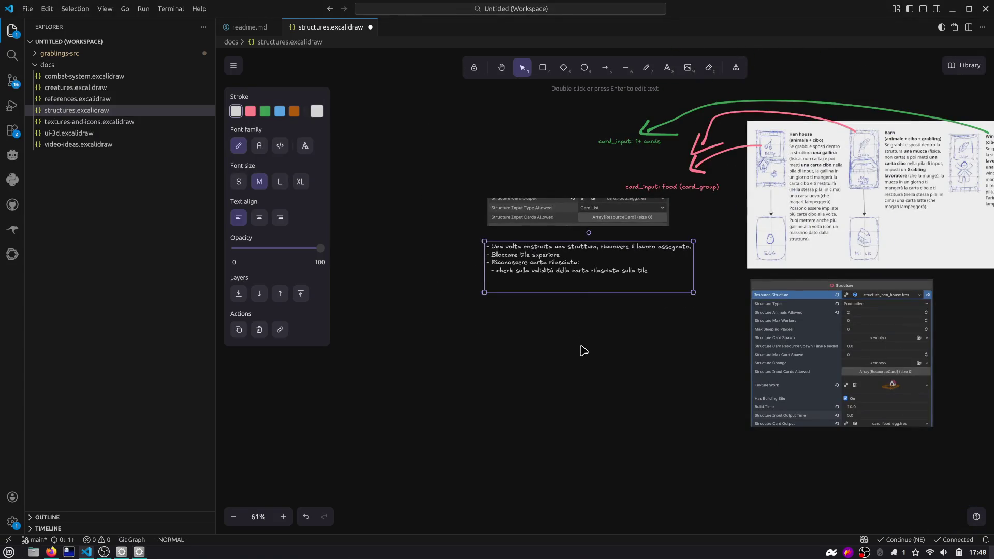
pyautogui.hotkey('alt', 'Tab')
pyautogui.click(521, 26)
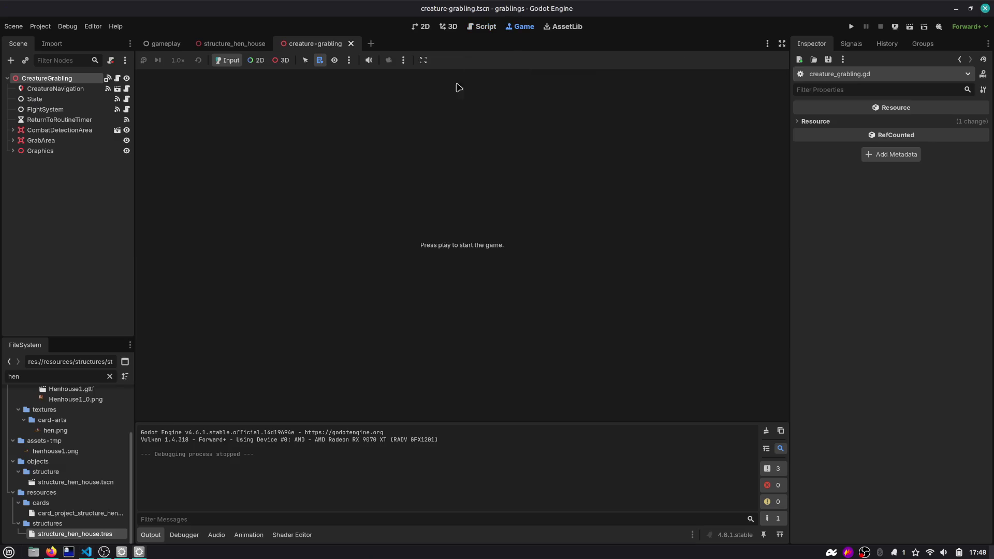
pyautogui.click(449, 27)
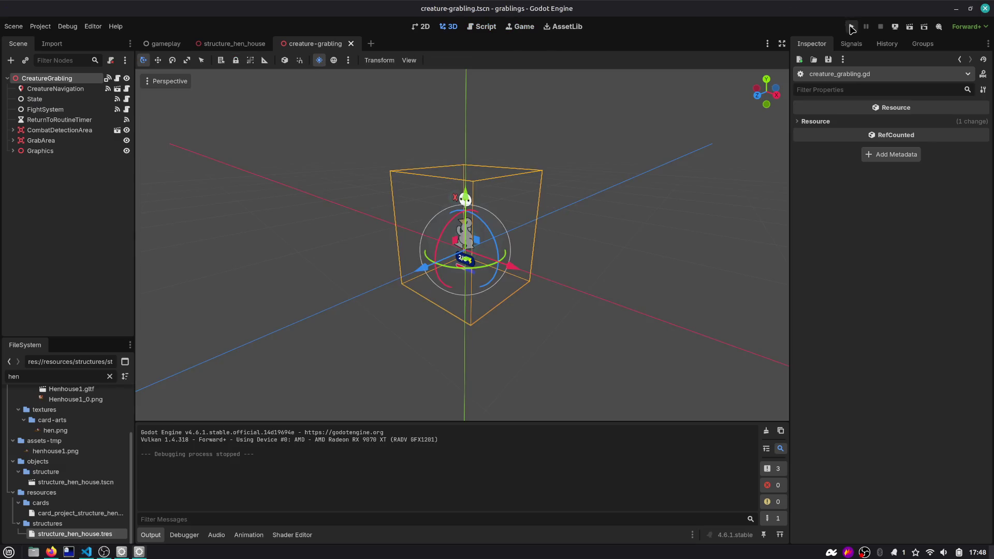
pyautogui.click(851, 27)
pyautogui.press('super+shift+Print')
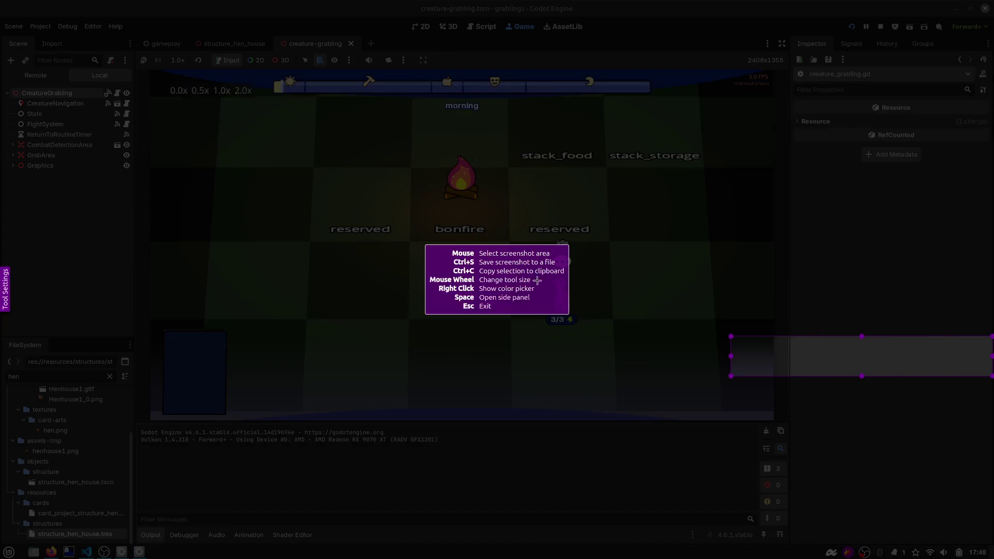
# Step: Capture the idle hen from the game and paste two stacked copies into structures.excalidraw
pyautogui.moveTo(529, 262); pyautogui.dragTo(592, 344)
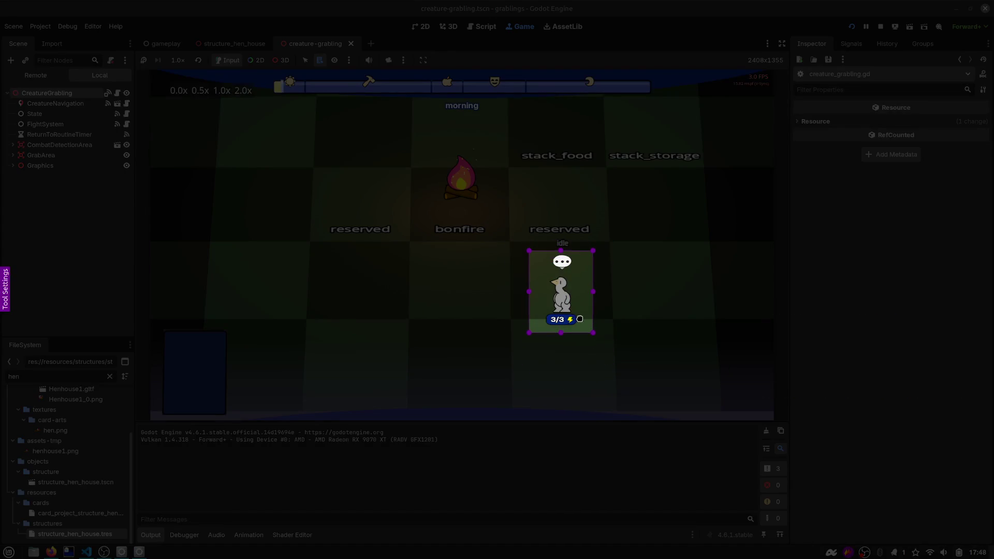
pyautogui.hotkey('ctrl', 'c')
pyautogui.hotkey('alt', 'Tab')
pyautogui.hotkey('alt', 'Tab')
pyautogui.hotkey('ctrl', 'v')
pyautogui.moveTo(428, 439)
pyautogui.mouseDown()
pyautogui.moveTo(412, 309)
pyautogui.moveTo(344, 343)
pyautogui.mouseUp()
pyautogui.moveTo(405, 423)
pyautogui.mouseDown()
pyautogui.moveTo(353, 447)
pyautogui.moveTo(326, 446)
pyautogui.mouseUp()
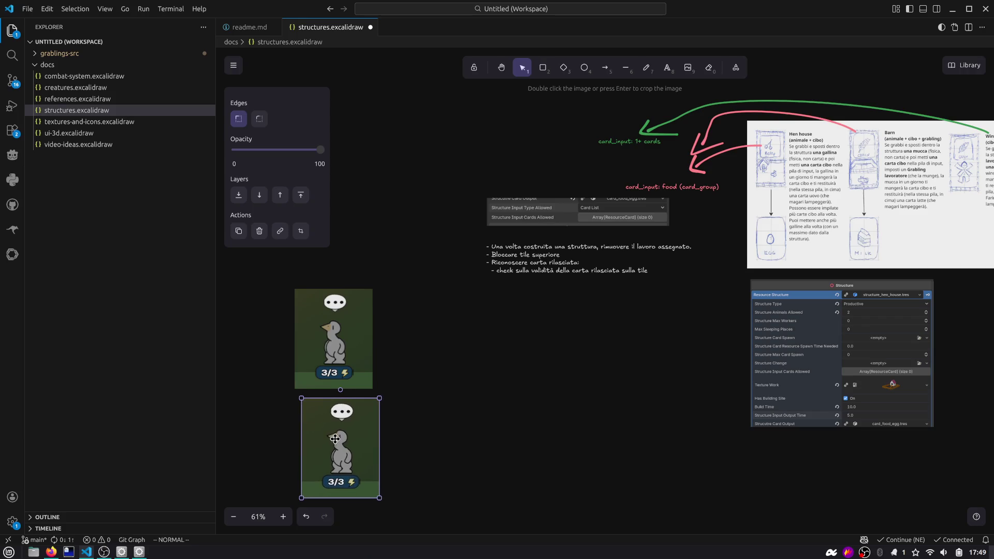
pyautogui.hotkey('alt', 'Tab')
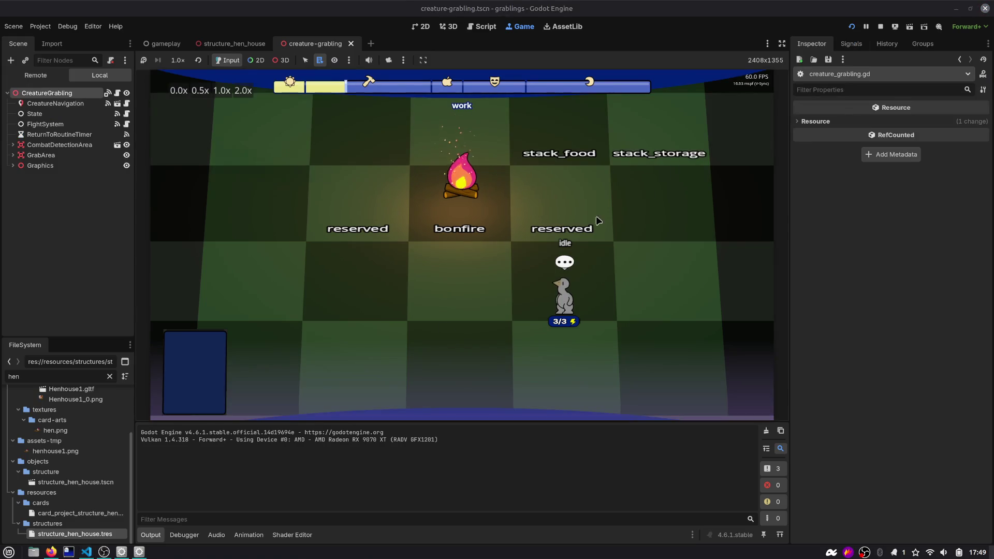
# Step: Place Hen House, Wood and Grabling cards on the board and try a capture, then dismiss it
pyautogui.moveTo(521, 370)
pyautogui.moveTo(521, 365); pyautogui.dragTo(410, 258)
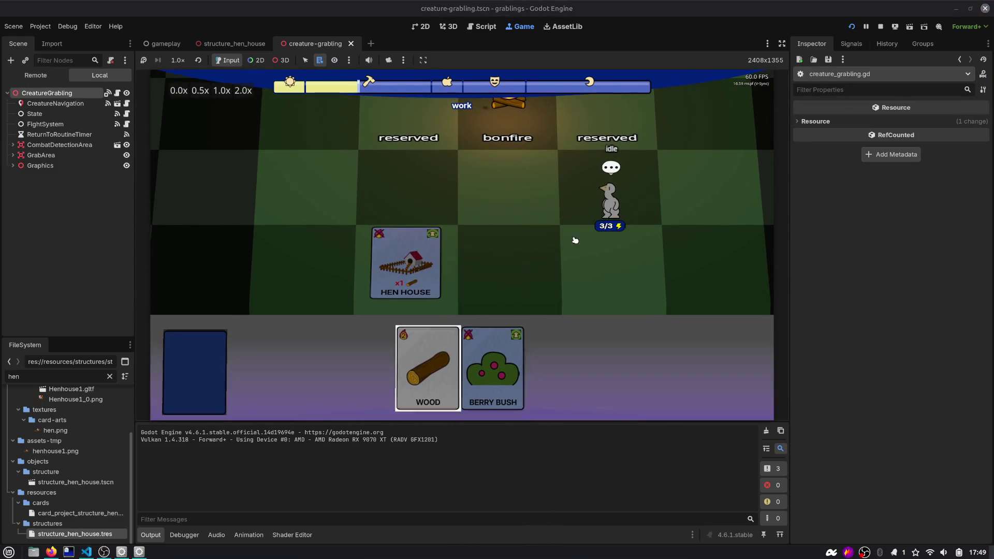
pyautogui.moveTo(557, 255); pyautogui.dragTo(412, 248)
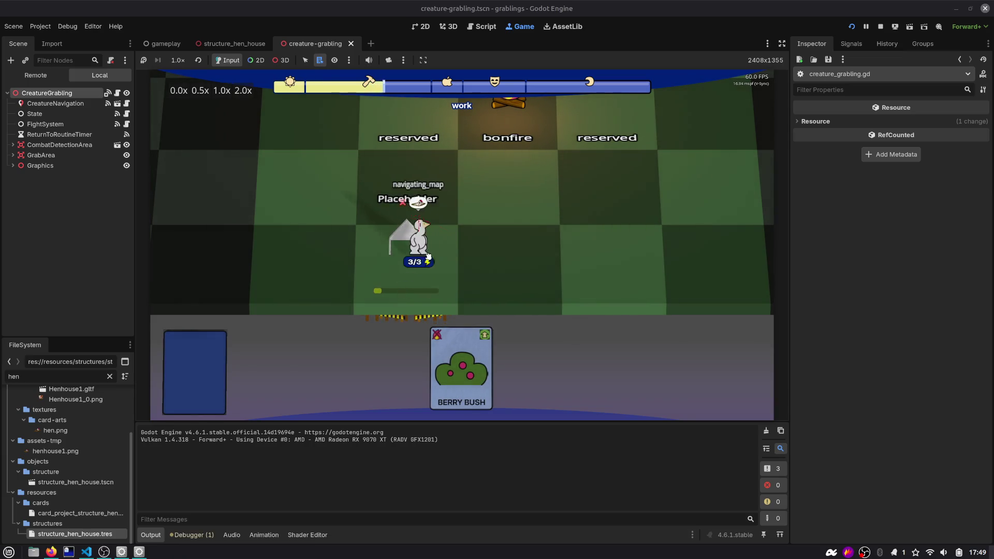
pyautogui.moveTo(411, 367); pyautogui.dragTo(299, 254)
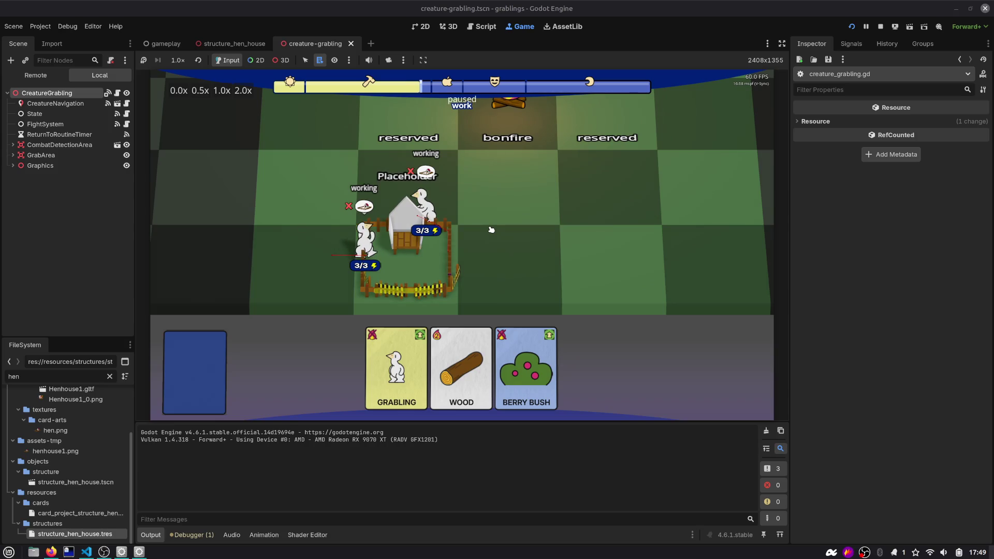
pyautogui.press('Print')
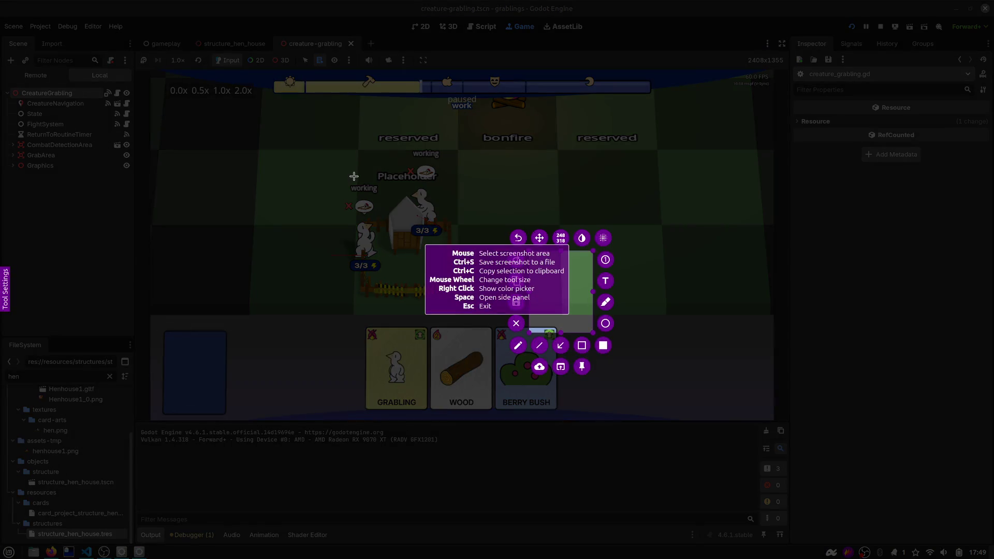
pyautogui.moveTo(378, 191); pyautogui.dragTo(459, 299)
pyautogui.press('Return')
# Step: Restart the game, build the Hen House from Hen House and Wood cards, and capture it
pyautogui.click(852, 26)
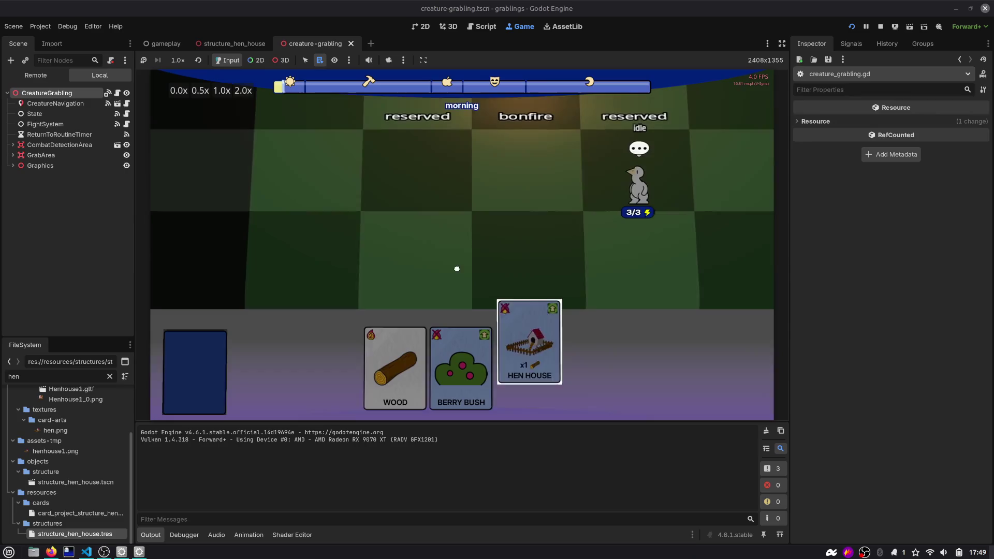
pyautogui.moveTo(532, 365); pyautogui.dragTo(417, 251)
pyautogui.moveTo(422, 366)
pyautogui.mouseDown()
pyautogui.moveTo(550, 240)
pyautogui.moveTo(425, 251)
pyautogui.mouseUp()
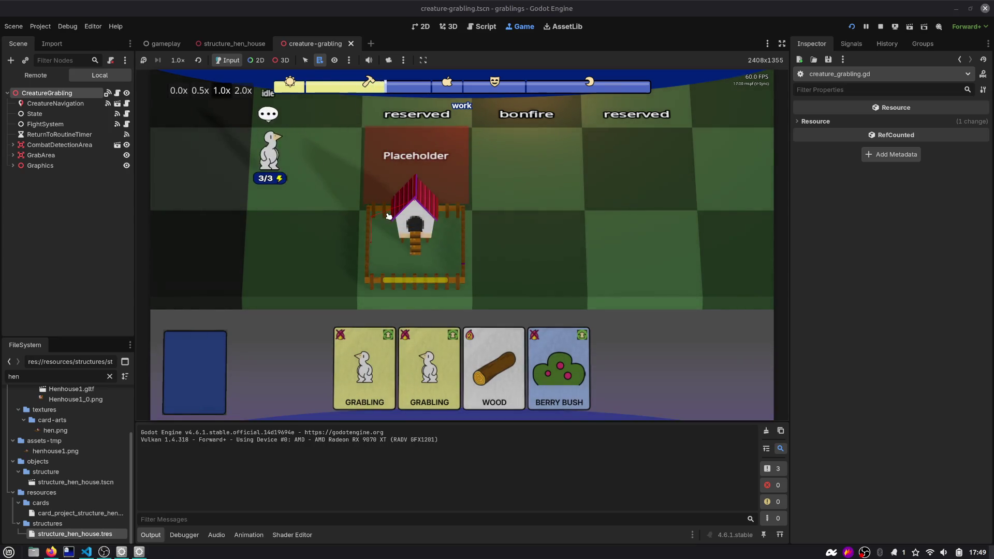
pyautogui.press('Print')
pyautogui.moveTo(354, 155)
pyautogui.mouseDown()
pyautogui.moveTo(492, 289)
pyautogui.moveTo(487, 296)
pyautogui.mouseUp()
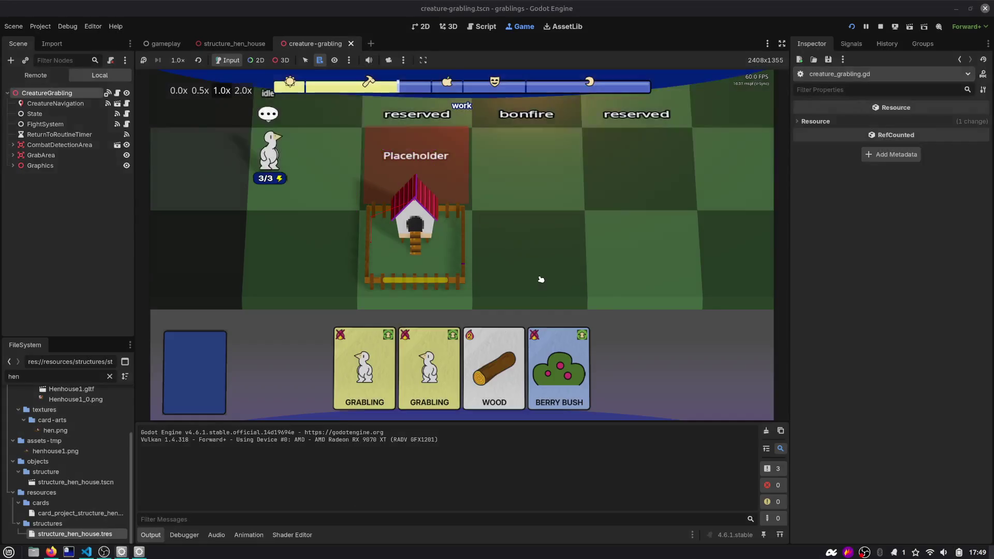
# Step: Paste the hen house capture into Excalidraw and arrange the hen images to its right
pyautogui.hotkey('alt', 'Tab')
pyautogui.hotkey('ctrl', 'v')
pyautogui.hscroll(-5, 268, 378)
pyautogui.moveTo(285, 420)
pyautogui.mouseDown()
pyautogui.moveTo(267, 378)
pyautogui.moveTo(345, 416)
pyautogui.moveTo(578, 454)
pyautogui.mouseUp()
pyautogui.moveTo(521, 422)
pyautogui.mouseDown()
pyautogui.moveTo(773, 400)
pyautogui.moveTo(796, 421)
pyautogui.mouseUp()
# Step: Arrange the two hen images beside the hen house, shifting the lower one down
pyautogui.moveTo(516, 331)
pyautogui.mouseDown()
pyautogui.moveTo(782, 359)
pyautogui.moveTo(793, 352)
pyautogui.mouseUp()
pyautogui.click(803, 456)
pyautogui.moveTo(803, 457); pyautogui.dragTo(803, 479)
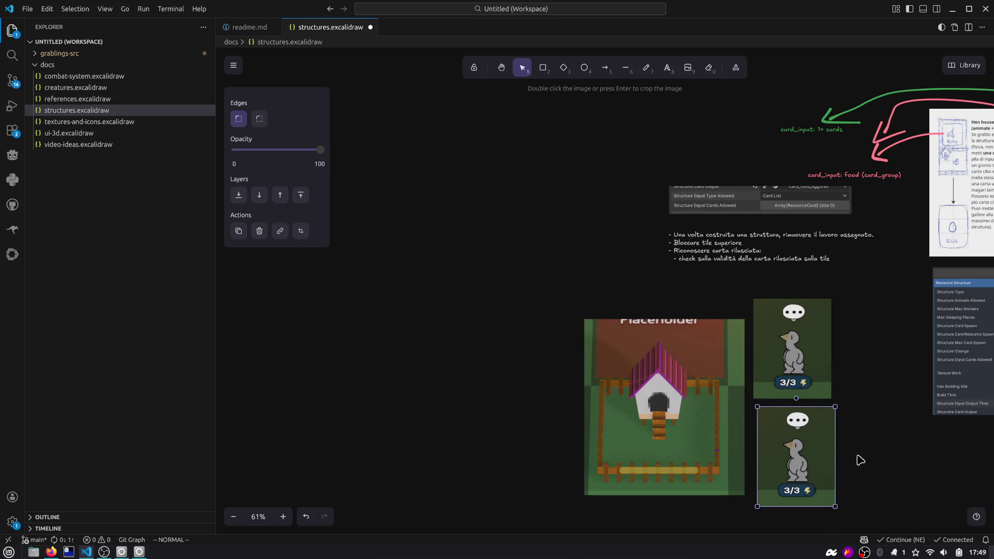
pyautogui.scroll(-3, 664, 311)
pyautogui.hscroll(3, 664, 311)
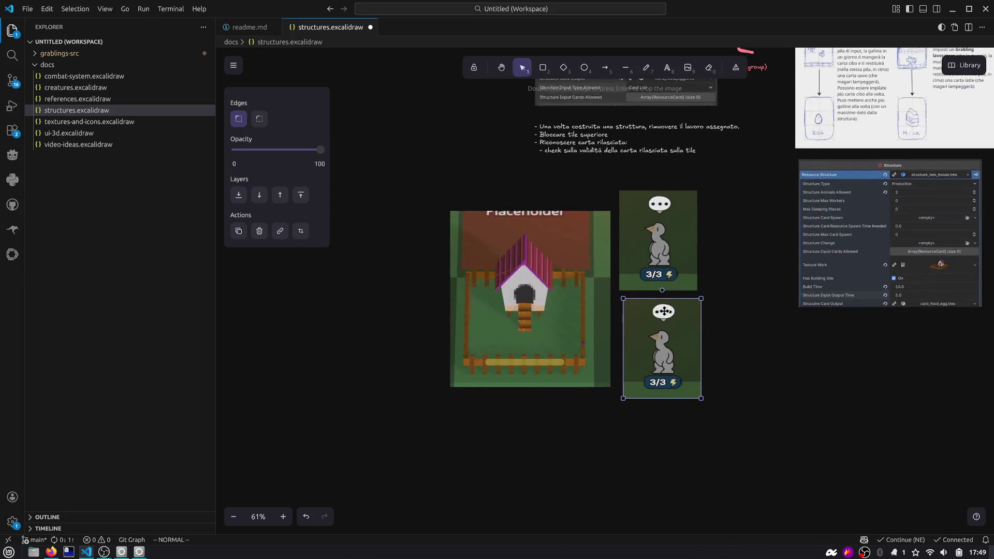
# Step: Draw a short arrow from the upper hen image and start a text label at its tip
pyautogui.click(604, 67)
pyautogui.moveTo(692, 275); pyautogui.dragTo(710, 263)
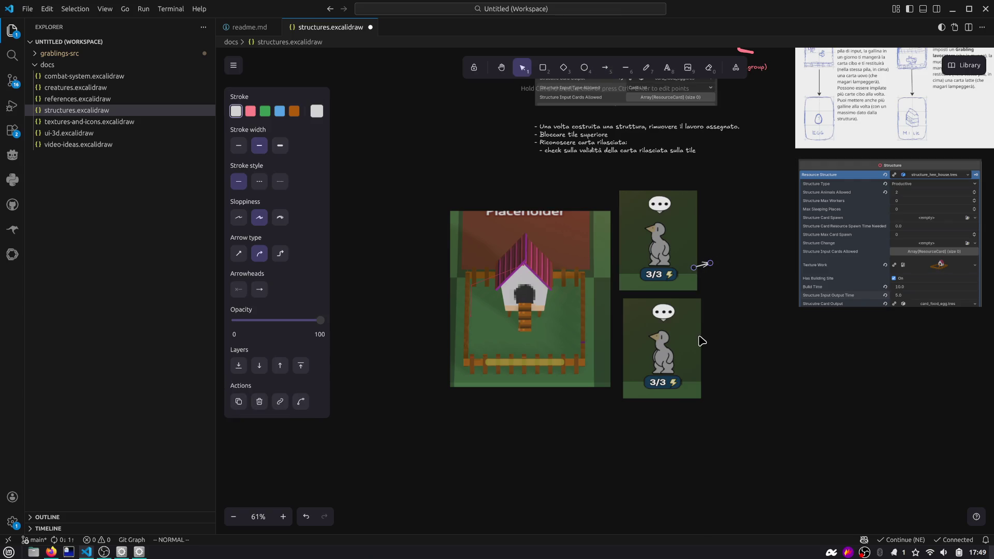
pyautogui.doubleClick(712, 262)
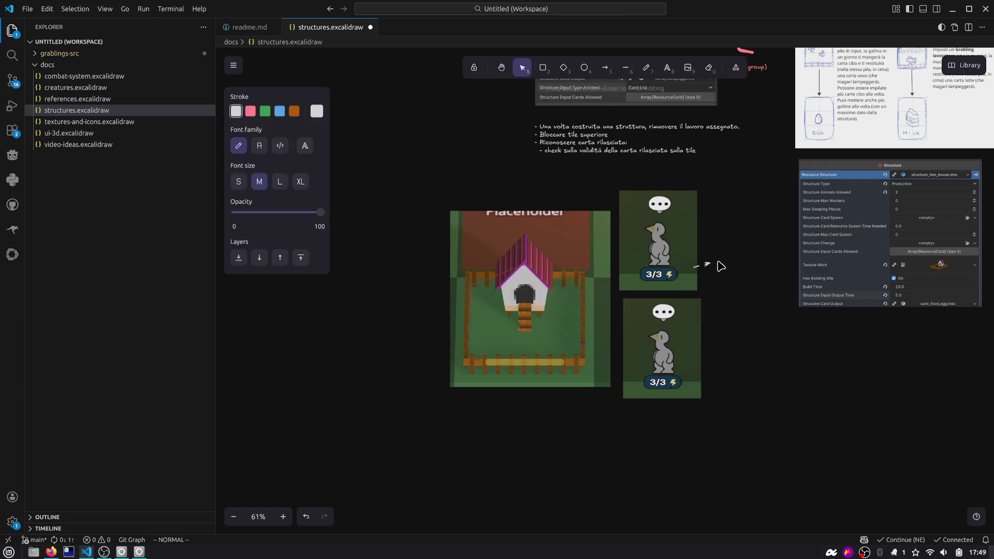
pyautogui.doubleClick(722, 267)
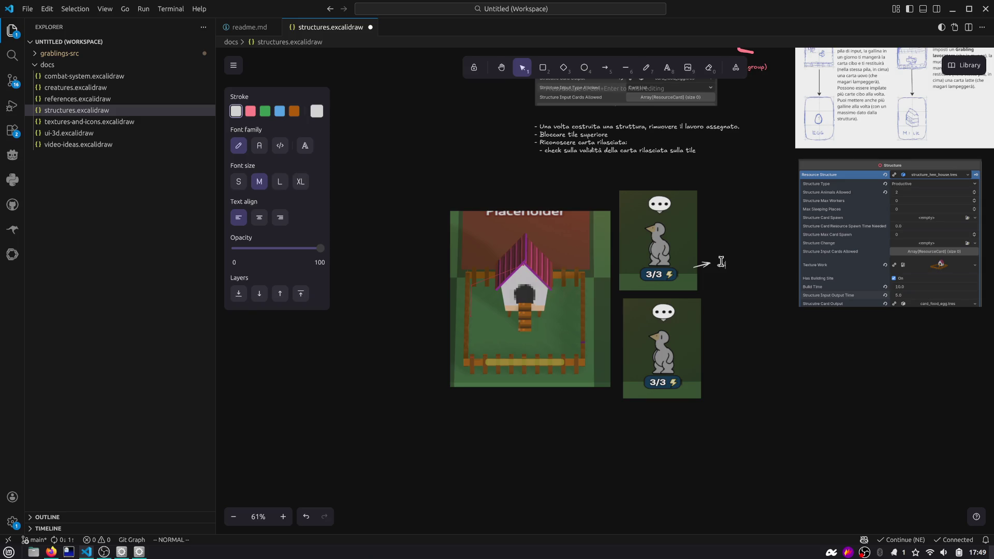
# Step: Stop the game and search creature_grabling.gd for 'ass'
pyautogui.hotkey('alt', 'Tab')
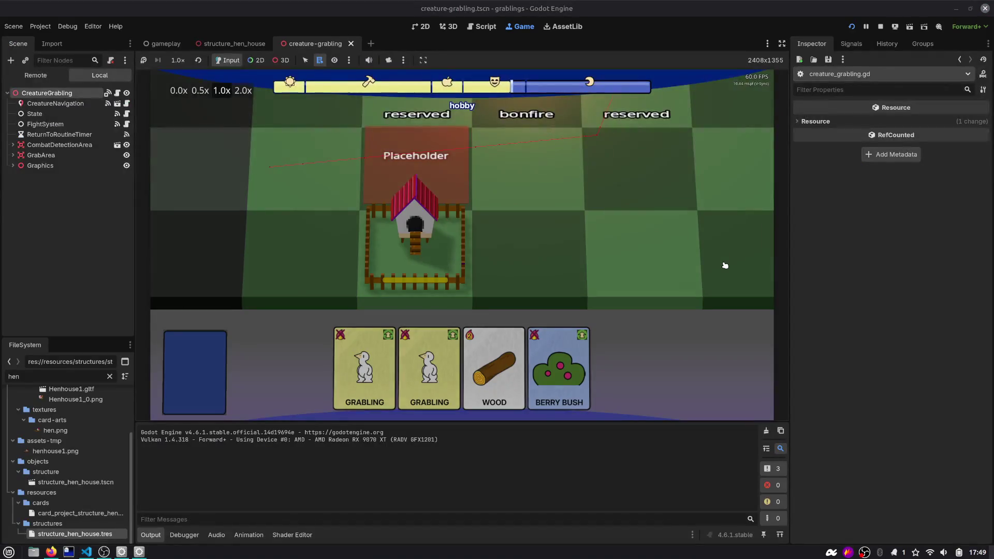
pyautogui.click(880, 26)
pyautogui.click(481, 26)
pyautogui.hotkey('ctrl', 'f')
pyautogui.write('ass')
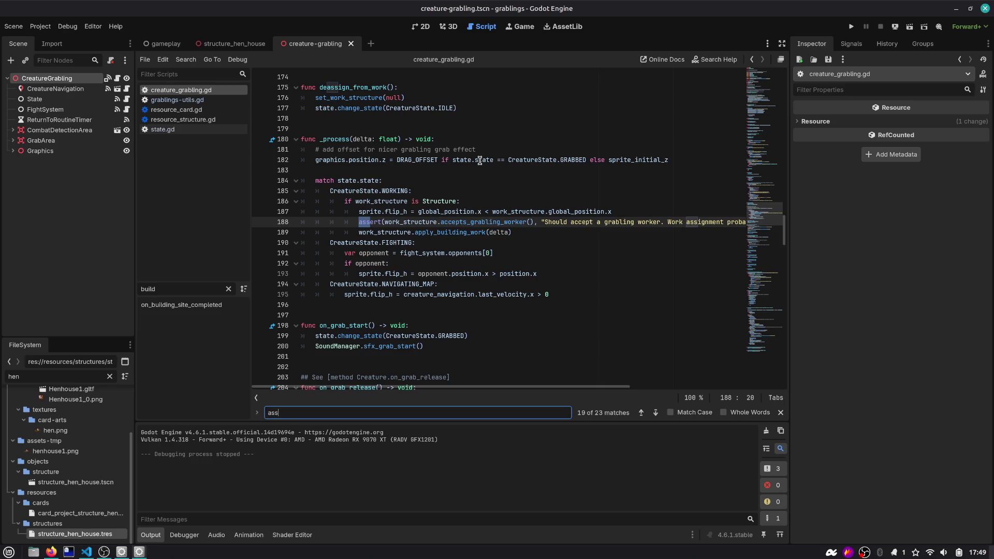
# Step: Rename the label to 'work structure' and position it beside the moved house image
pyautogui.hotkey('alt', 'Tab')
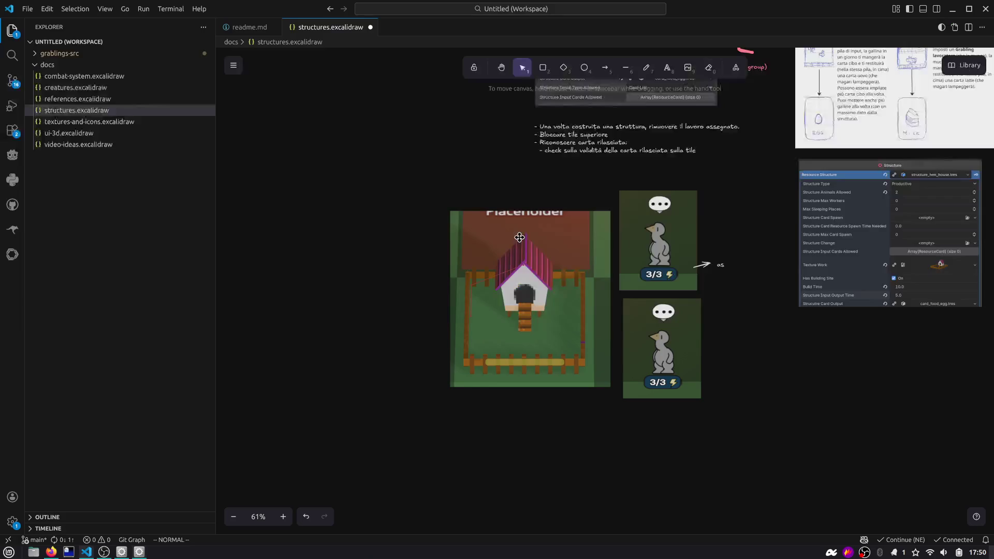
pyautogui.doubleClick(719, 263)
pyautogui.write('work structure')
pyautogui.press('Escape')
pyautogui.moveTo(575, 264); pyautogui.dragTo(520, 263)
pyautogui.moveTo(719, 263)
pyautogui.mouseDown()
pyautogui.moveTo(569, 252)
pyautogui.moveTo(517, 266)
pyautogui.moveTo(564, 251)
pyautogui.moveTo(556, 243)
pyautogui.mouseUp()
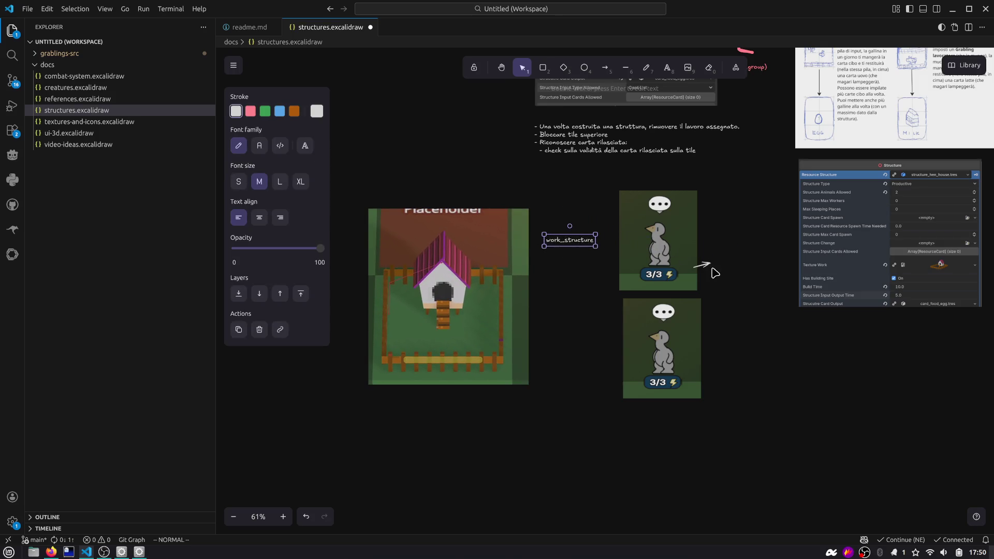
# Step: Replace the old small arrow with a new arrow from the upper hen to the label
pyautogui.click(707, 265)
pyautogui.press('Delete')
pyautogui.press('a')
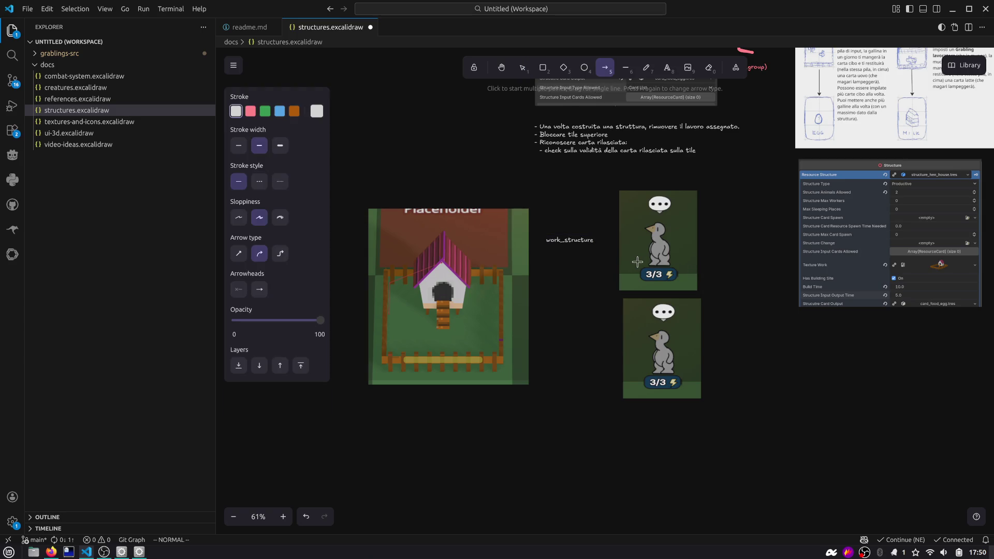
pyautogui.moveTo(608, 245); pyautogui.dragTo(597, 243)
pyautogui.click(575, 253)
pyautogui.click(593, 243)
pyautogui.click(602, 247)
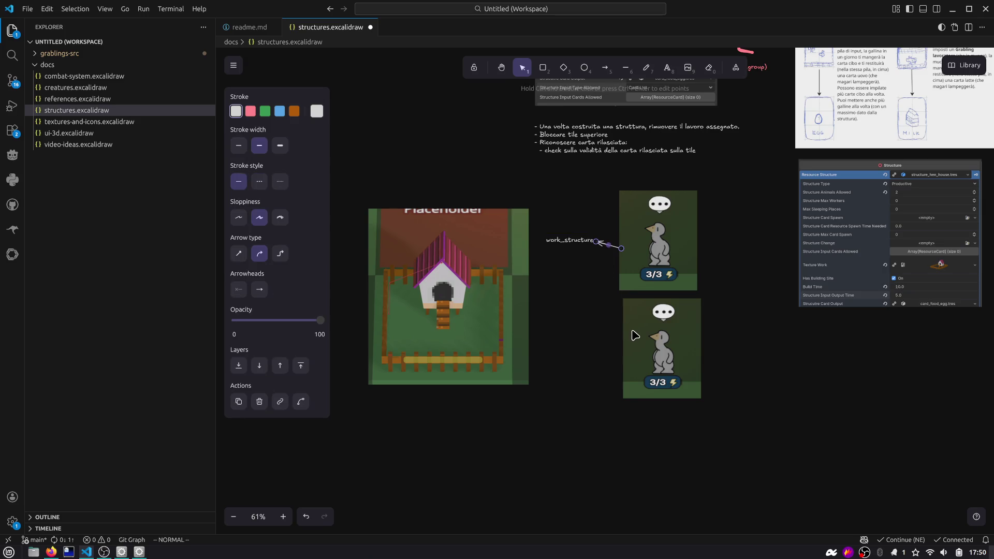
# Step: Duplicate the work_structure label and draw an arrow from the lower hen to the copy
pyautogui.click(552, 239)
pyautogui.hotkey('ctrl', 'c')
pyautogui.hotkey('ctrl', 'v')
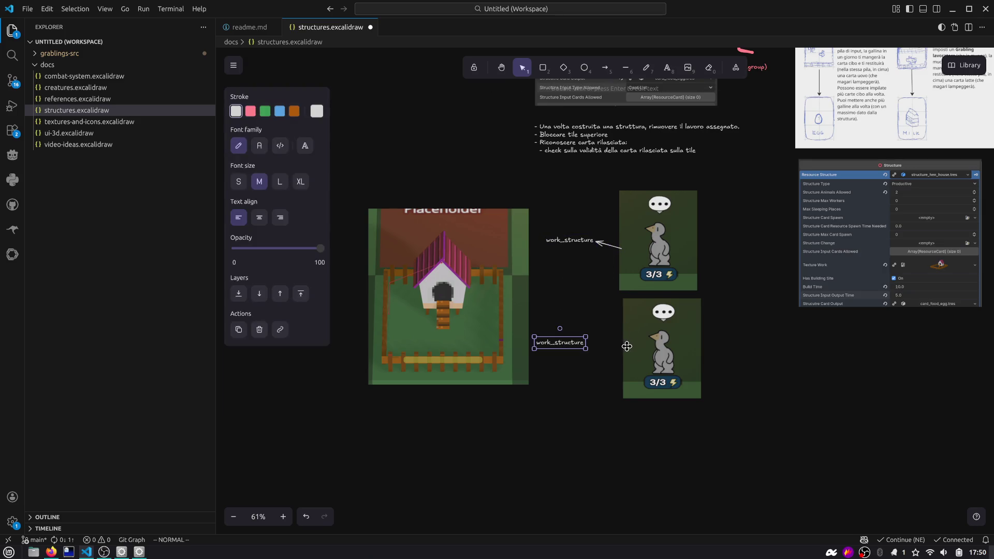
pyautogui.click(608, 245)
pyautogui.press('a')
pyautogui.moveTo(628, 349); pyautogui.dragTo(586, 343)
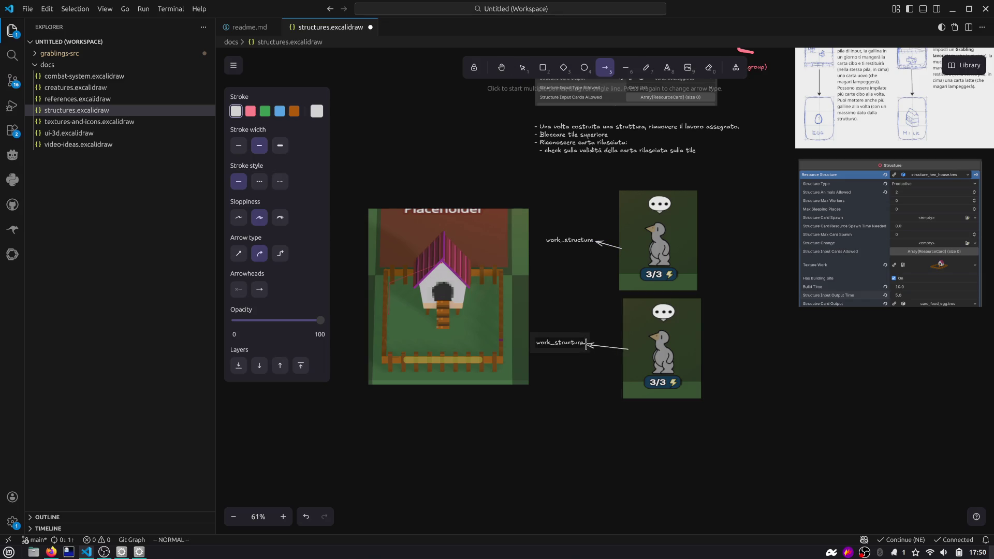
# Step: Draw arrows from both work_structure labels to the hen house image
pyautogui.press('v')
pyautogui.moveTo(497, 320); pyautogui.dragTo(487, 316)
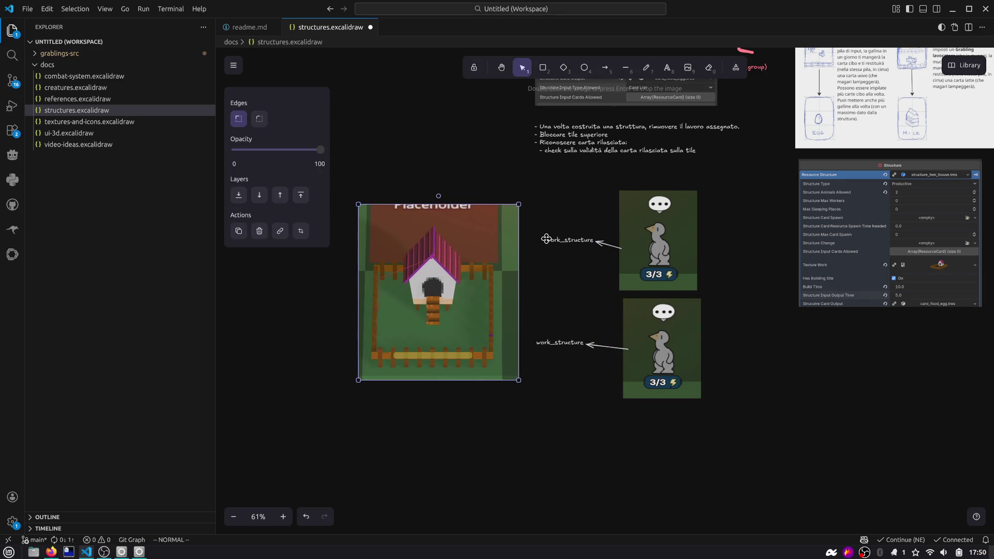
pyautogui.press('a')
pyautogui.moveTo(545, 241); pyautogui.dragTo(518, 247)
pyautogui.press('a')
pyautogui.moveTo(533, 343); pyautogui.dragTo(505, 335)
pyautogui.click(550, 313)
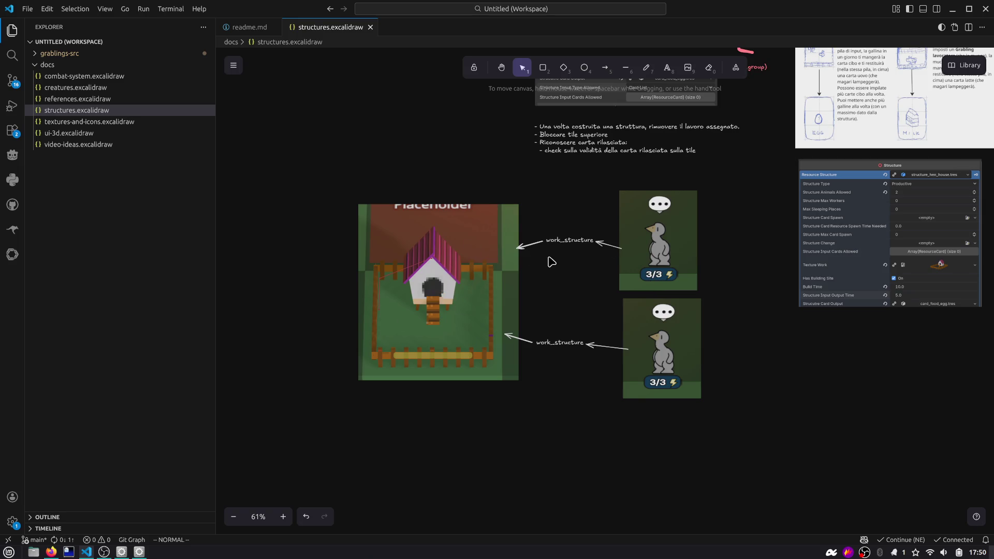
pyautogui.hotkey('alt', 'Tab')
# Step: Draw an orange arrow from the house image to the upper hen card and label it 'built'
pyautogui.click(608, 74)
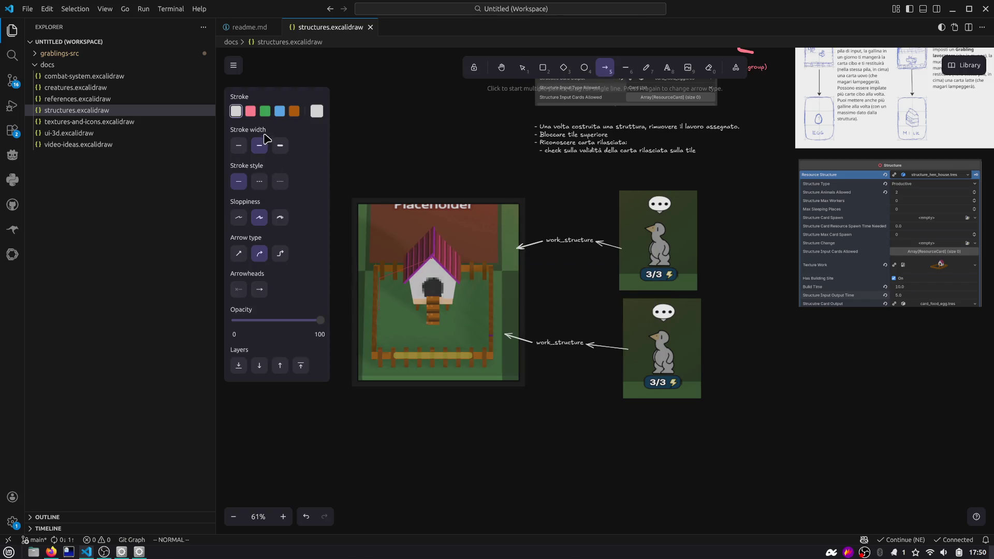
pyautogui.click(294, 111)
pyautogui.moveTo(522, 213); pyautogui.dragTo(616, 213)
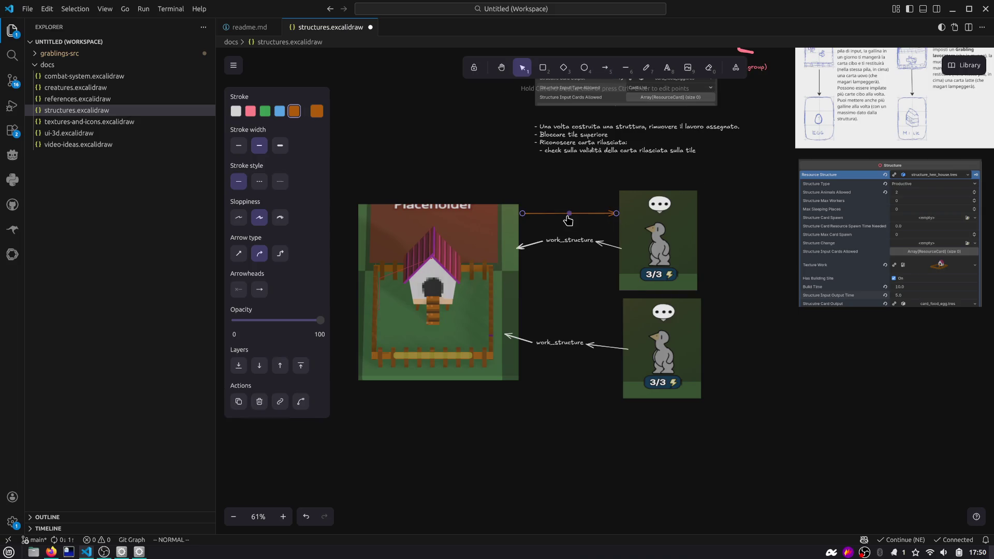
pyautogui.doubleClick(583, 216)
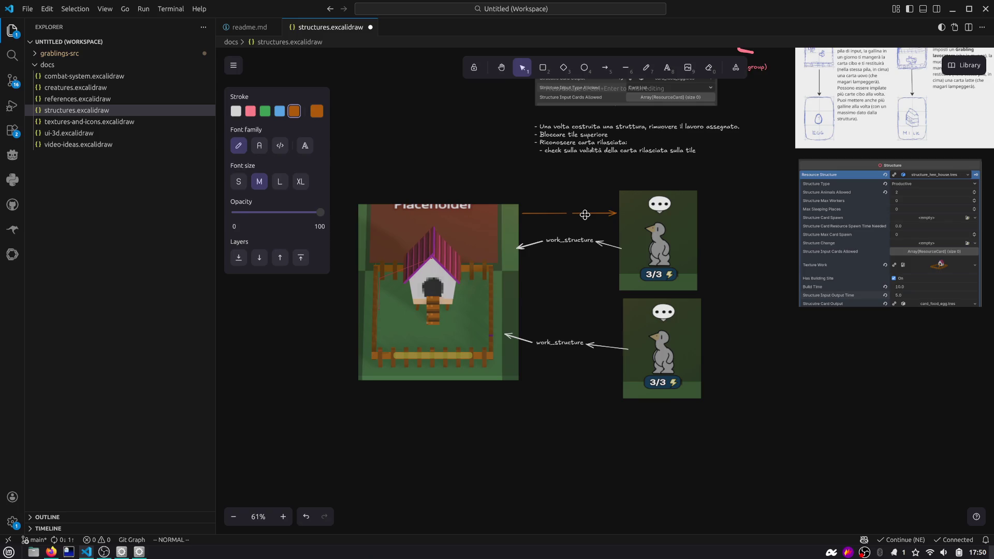
# Step: Bring the whole diagram into view and align the lower hen card under the upper one
pyautogui.scroll(8, 585, 214)
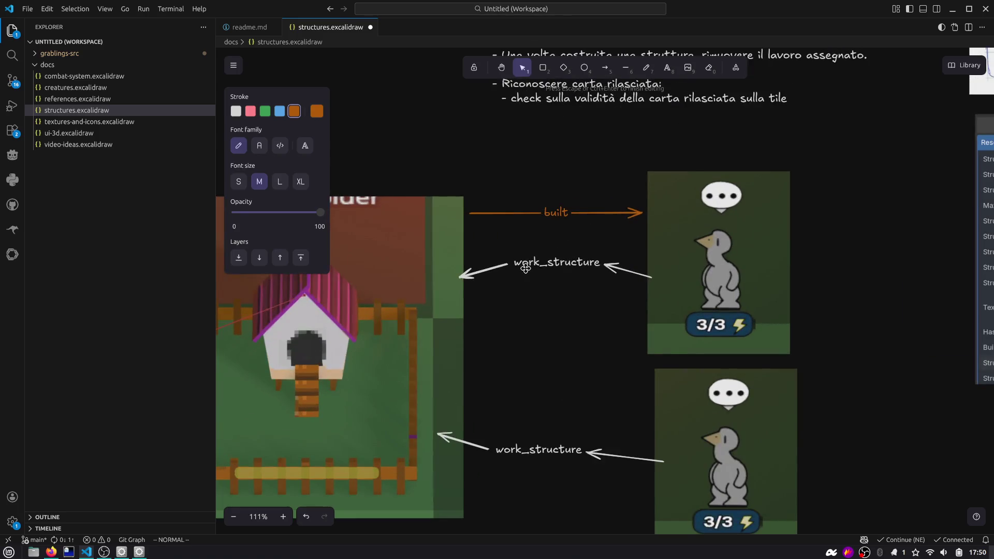
pyautogui.scroll(-5, 484, 329)
pyautogui.moveTo(511, 327); pyautogui.dragTo(550, 324)
pyautogui.click(455, 273)
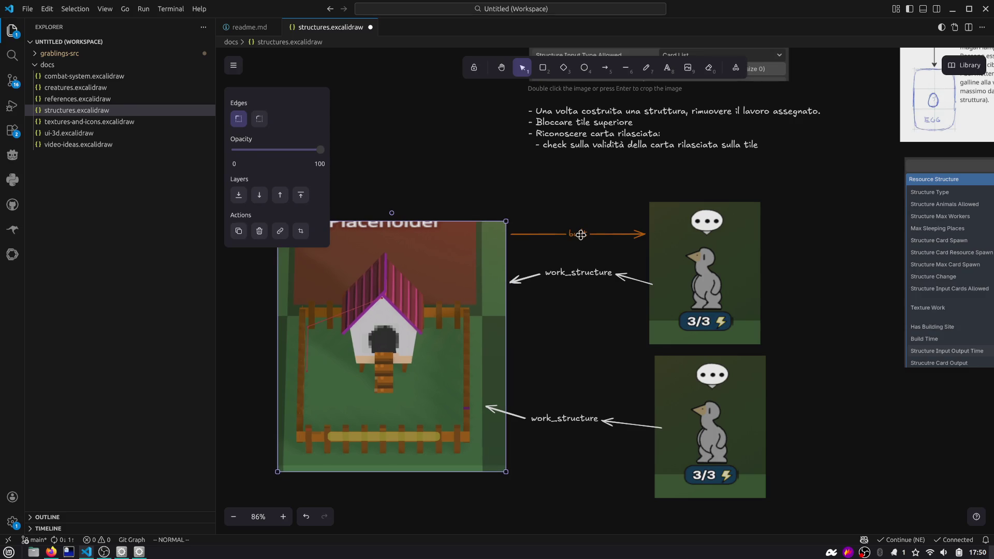
pyautogui.click(674, 231)
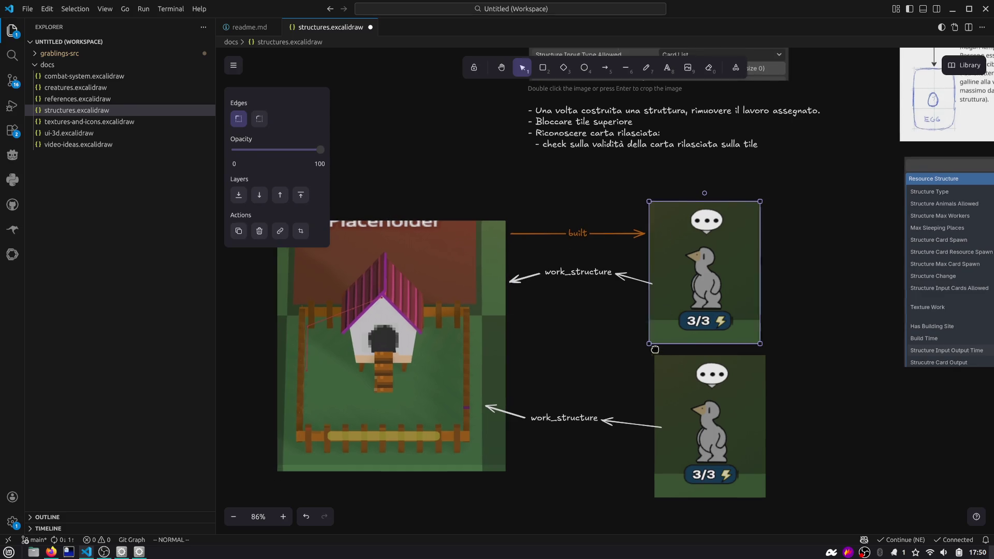
pyautogui.scroll(-2, 657, 354)
pyautogui.moveTo(646, 356); pyautogui.dragTo(651, 361)
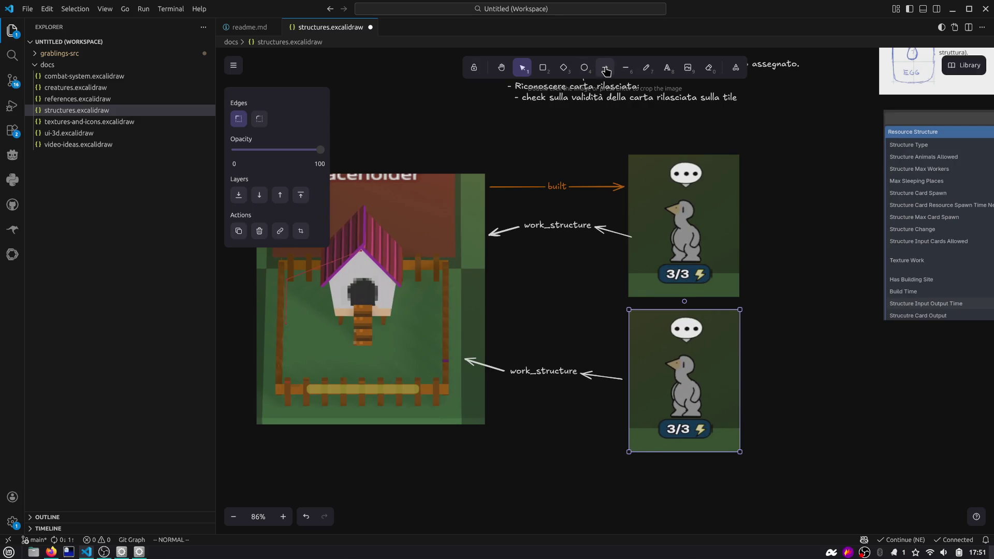
# Step: With the pink pen, strike through work_structure and write IDLE and WORK by the hens
pyautogui.click(646, 68)
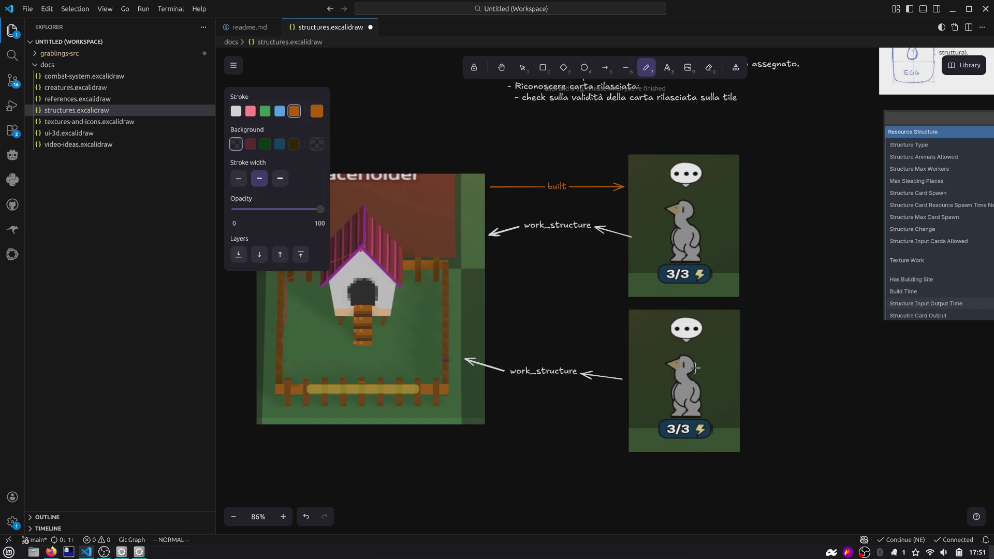
pyautogui.click(250, 110)
pyautogui.moveTo(534, 244); pyautogui.dragTo(586, 212)
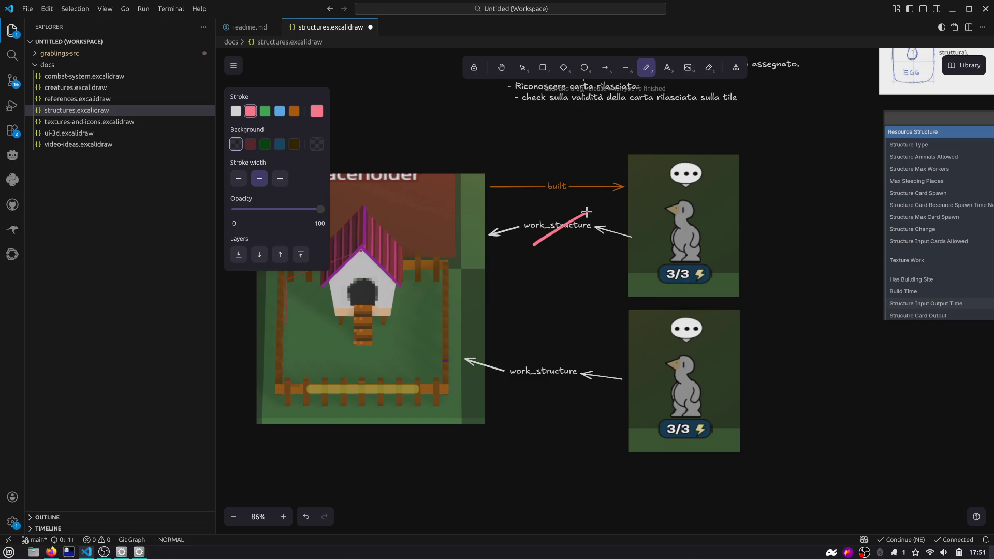
pyautogui.moveTo(715, 181)
pyautogui.mouseDown()
pyautogui.moveTo(713, 195)
pyautogui.moveTo(735, 201)
pyautogui.moveTo(782, 195)
pyautogui.mouseUp()
pyautogui.moveTo(720, 324)
pyautogui.mouseDown()
pyautogui.moveTo(766, 342)
pyautogui.moveTo(804, 340)
pyautogui.mouseUp()
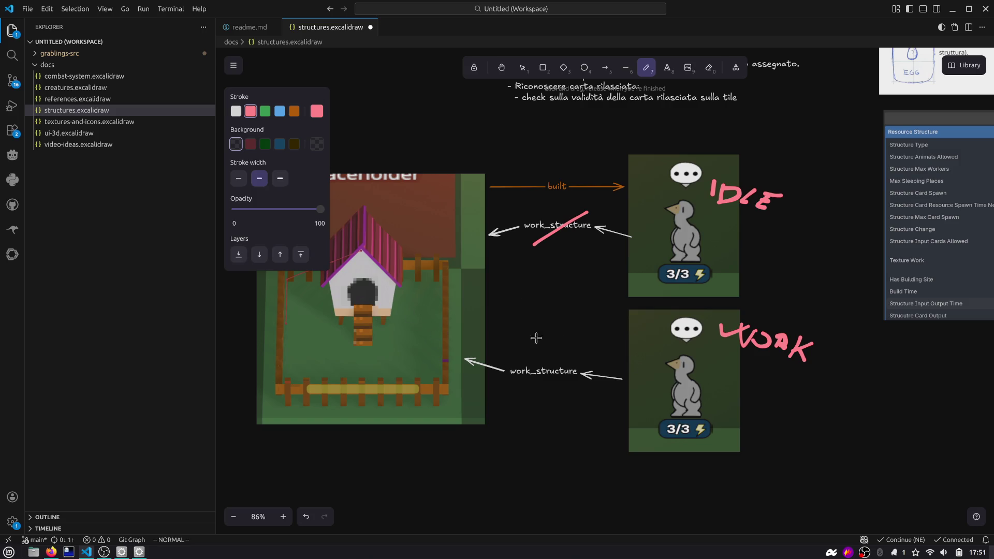
pyautogui.hotkey('alt', 'Tab')
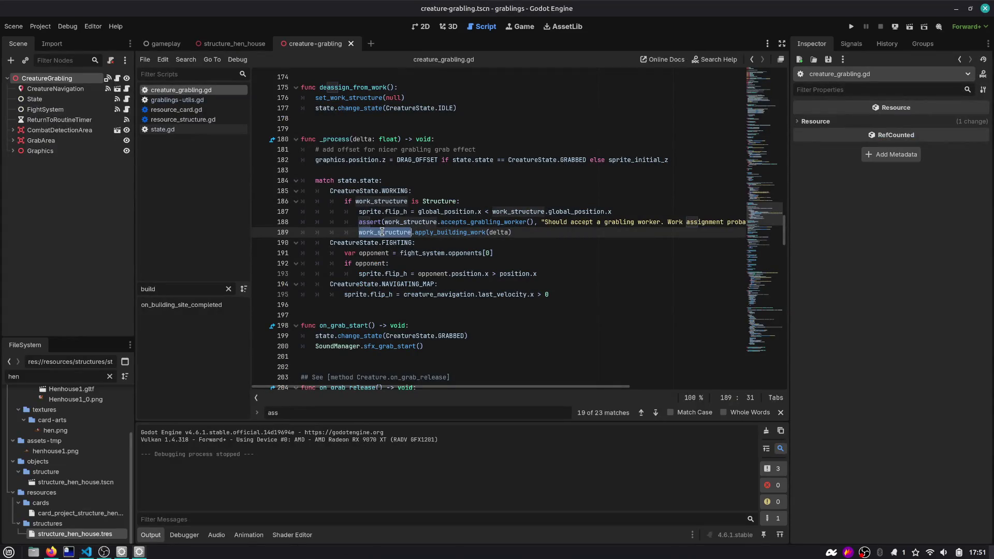
# Step: Highlight deassign_from_work in the script, then jump to and select on_building_site_completed
pyautogui.moveTo(398, 233)
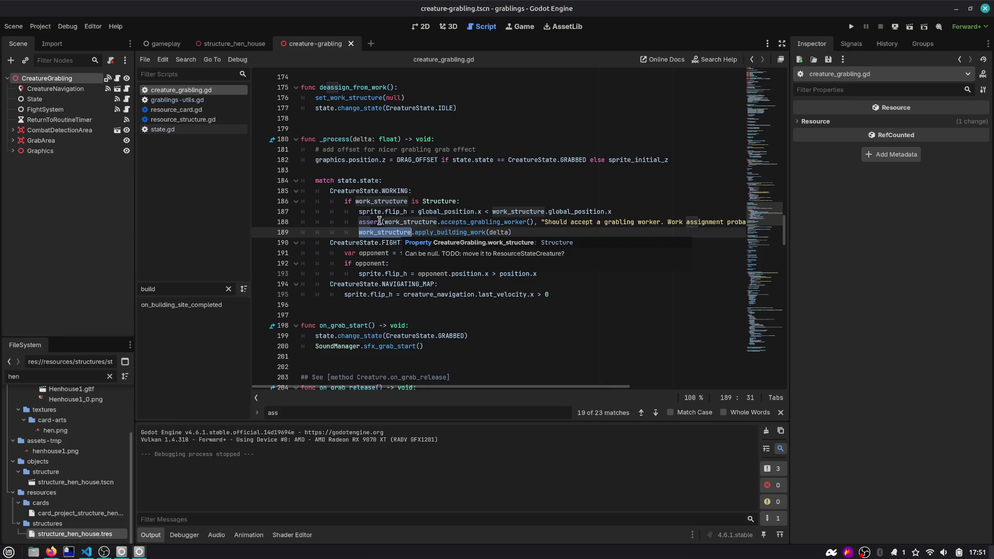
pyautogui.moveTo(433, 209)
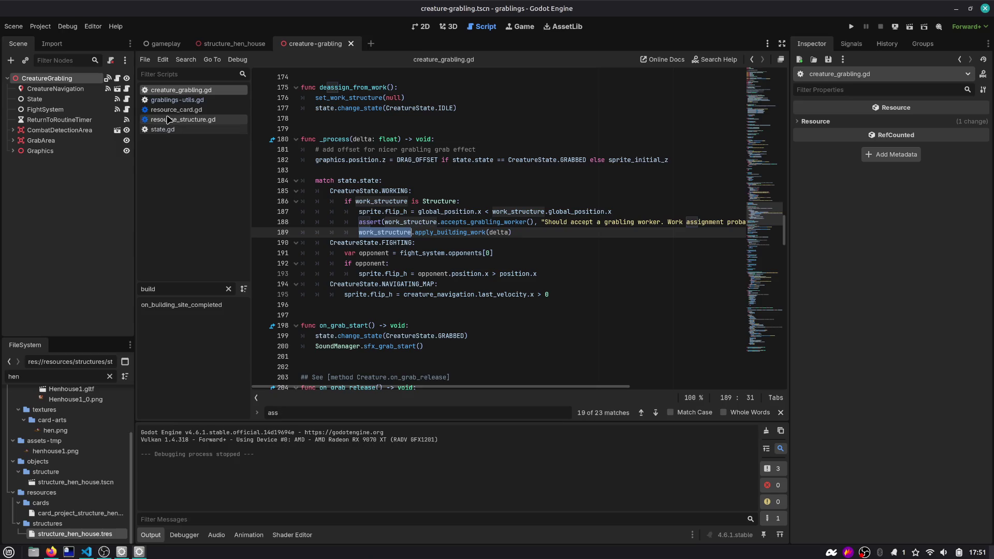
pyautogui.scroll(4, 378, 184)
pyautogui.scroll(1, 379, 183)
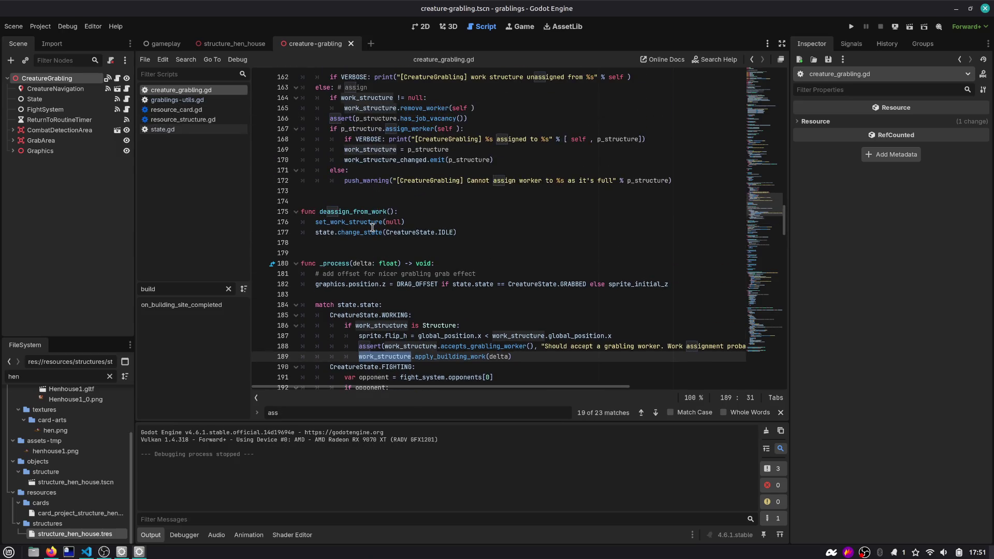
pyautogui.doubleClick(351, 212)
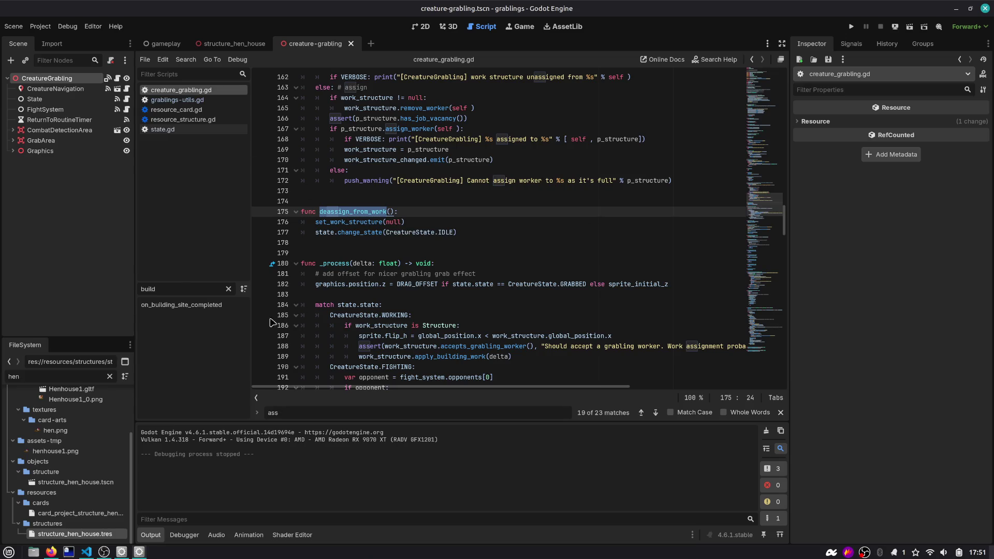
pyautogui.click(189, 305)
pyautogui.doubleClick(385, 223)
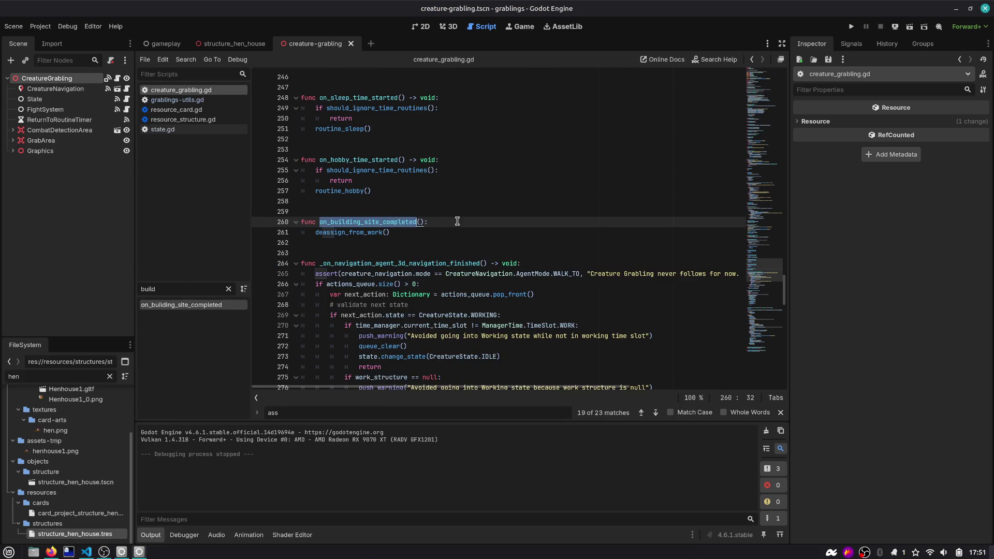
# Step: Search all files for on_building_site_completed and review its call in structure.gd's worker loop
pyautogui.hotkey('ctrl', 'shift', 'f')
pyautogui.press('Return')
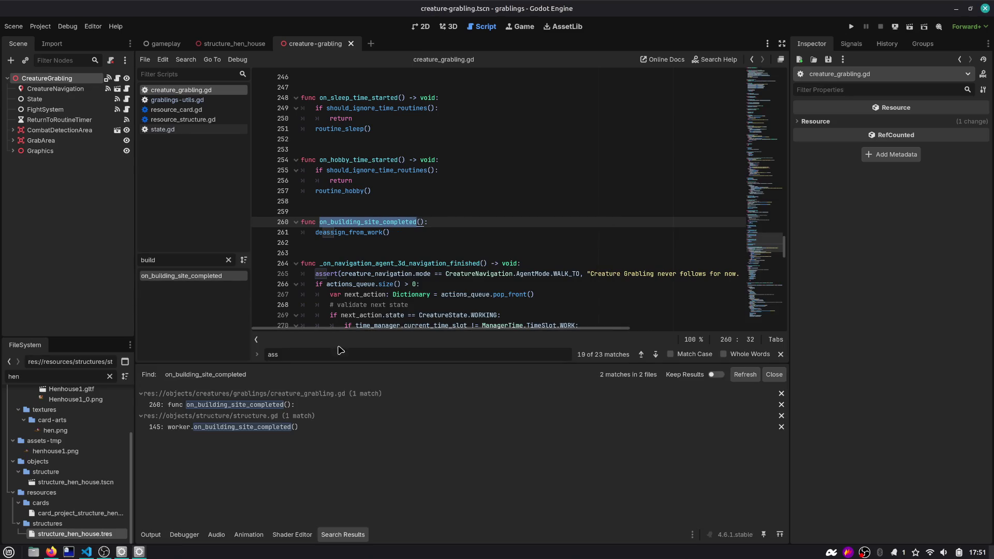
pyautogui.click(278, 428)
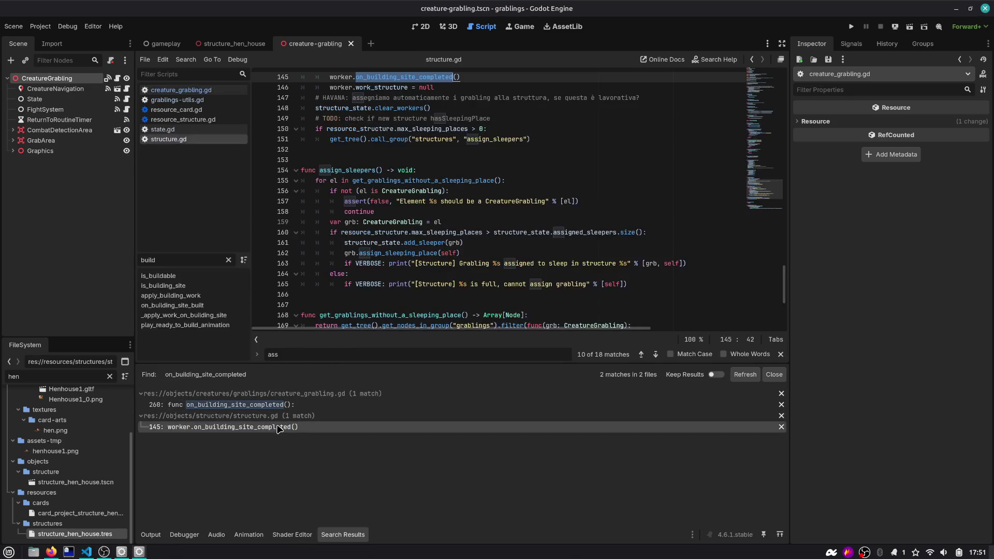
pyautogui.scroll(5, 384, 249)
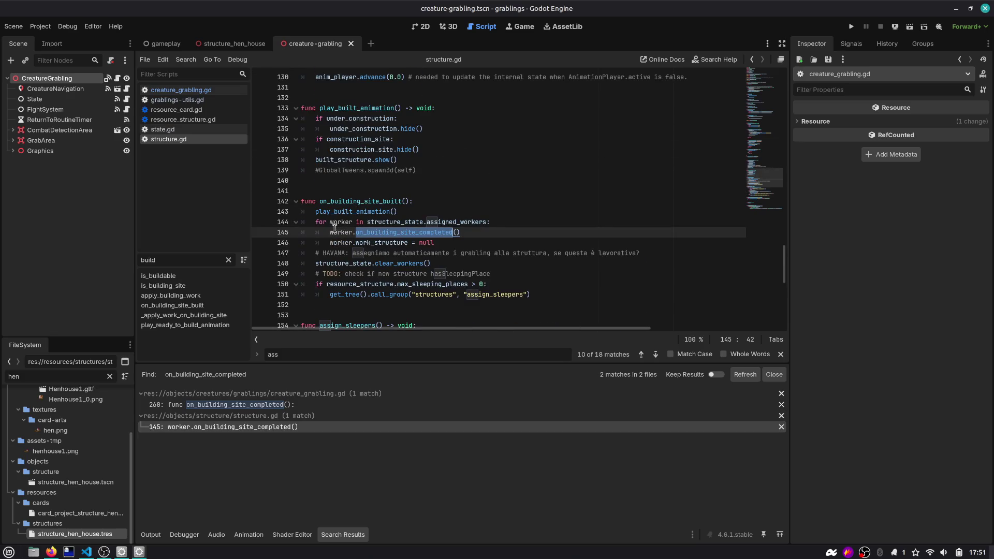
pyautogui.doubleClick(362, 201)
pyautogui.doubleClick(364, 212)
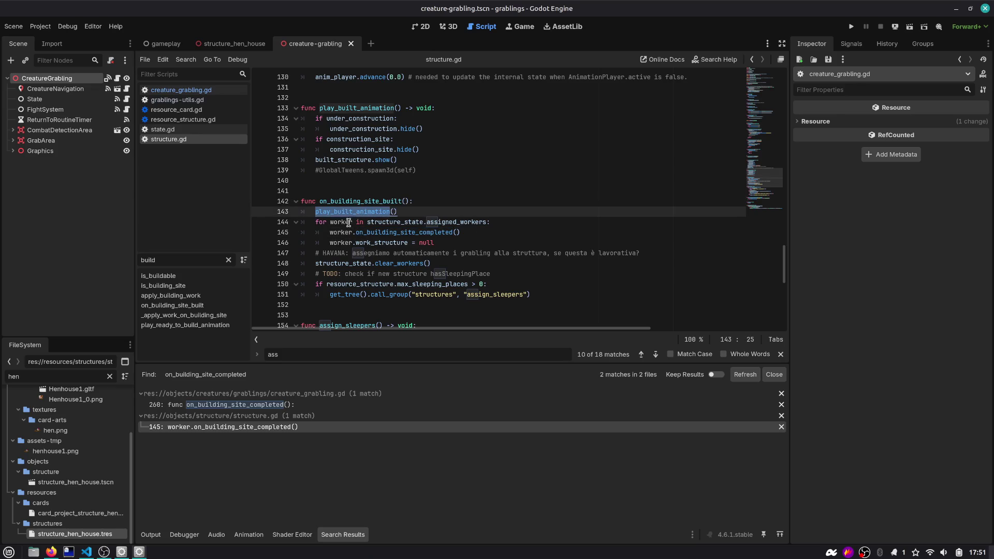
pyautogui.doubleClick(351, 221)
pyautogui.doubleClick(393, 223)
pyautogui.doubleClick(464, 222)
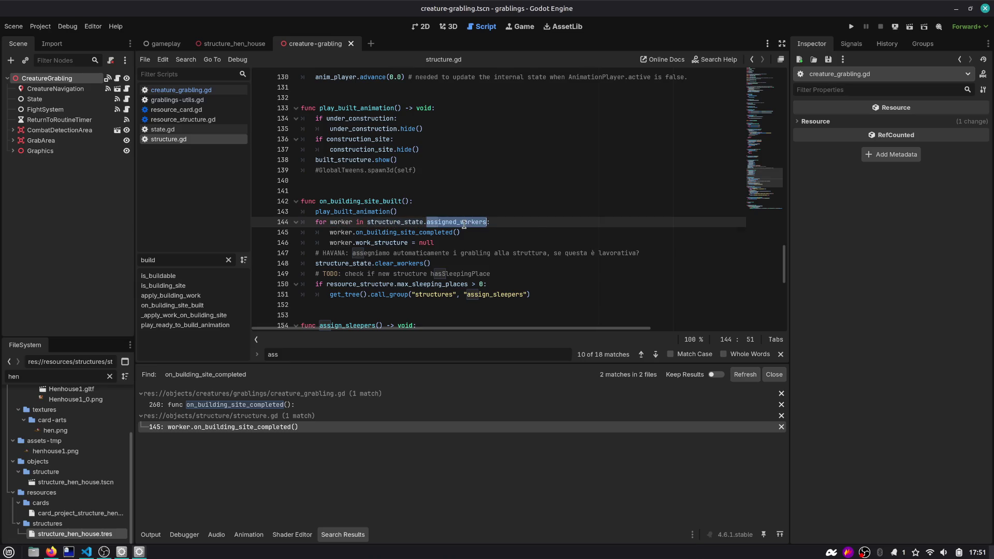
pyautogui.doubleClick(399, 233)
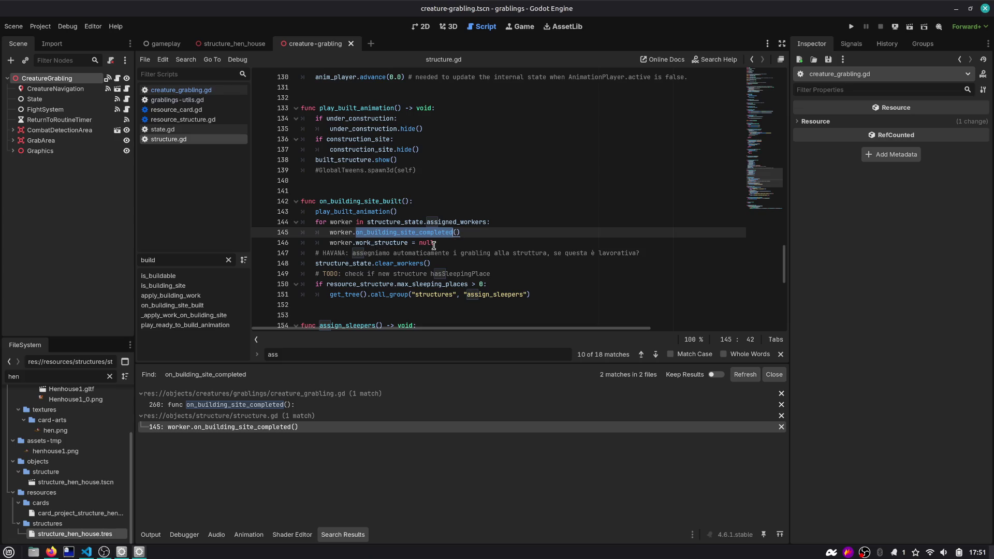
# Step: Select the sleeping-place TODO comment text on line 147
pyautogui.click(653, 254)
pyautogui.press('Down')
pyautogui.press('Down')
pyautogui.press('Down')
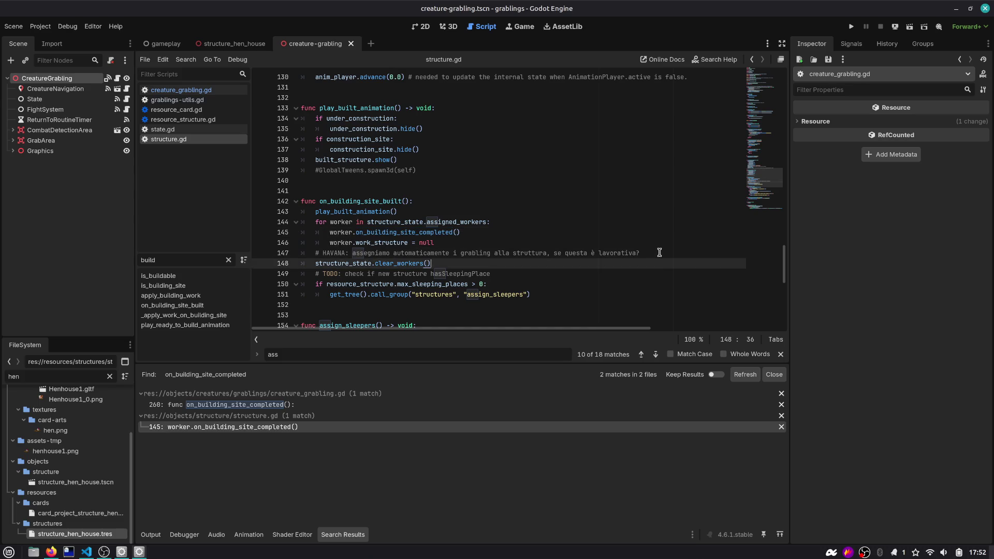
pyautogui.press('Up')
pyautogui.press('Up')
pyautogui.press('Up')
pyautogui.hotkey('shift', 'Home')
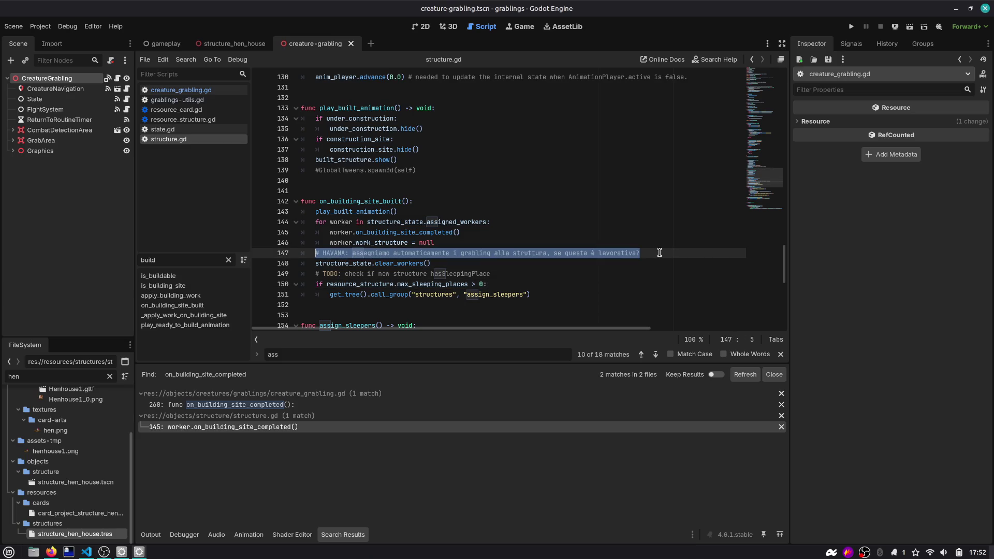
pyautogui.press('super')
pyautogui.press('Escape')
pyautogui.click(672, 274)
# Step: Undo the stray character, then capture and copy a screenshot of code lines 144–149
pyautogui.write('X')
pyautogui.click(460, 243)
pyautogui.hotkey('ctrl', 'z')
pyautogui.press('Print')
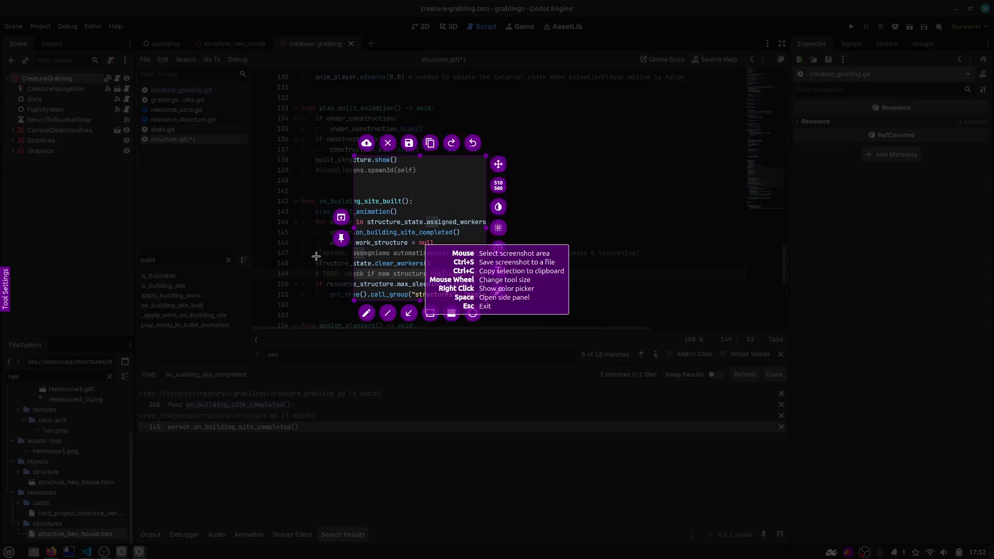
pyautogui.moveTo(292, 228); pyautogui.dragTo(650, 280)
pyautogui.hotkey('ctrl', 'c')
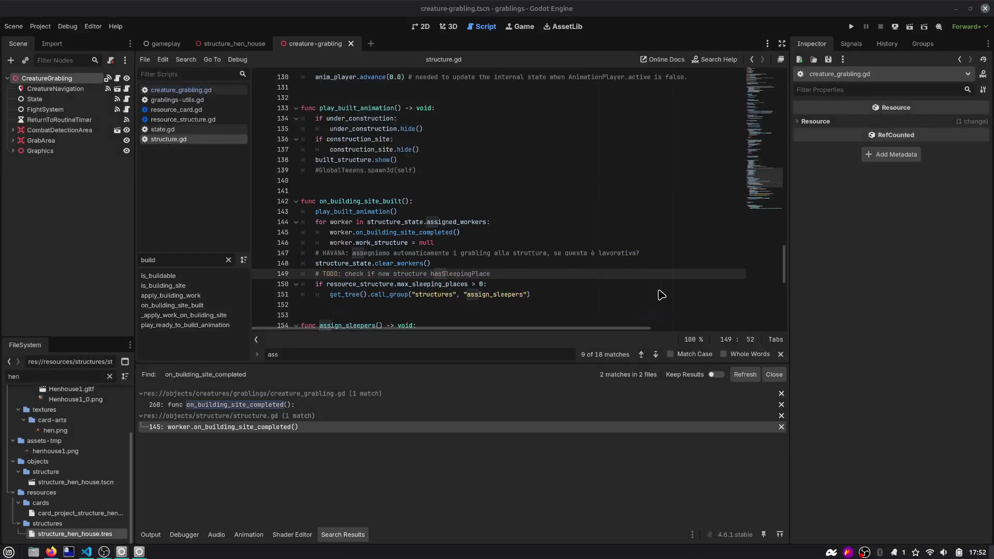
# Step: Paste the code screenshot into Excalidraw and place it beneath the hen house diagram
pyautogui.hotkey('alt', 'Tab')
pyautogui.click(397, 416)
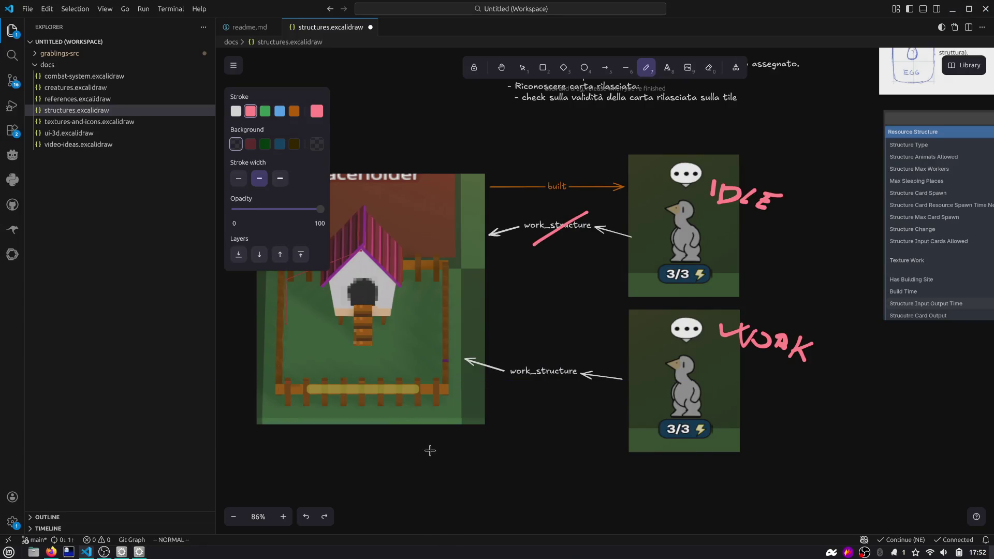
pyautogui.press('v')
pyautogui.click(433, 477)
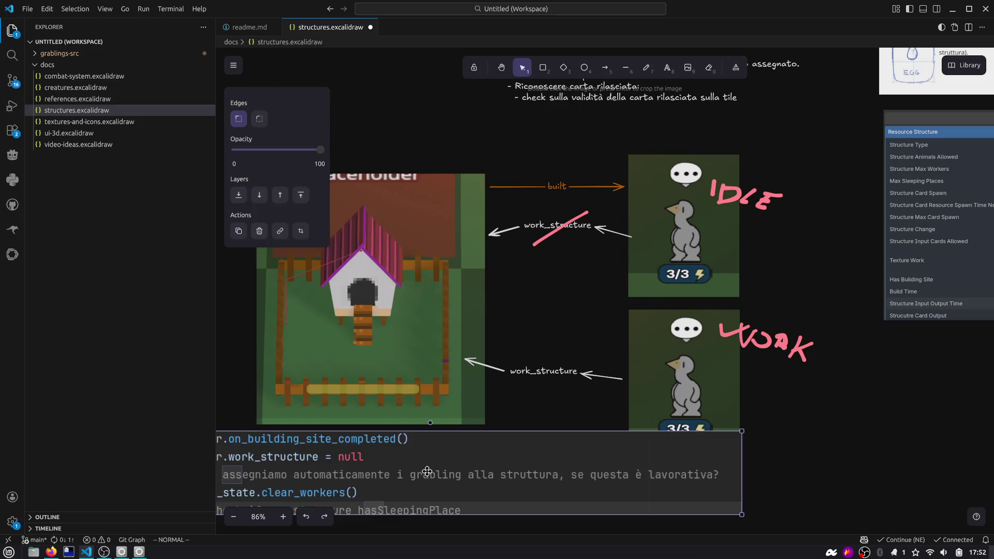
pyautogui.moveTo(422, 466); pyautogui.dragTo(429, 523)
pyautogui.scroll(-5, 456, 471)
pyautogui.scroll(-3, 401, 382)
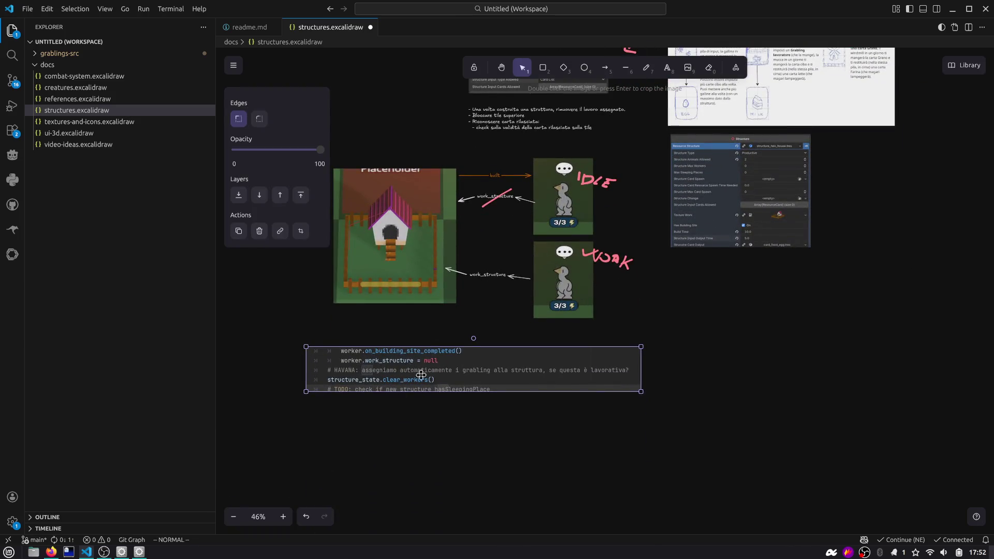
pyautogui.moveTo(401, 382); pyautogui.dragTo(494, 423)
pyautogui.hotkey('alt', 'Tab')
pyautogui.doubleClick(348, 264)
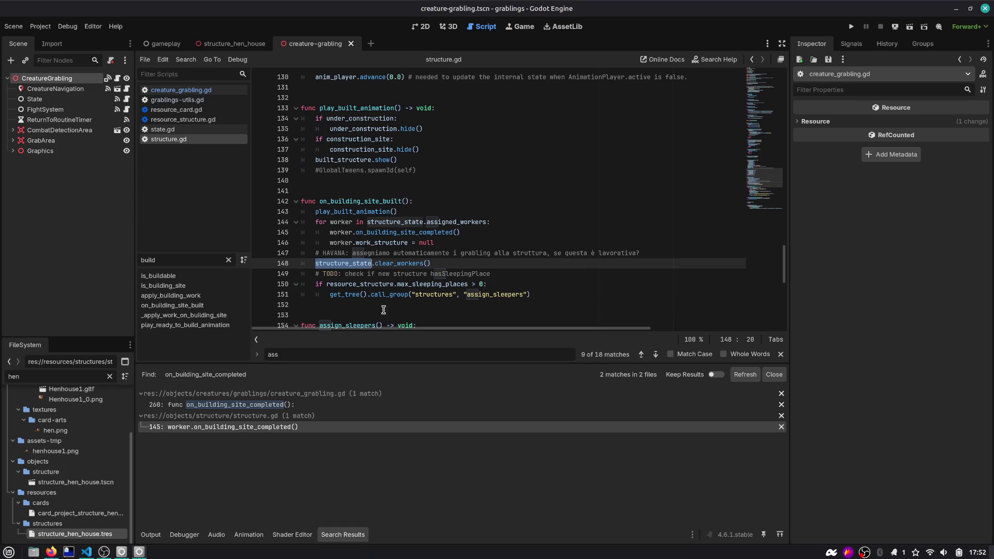
# Step: Enlarge the code editor, then briefly run and stop the project
pyautogui.moveTo(389, 363); pyautogui.dragTo(389, 432)
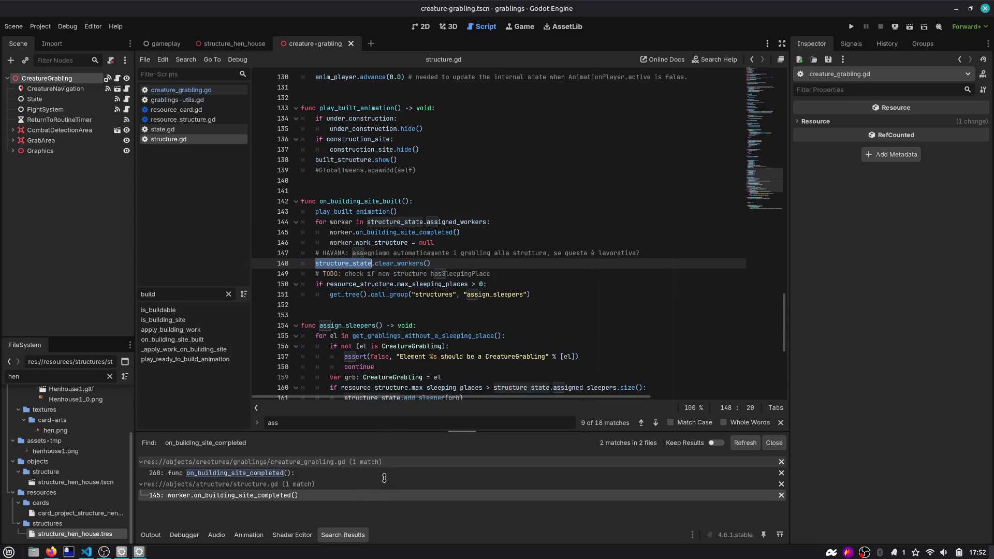
pyautogui.click(385, 245)
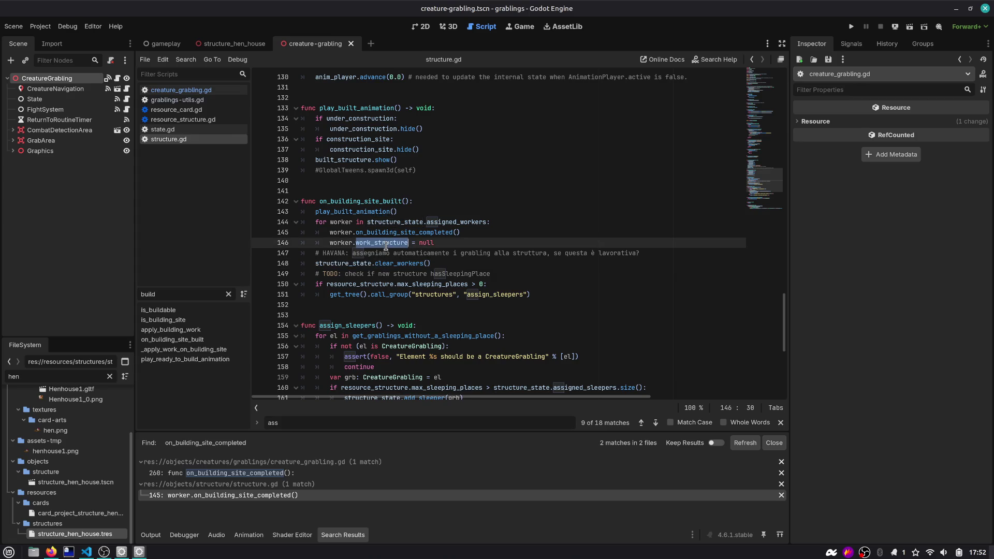
pyautogui.press('F5')
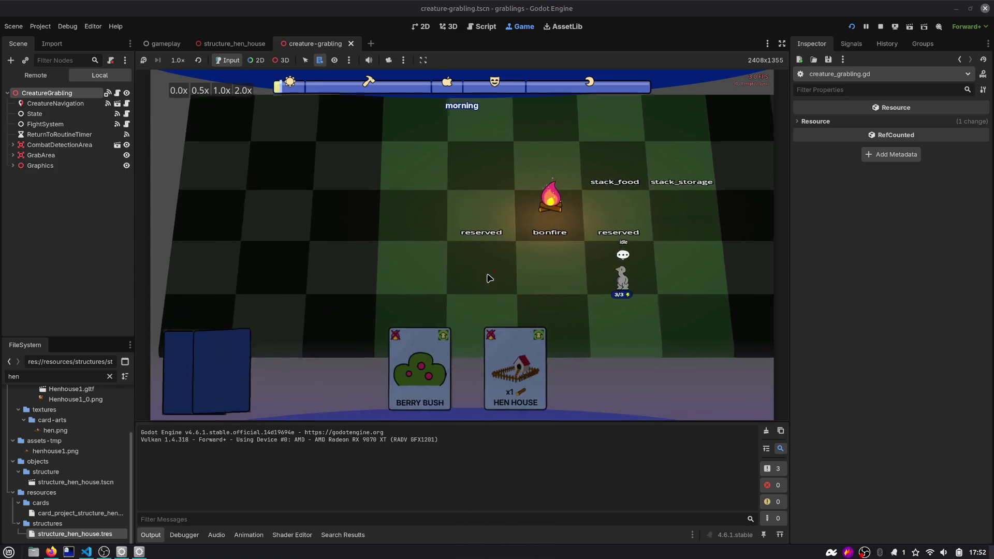
pyautogui.click(881, 29)
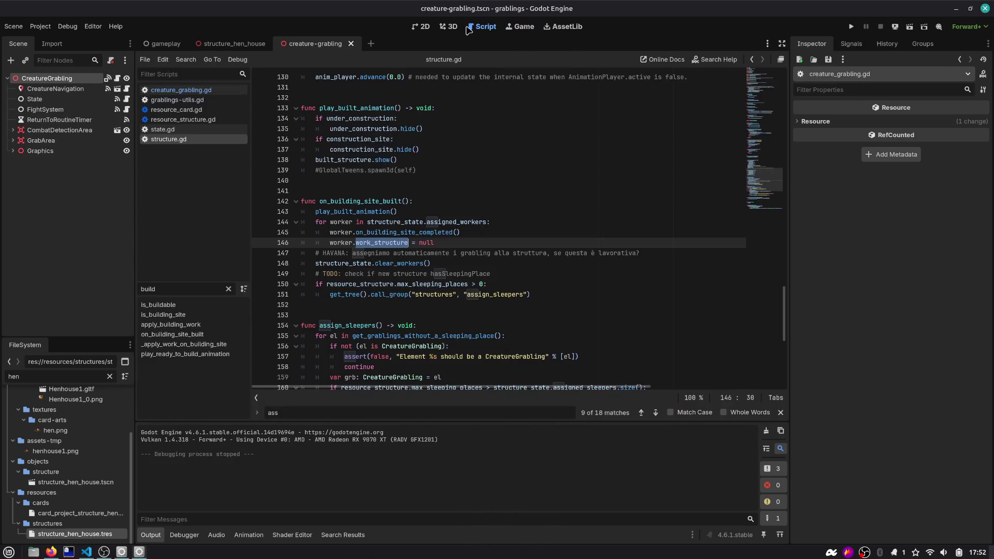
# Step: Save structure.gd, add a breakpoint on line 144, and run the game again
pyautogui.click(409, 243)
pyautogui.press('Return')
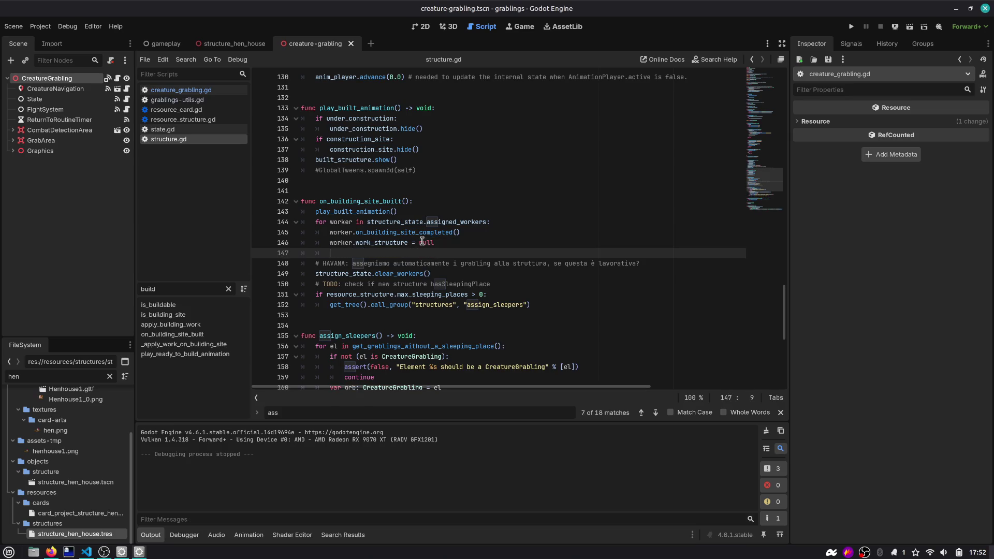
pyautogui.press('BackSpace')
pyautogui.press('BackSpace')
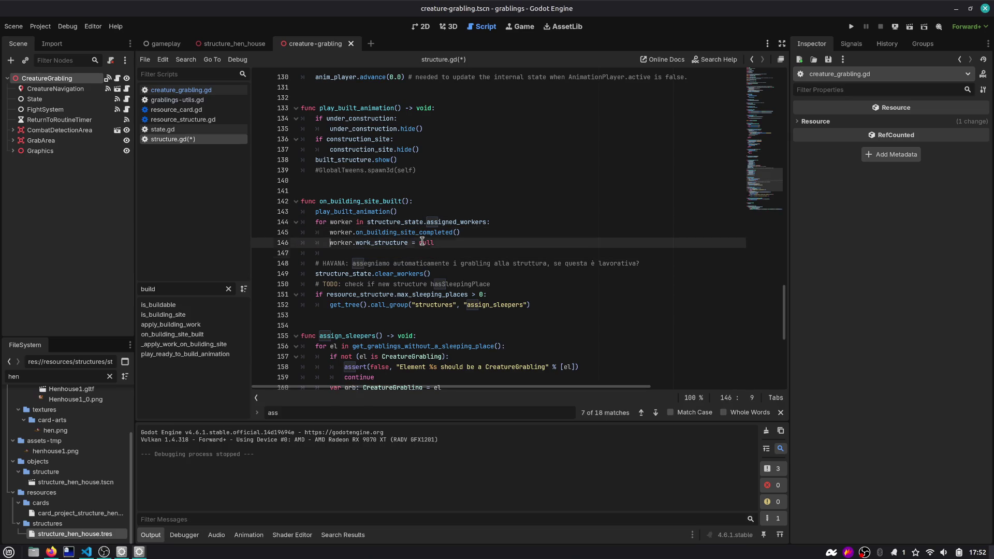
pyautogui.press('BackSpace')
pyautogui.hotkey('ctrl', 's')
pyautogui.click(262, 222)
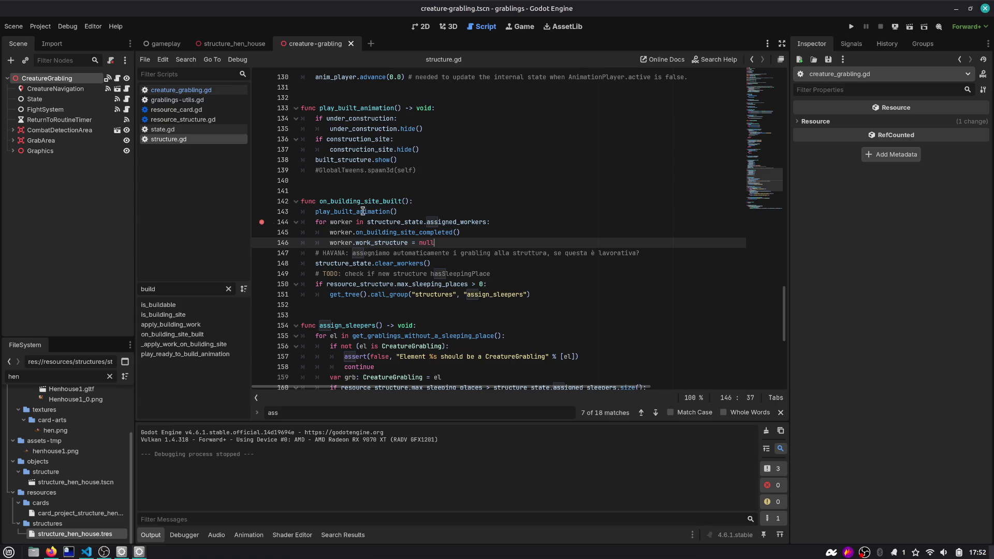
pyautogui.click(851, 26)
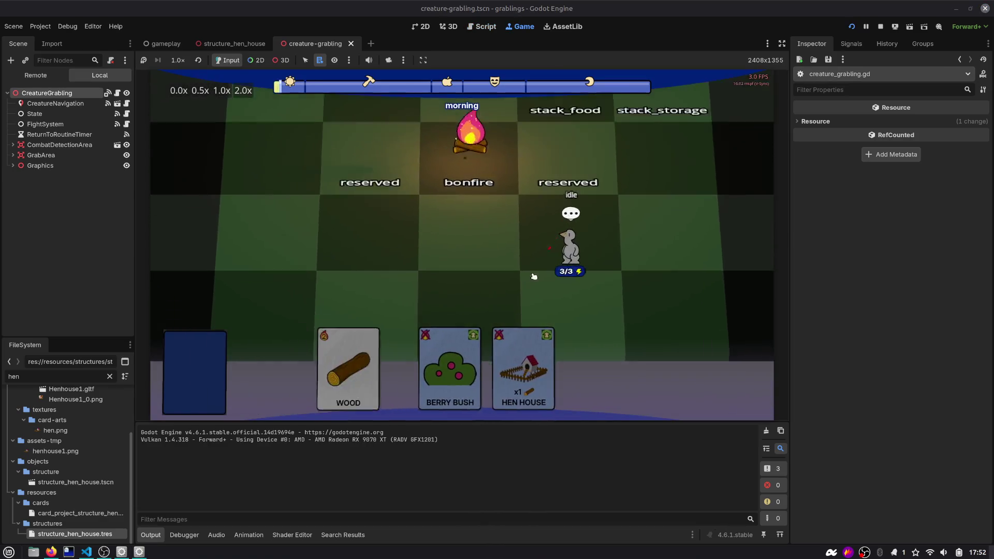
# Step: Place the Hen House card, then drag wood and two grablings onto it
pyautogui.moveTo(534, 276); pyautogui.dragTo(523, 279)
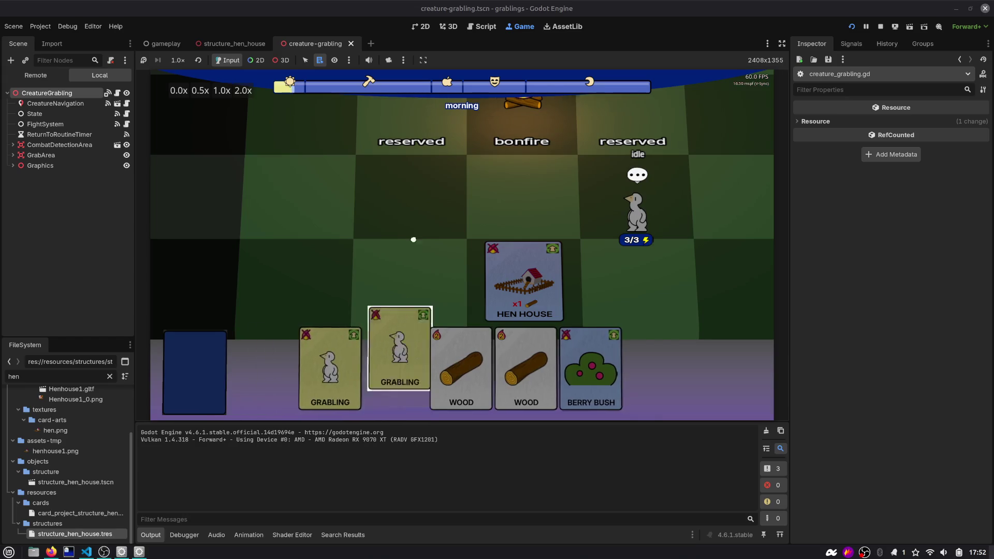
pyautogui.moveTo(409, 202); pyautogui.dragTo(439, 290)
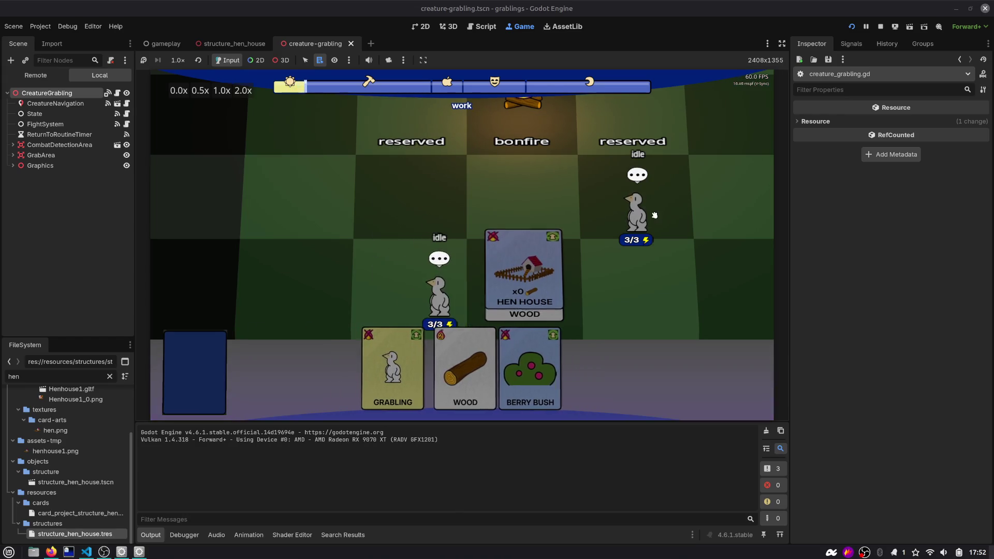
pyautogui.moveTo(636, 213)
pyautogui.mouseDown()
pyautogui.moveTo(621, 284)
pyautogui.moveTo(573, 282)
pyautogui.mouseUp()
pyautogui.moveTo(439, 292); pyautogui.dragTo(497, 285)
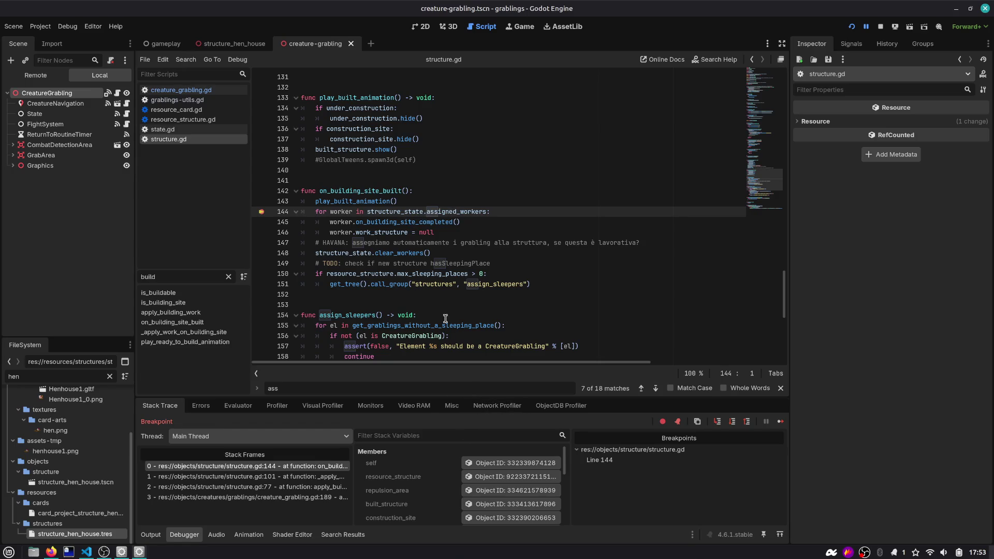
# Step: Inspect structure_state, expand its Assigned Workers array, and open the first worker
pyautogui.doubleClick(443, 212)
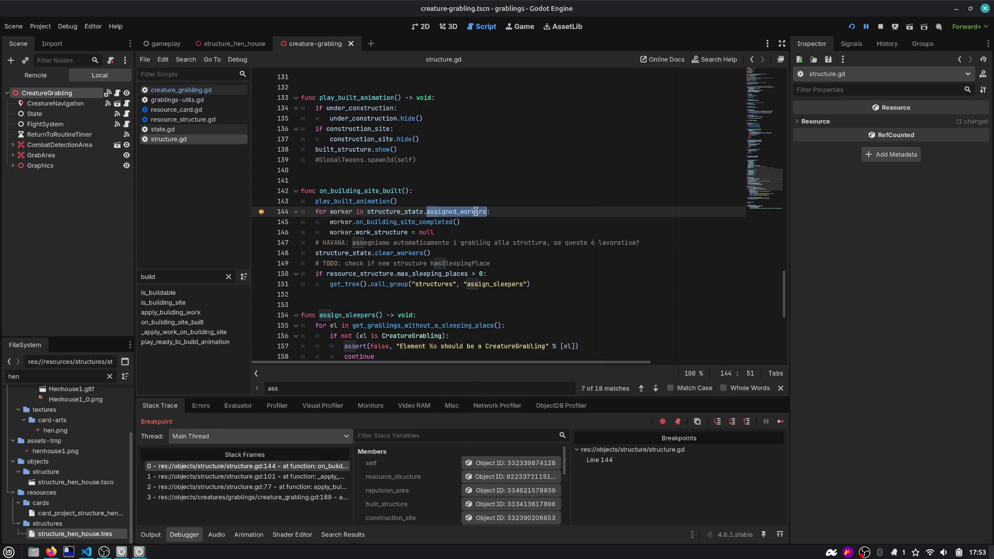
pyautogui.moveTo(476, 213)
pyautogui.scroll(-1, 441, 500)
pyautogui.scroll(-1, 442, 500)
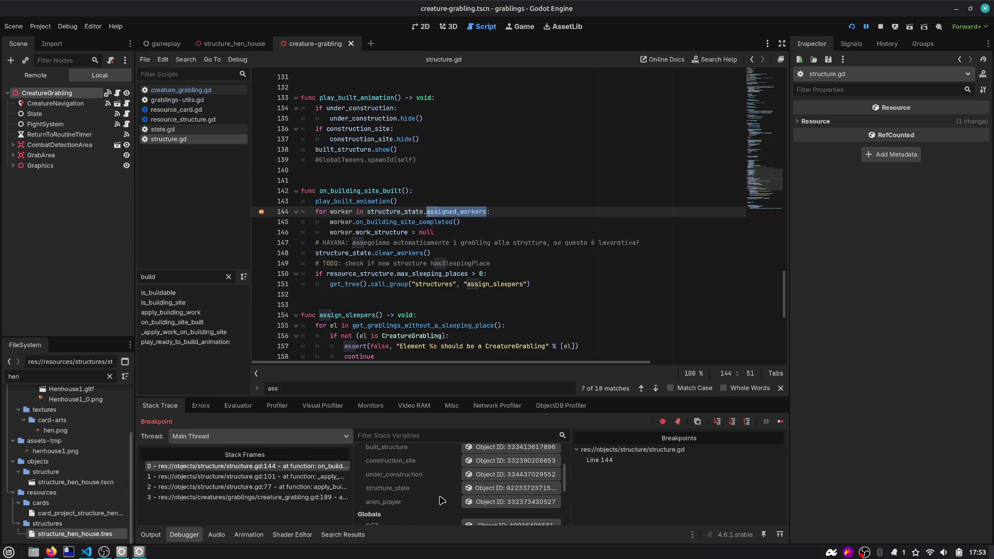
pyautogui.click(485, 489)
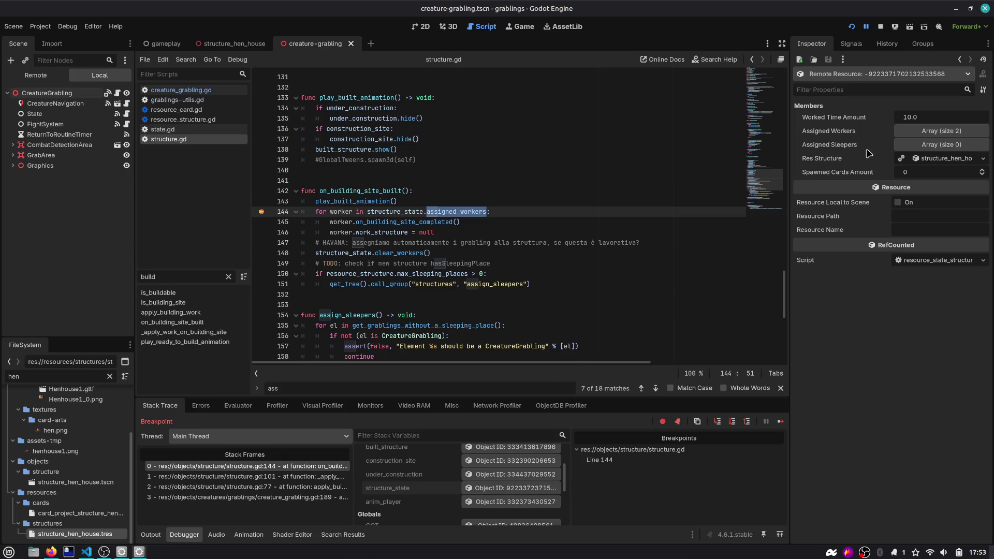
pyautogui.click(918, 132)
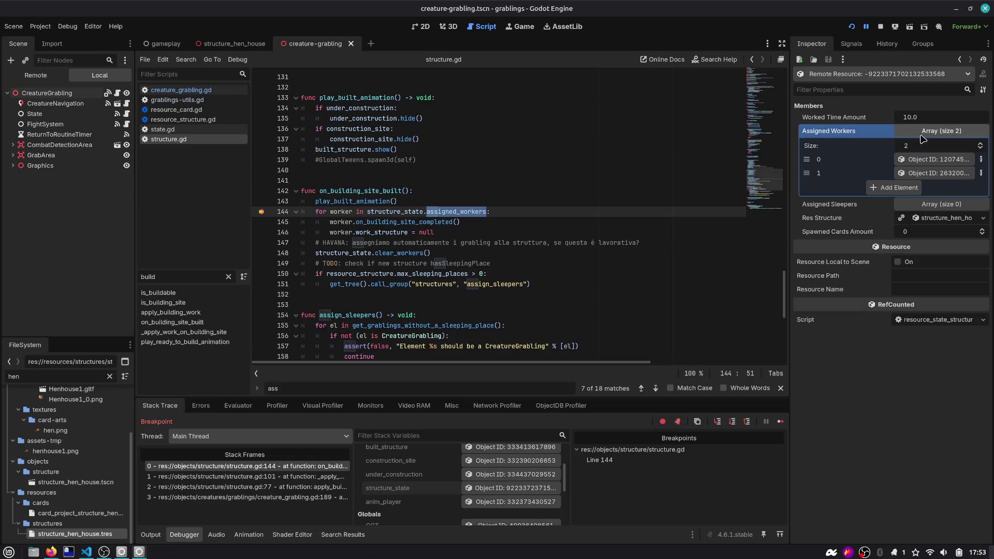
pyautogui.click(935, 161)
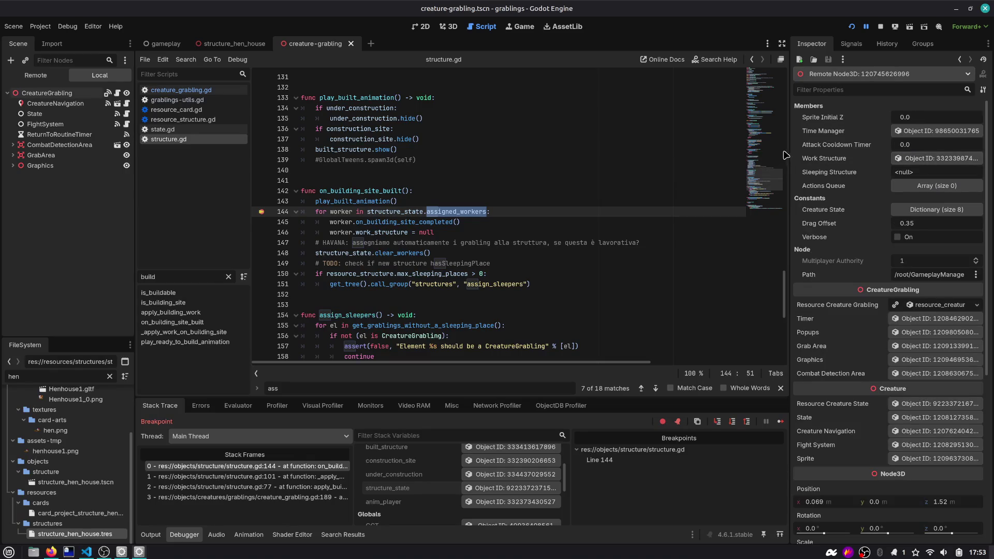
# Step: Inspect the second assigned worker's properties, then advance execution to line 145
pyautogui.moveTo(784, 155); pyautogui.dragTo(717, 157)
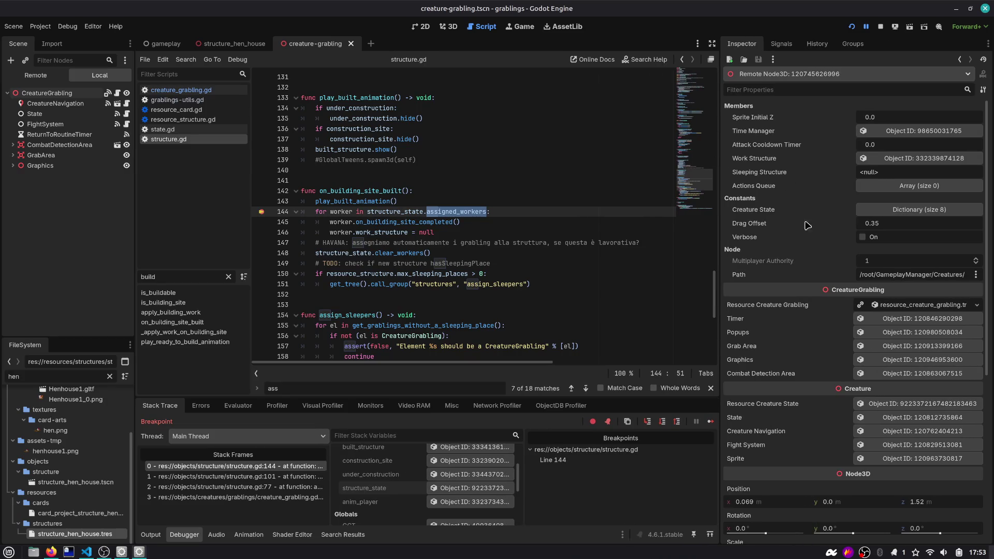
pyautogui.click(879, 276)
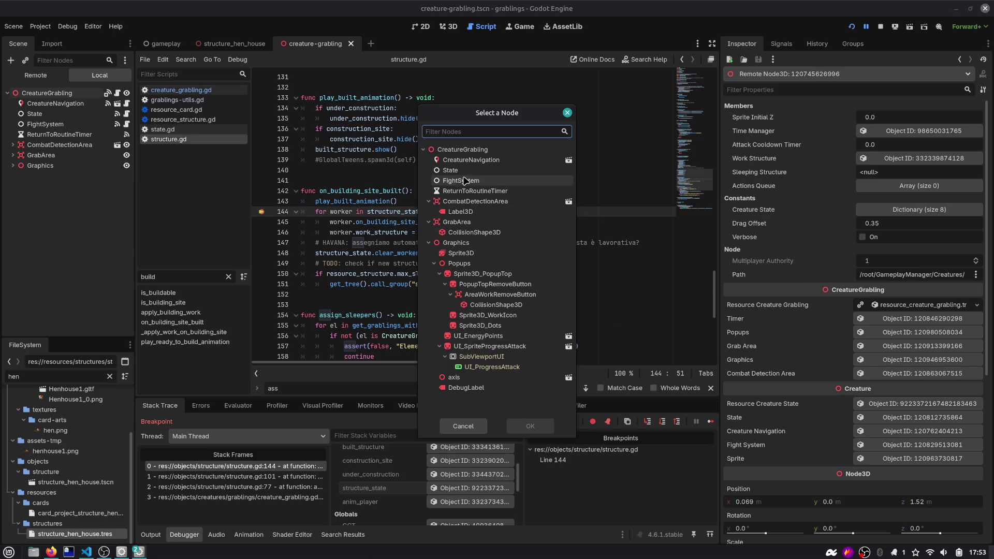
pyautogui.click(568, 113)
pyautogui.click(960, 60)
pyautogui.click(906, 174)
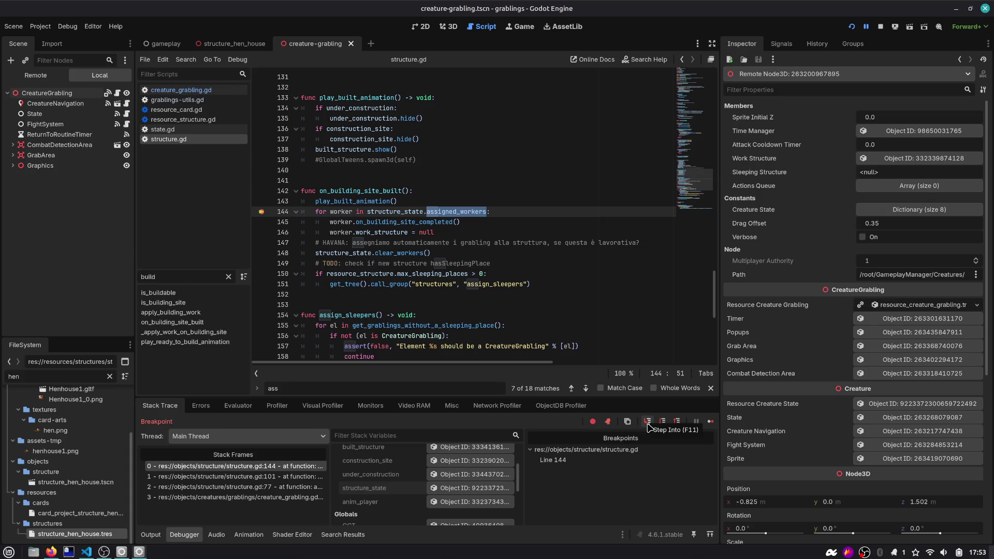
pyautogui.click(662, 423)
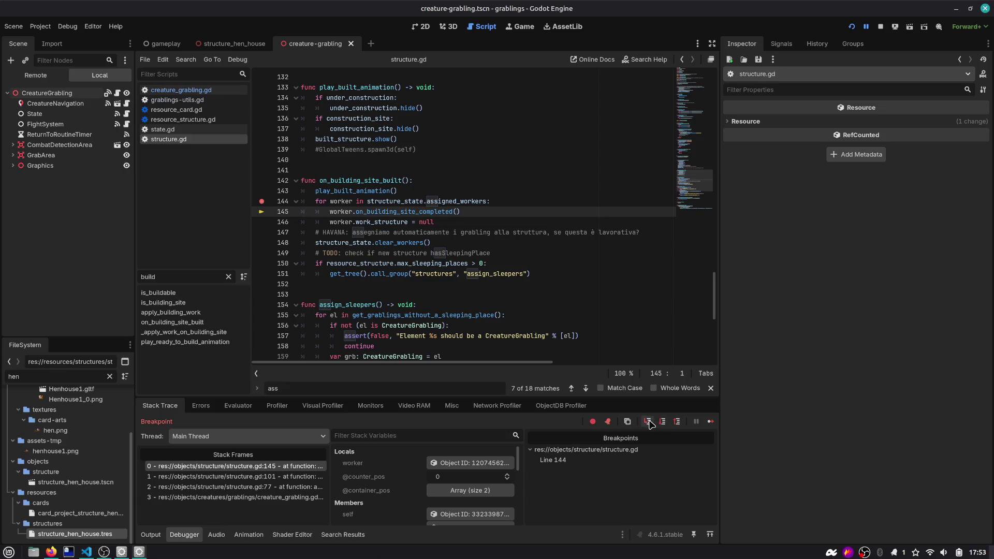
# Step: Step through on_building_site_completed, deassign_from_work and set_work_structure to the line 157 remove_worker call
pyautogui.click(648, 422)
pyautogui.click(648, 422)
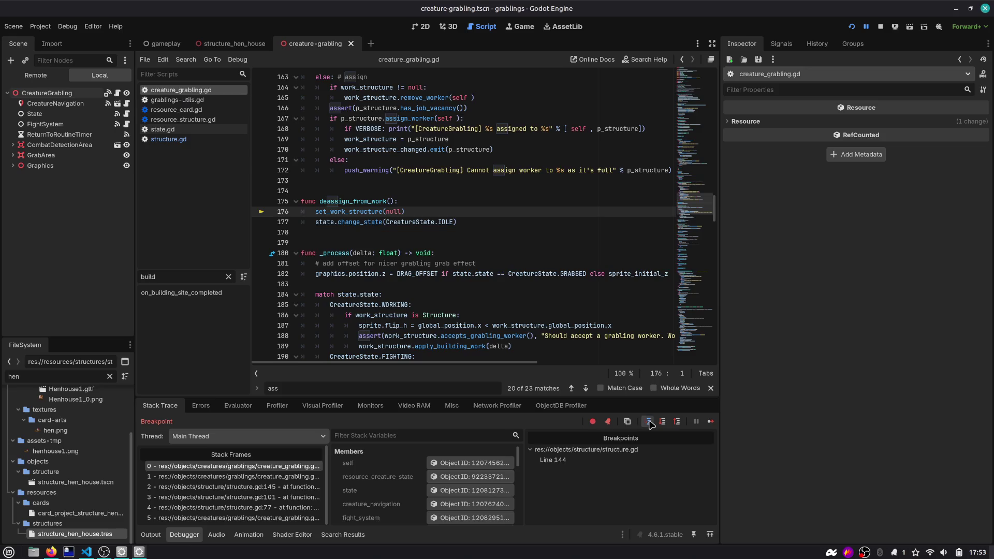
pyautogui.click(648, 422)
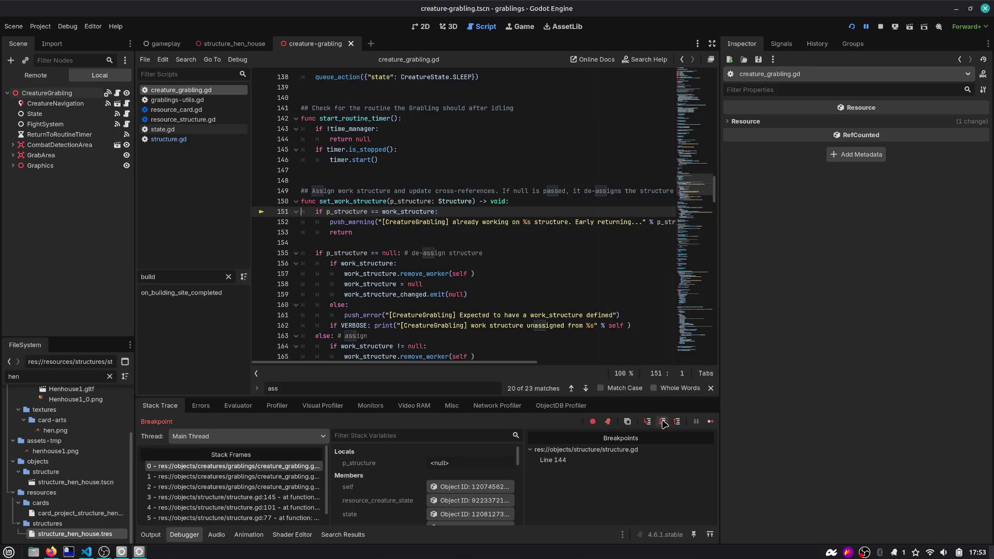
pyautogui.click(663, 422)
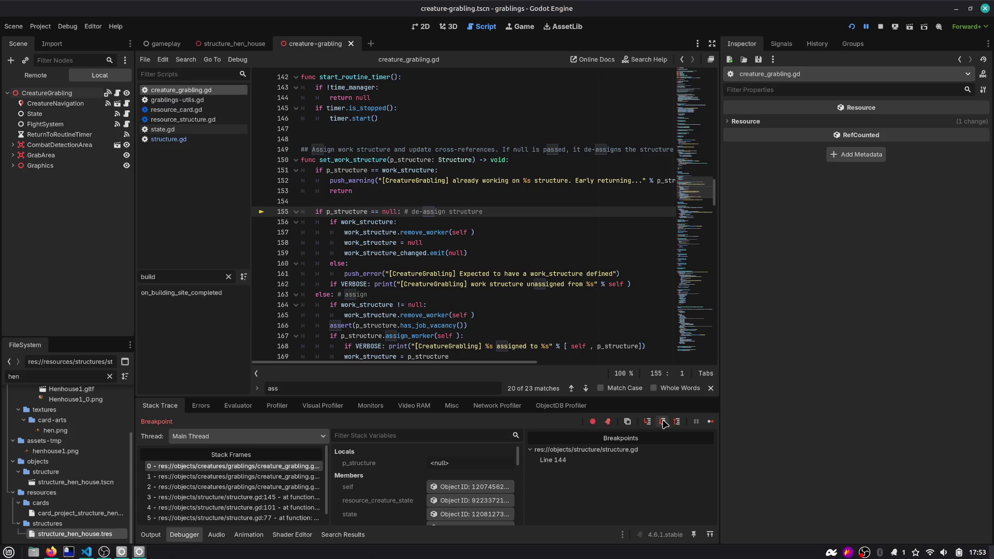
pyautogui.click(663, 422)
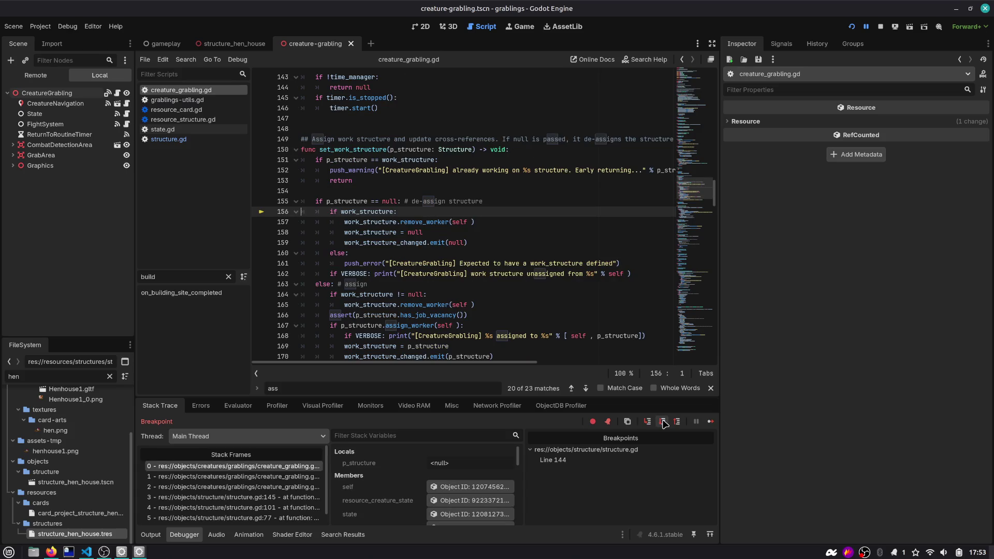
pyautogui.click(663, 422)
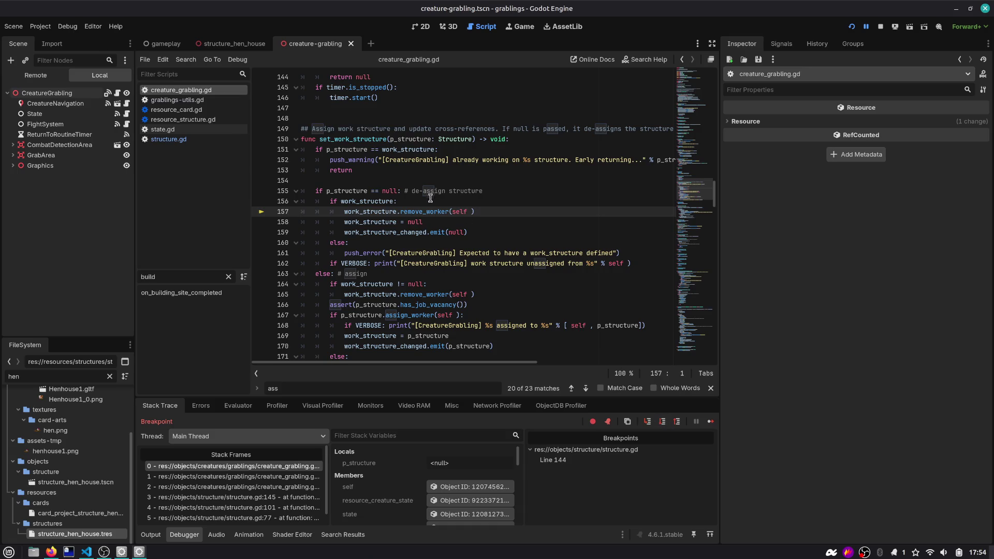
pyautogui.click(646, 422)
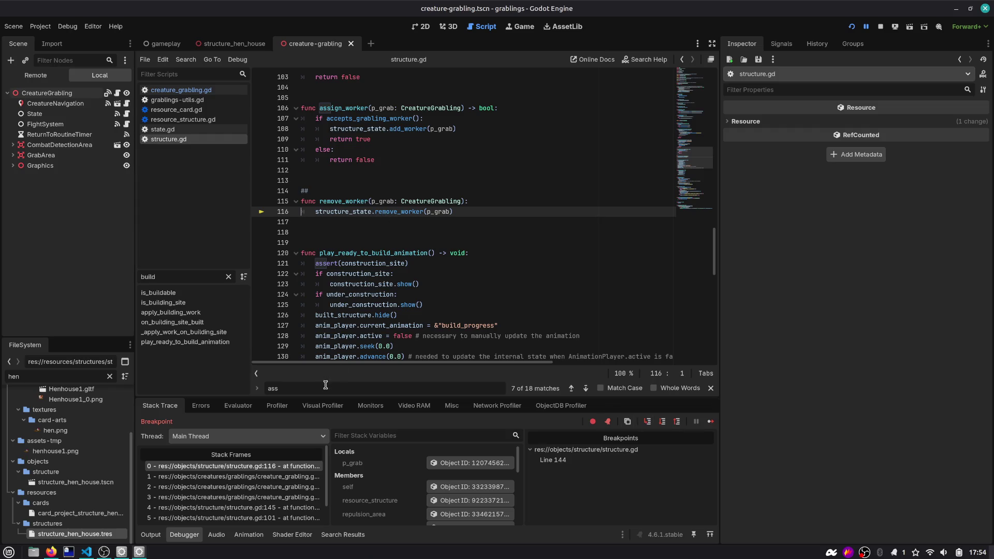
# Step: Step into remove_worker in resource_state_structure.gd and widen the stack frames and variables panels
pyautogui.moveTo(339, 396); pyautogui.dragTo(338, 348)
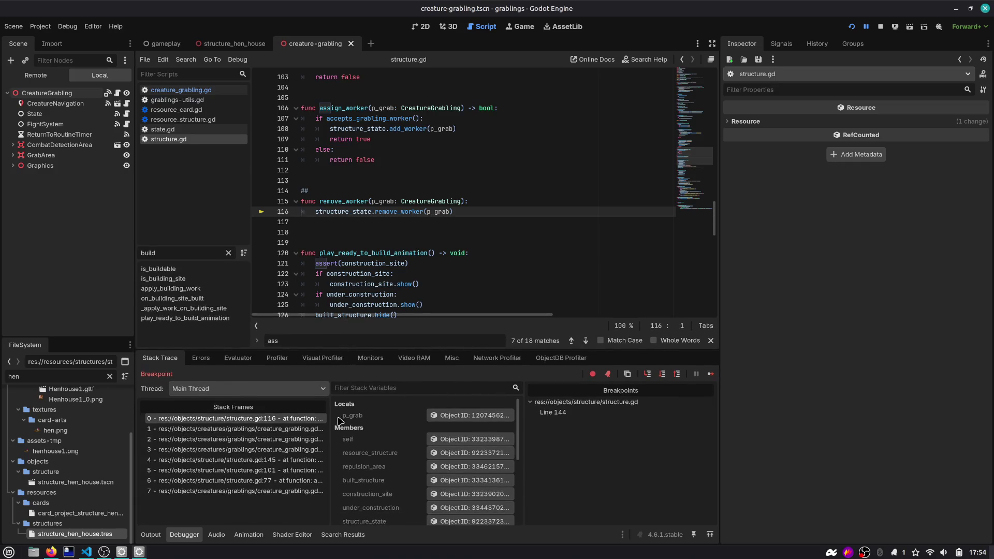
pyautogui.moveTo(327, 416); pyautogui.dragTo(351, 413)
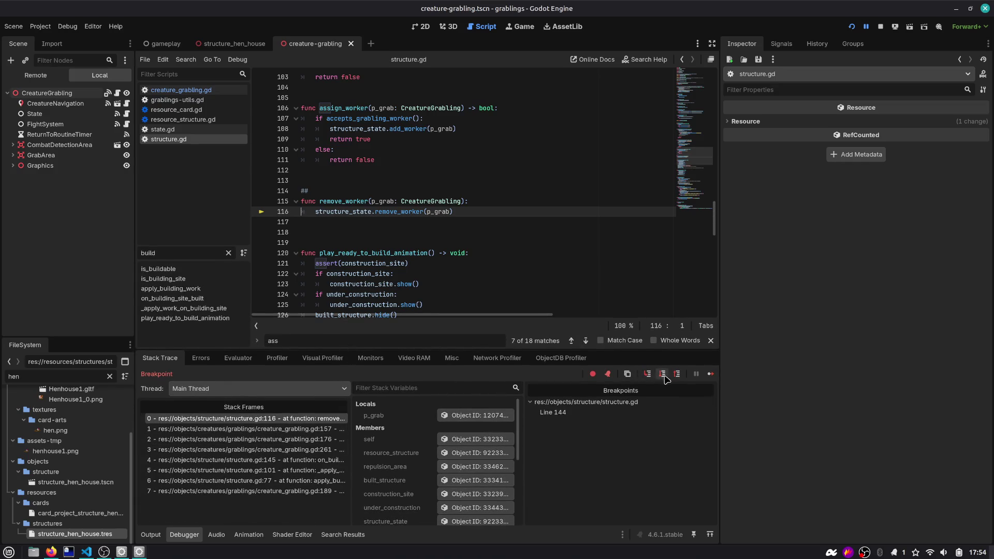
pyautogui.click(647, 374)
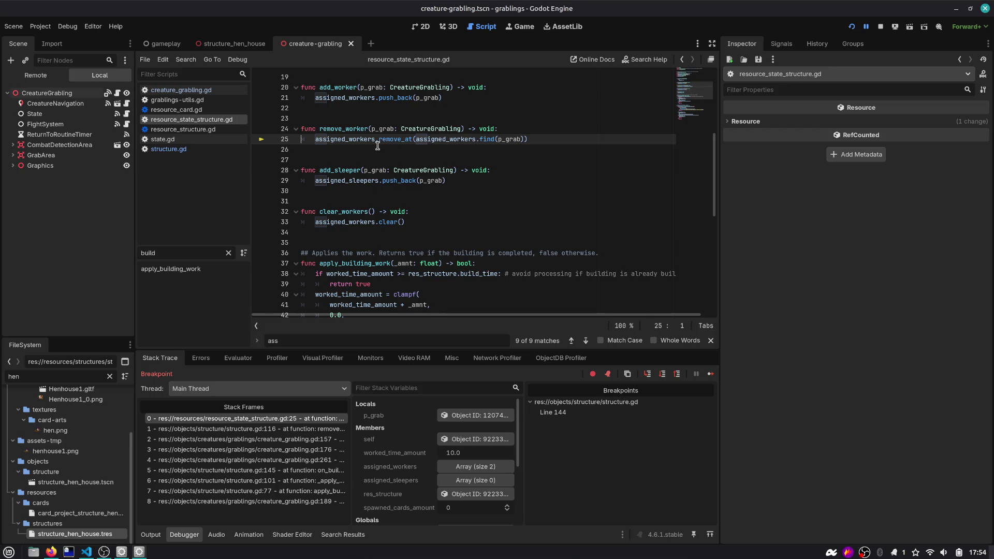
pyautogui.moveTo(352, 412); pyautogui.dragTo(382, 411)
pyautogui.moveTo(523, 397); pyautogui.dragTo(585, 397)
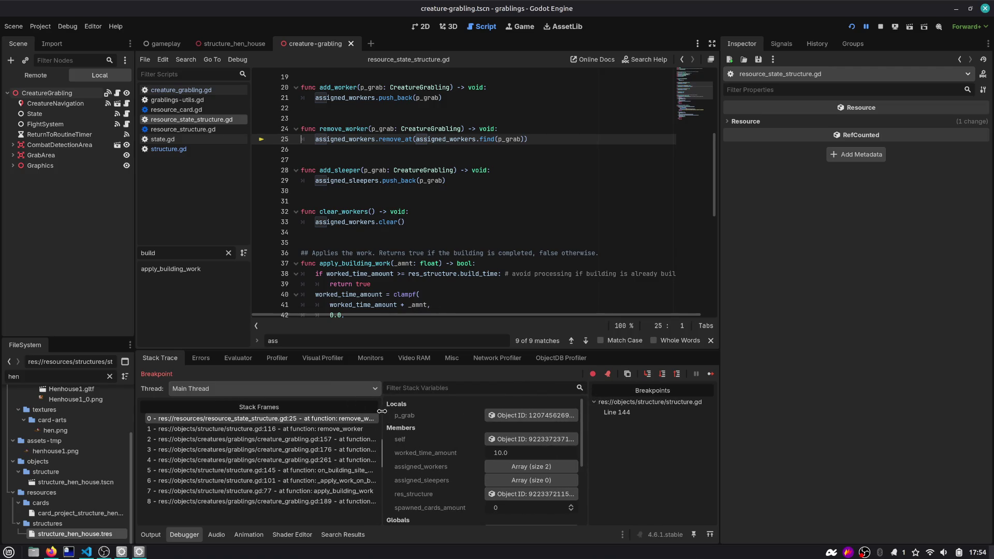
pyautogui.moveTo(382, 412); pyautogui.dragTo(405, 409)
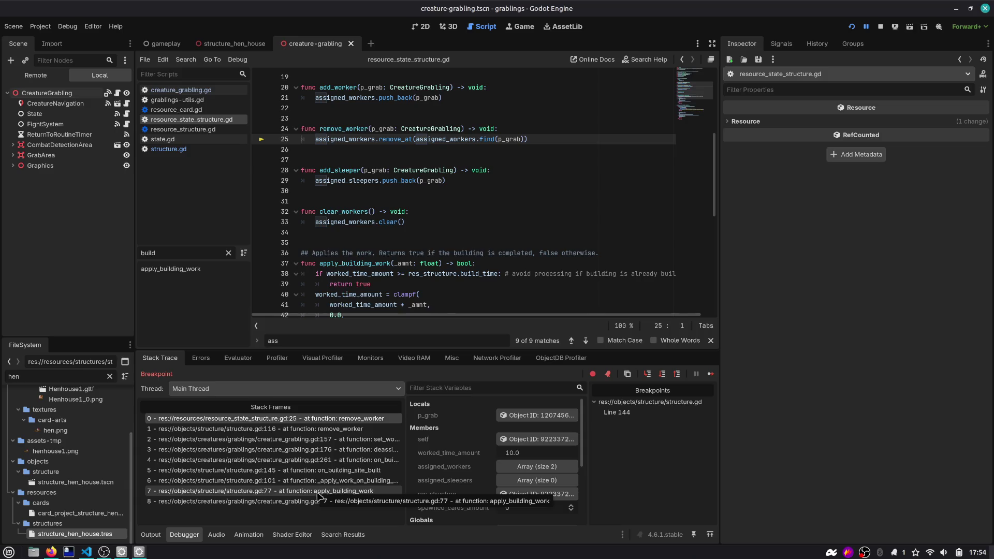
# Step: Inspect the on_building_site_built frame's assigned_workers loop, then return to the top frame
pyautogui.click(362, 475)
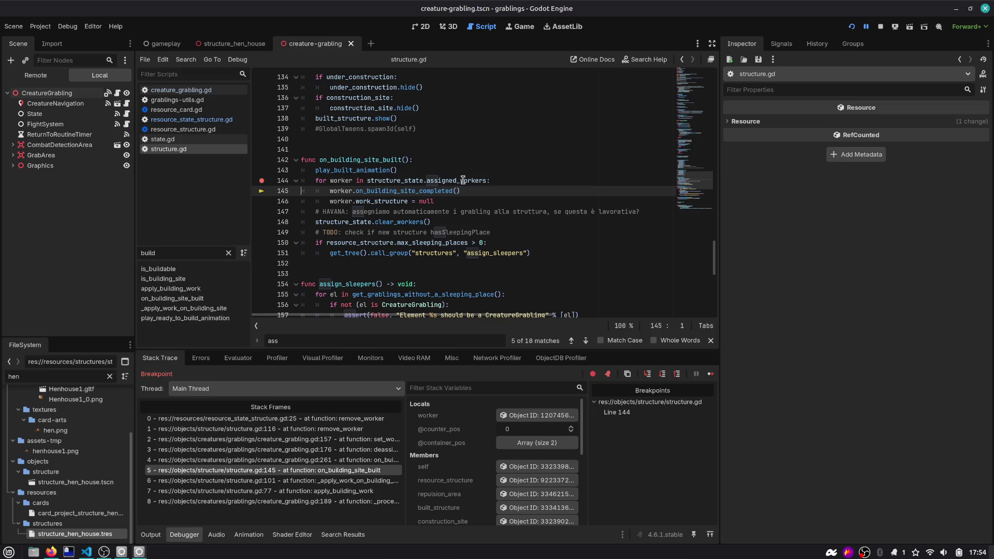
pyautogui.moveTo(467, 180)
pyautogui.doubleClick(462, 180)
pyautogui.scroll(20, 461, 181)
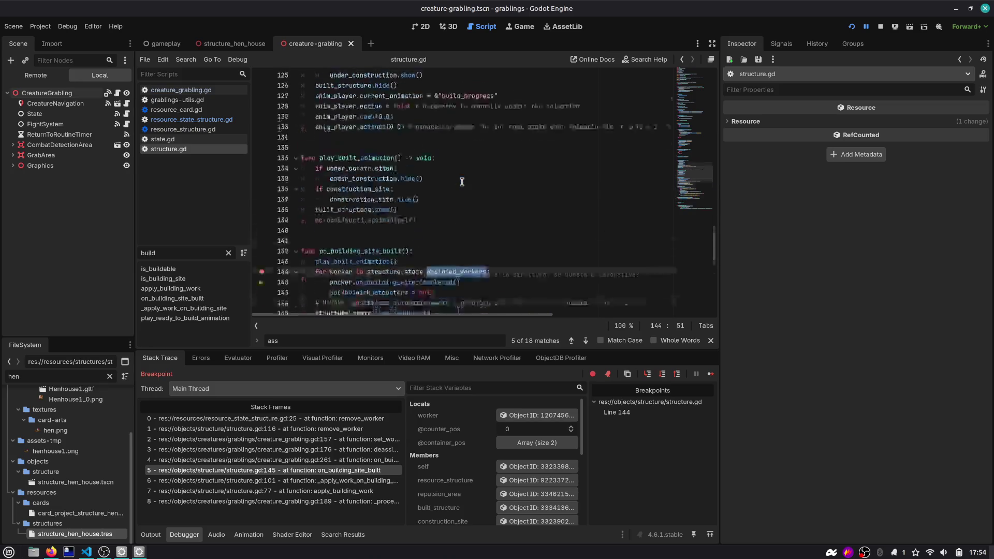
pyautogui.scroll(12, 462, 181)
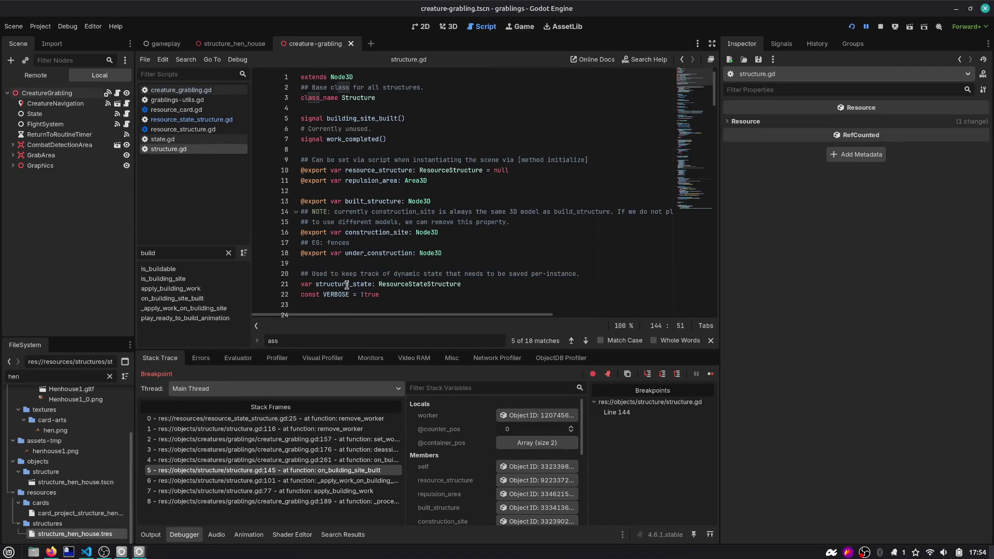
pyautogui.scroll(-12, 347, 285)
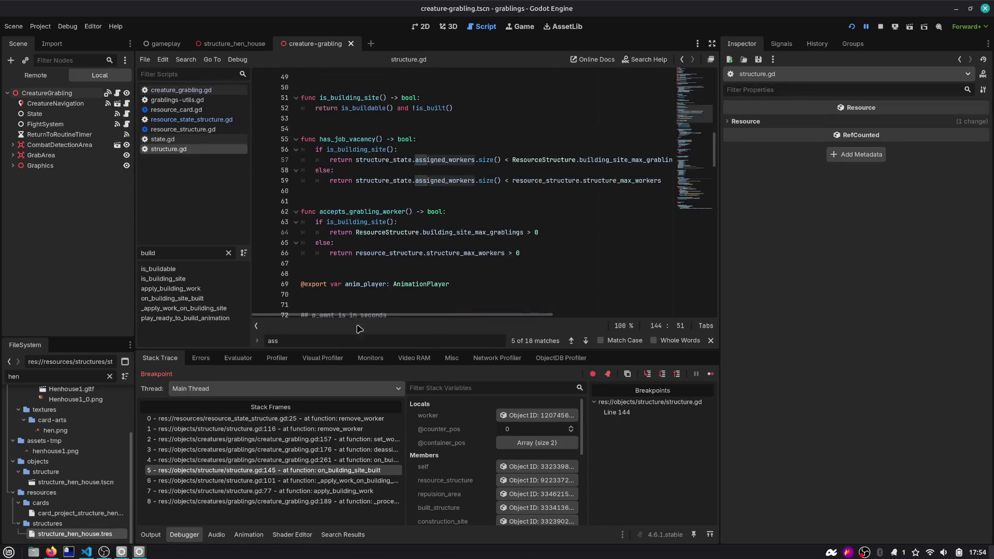
pyautogui.scroll(10, 423, 185)
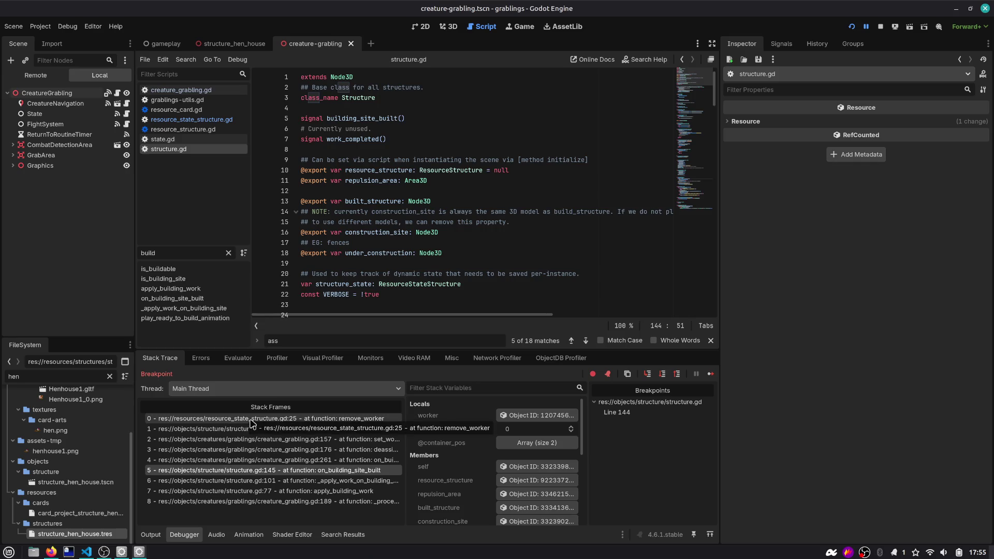
pyautogui.click(334, 420)
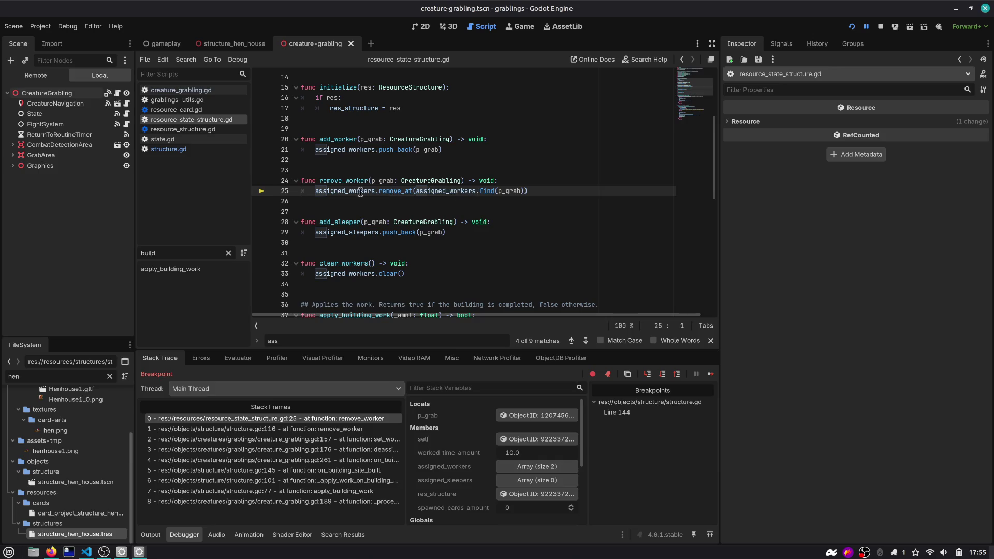
pyautogui.moveTo(373, 201)
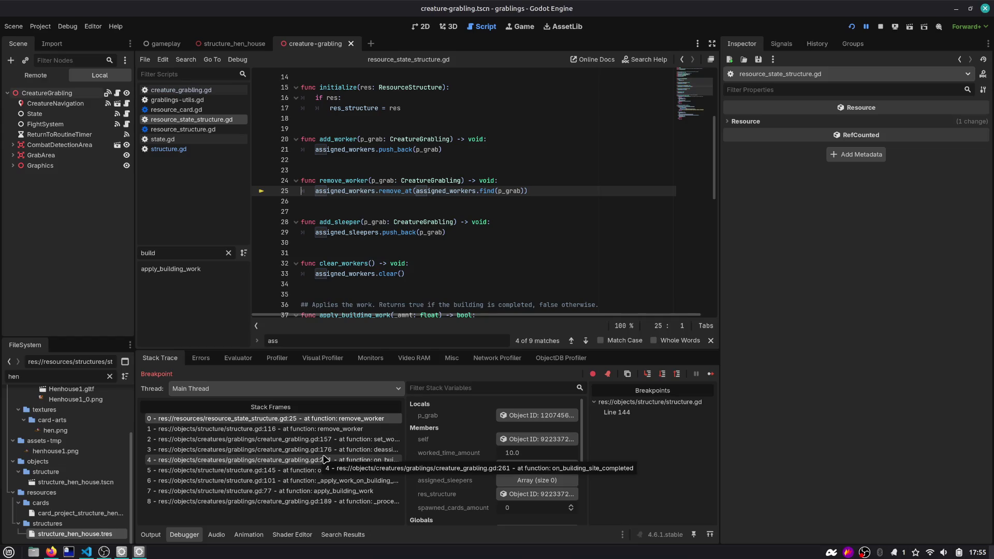
# Step: Inspect the remove_worker, set_work_structure, on_building_site_completed and deassign_from_work caller frames
pyautogui.click(328, 430)
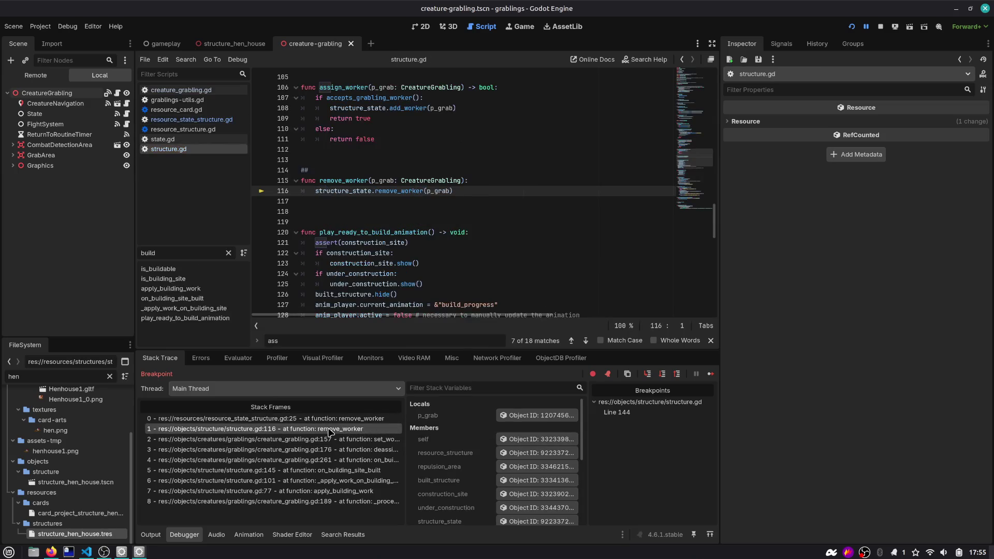
pyautogui.click(330, 439)
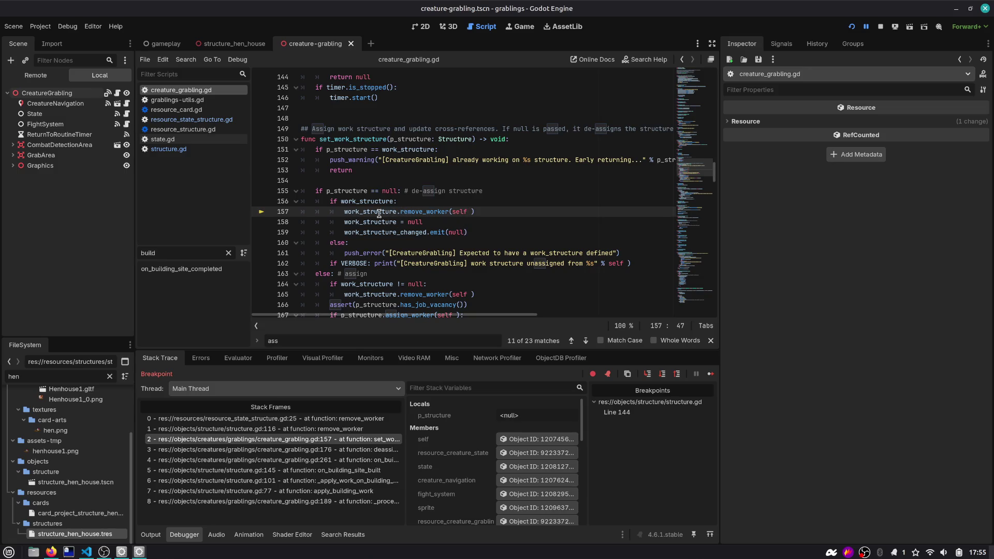
pyautogui.click(336, 460)
pyautogui.click(339, 450)
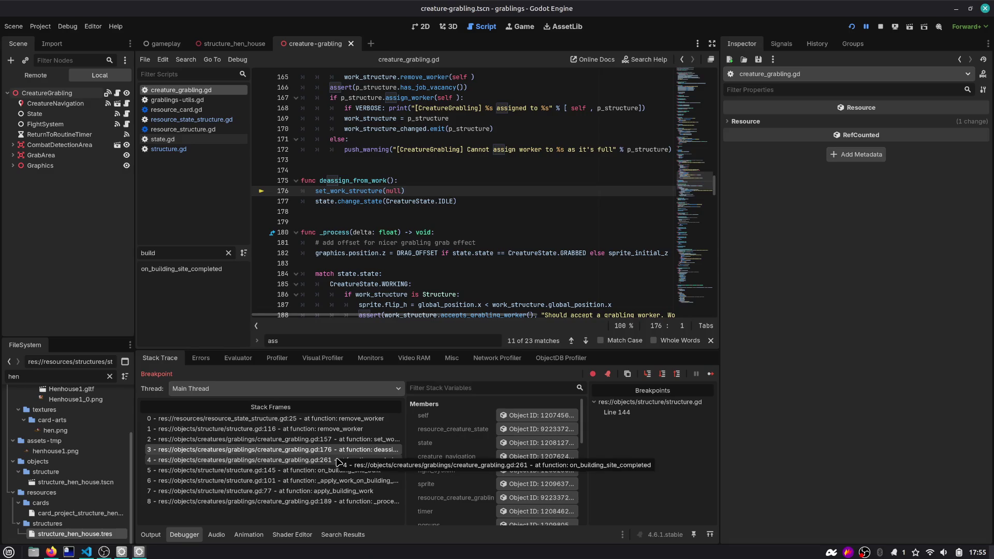
pyautogui.click(339, 444)
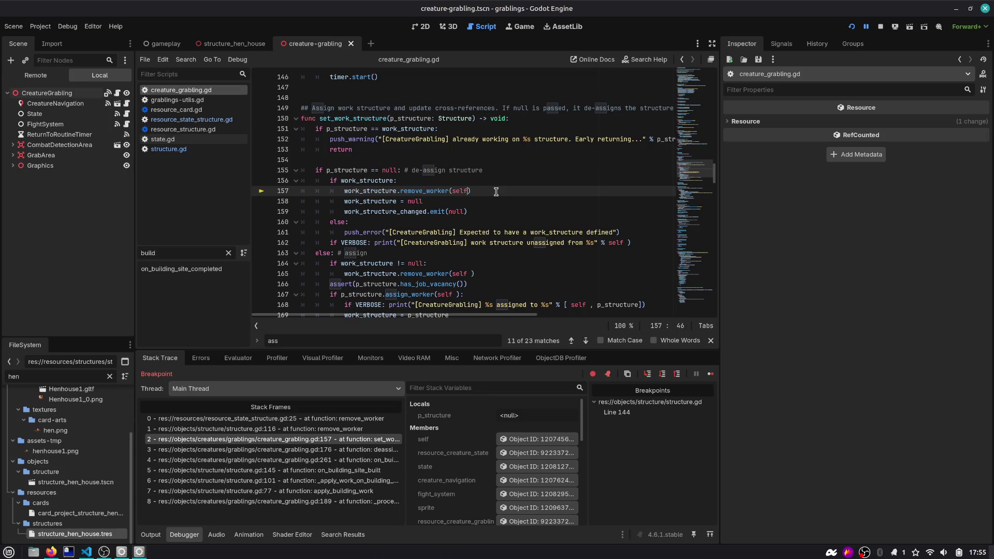
# Step: Return to the assigned_workers loop frame in structure.gd and remove the line 144 breakpoint
pyautogui.scroll(-2, 496, 192)
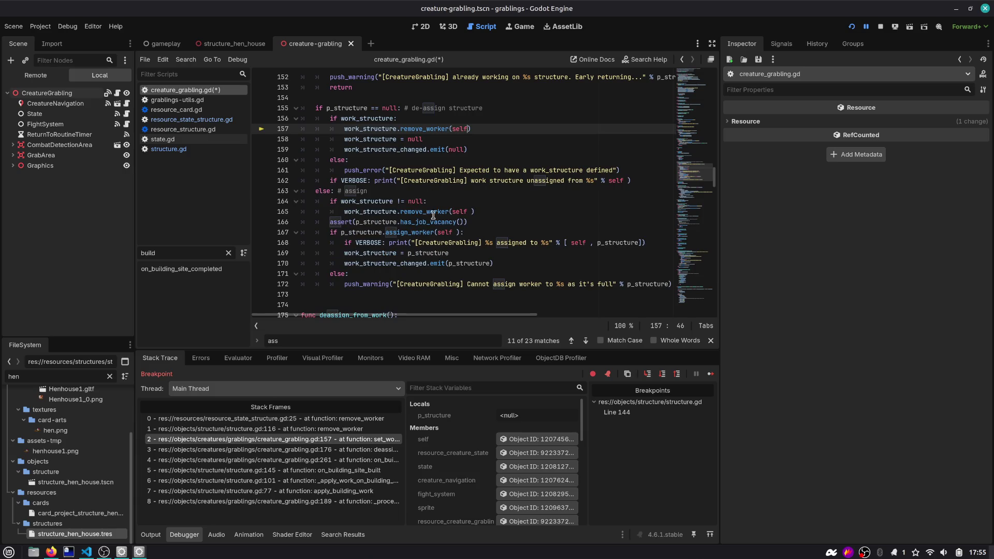
pyautogui.scroll(1, 421, 213)
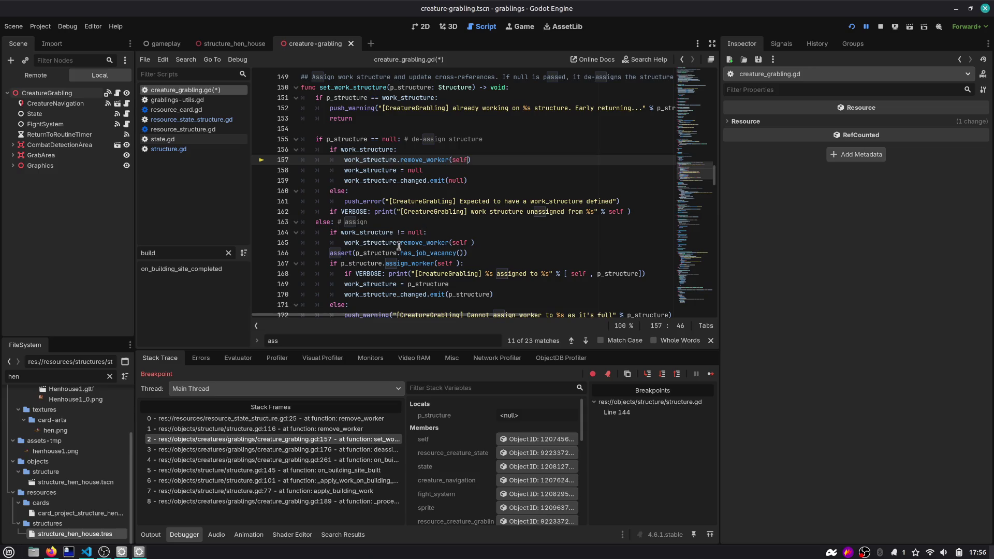
pyautogui.scroll(-2, 378, 266)
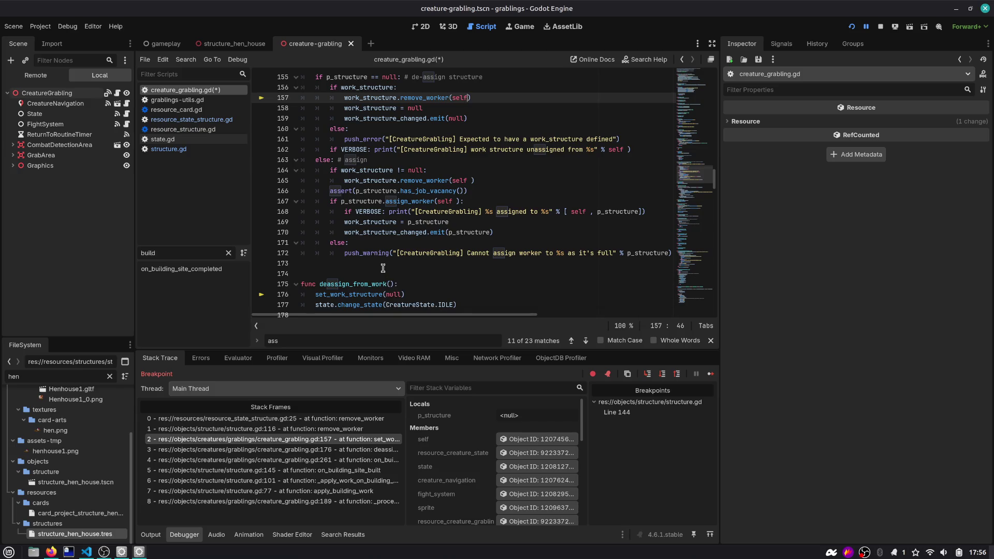
pyautogui.click(358, 459)
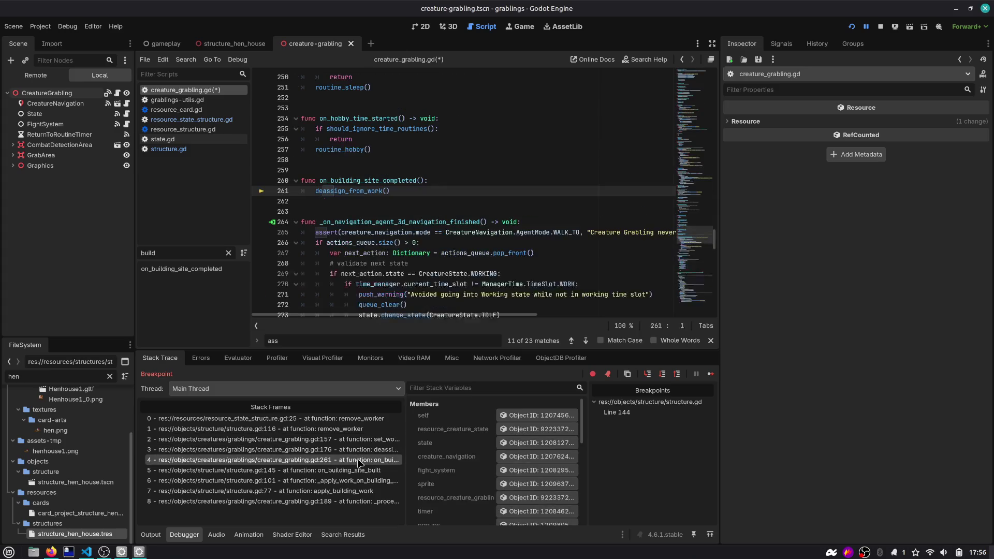
pyautogui.click(359, 470)
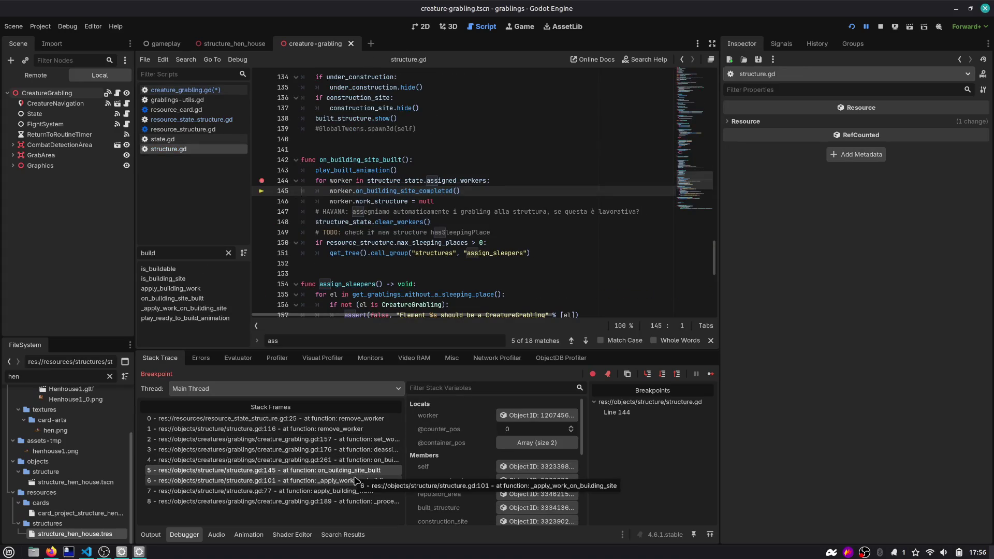
pyautogui.click(262, 182)
# Step: Change the line 144 loop to iterate over assigned_workers.duplicate(), then save and rerun
pyautogui.click(448, 181)
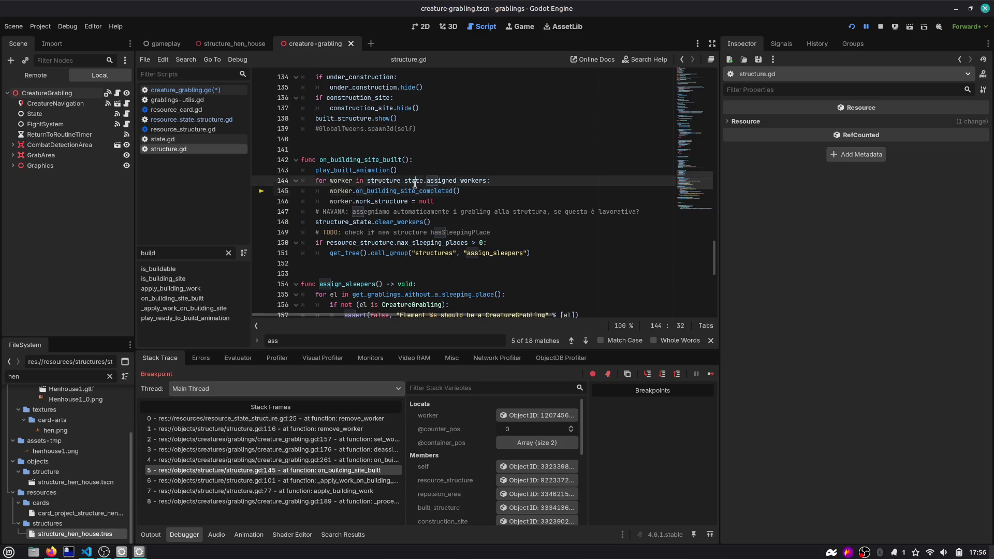
pyautogui.doubleClick(447, 180)
pyautogui.write('.dup')
pyautogui.press('Return')
pyautogui.press('F5')
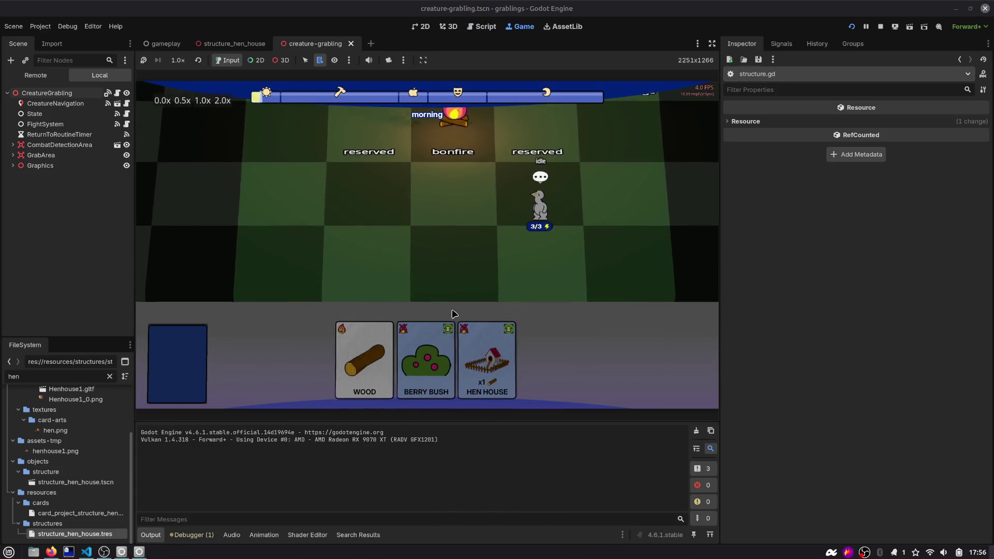
# Step: Build a Hen House with a Wood card and grablings, then stop the game
pyautogui.moveTo(486, 357); pyautogui.dragTo(454, 257)
pyautogui.moveTo(434, 350); pyautogui.dragTo(454, 257)
pyautogui.moveTo(390, 357); pyautogui.dragTo(365, 243)
pyautogui.moveTo(540, 207); pyautogui.dragTo(460, 254)
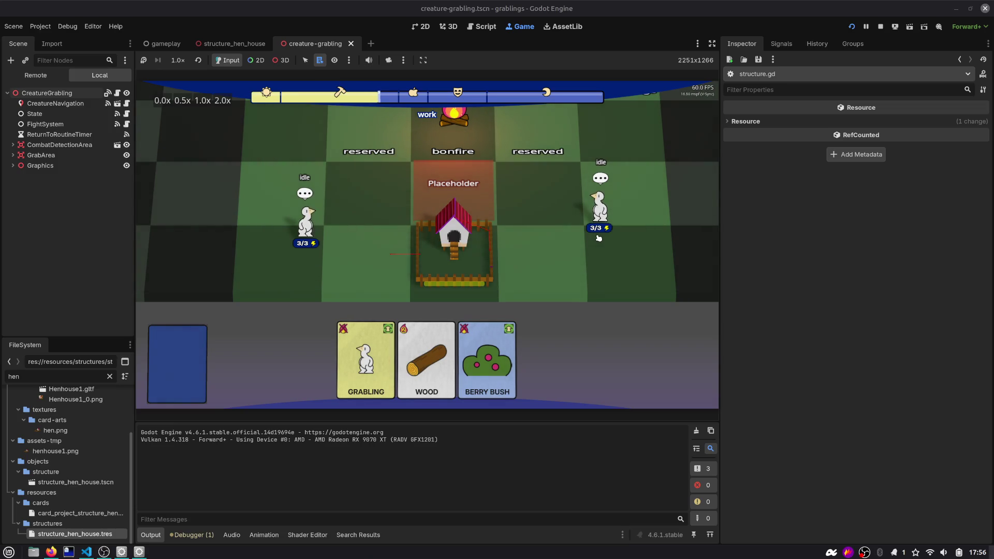
pyautogui.click(880, 26)
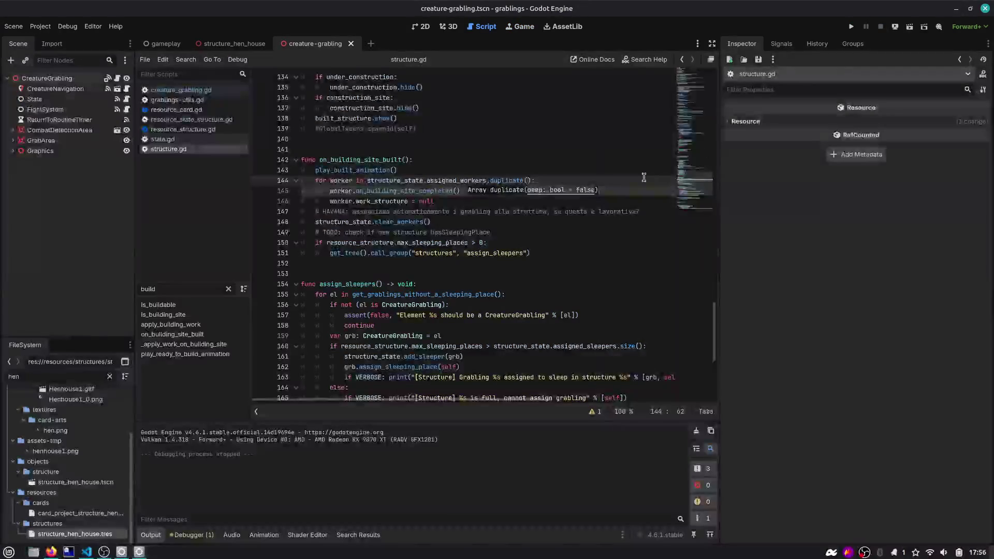
# Step: Copy the line 144 loop header without duplicate() and comment out the duplicate() version
pyautogui.click(544, 191)
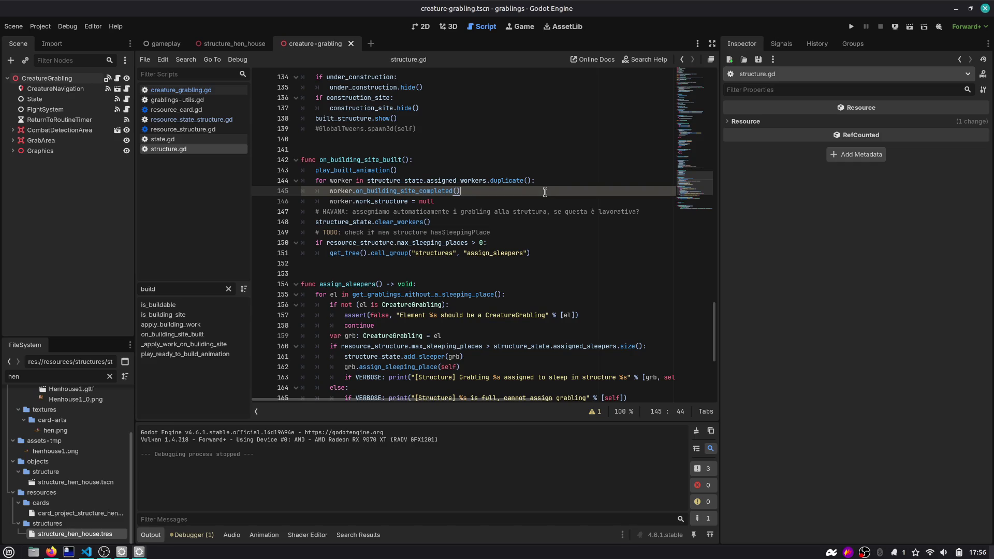
pyautogui.press('Up')
pyautogui.hotkey('ctrl', 'Right')
pyautogui.press('Home')
pyautogui.hotkey('shift', 'End')
pyautogui.hotkey('ctrl', 'c')
pyautogui.press('End')
pyautogui.press('Return')
pyautogui.hotkey('ctrl', 'v')
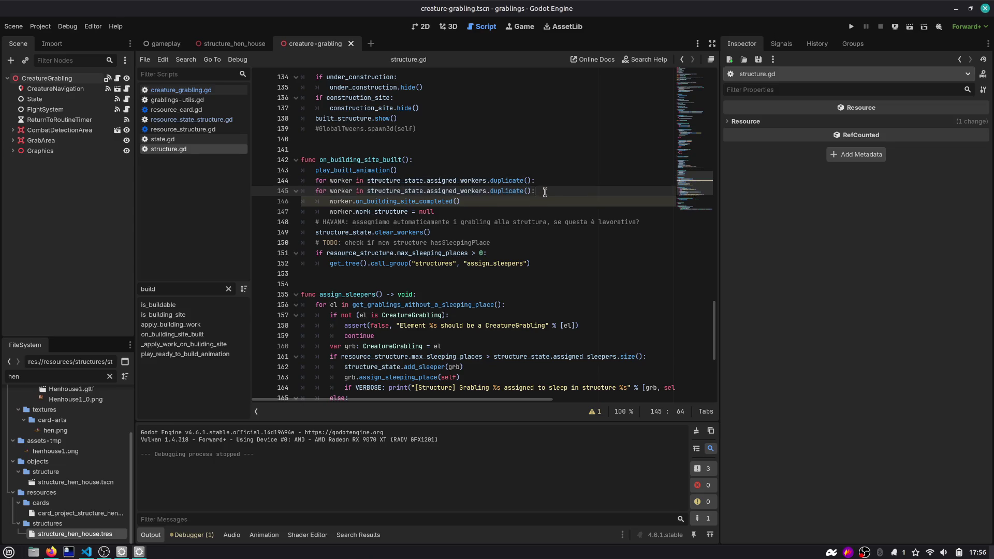
pyautogui.press('BackSpace')
pyautogui.press('BackSpace')
pyautogui.press('BackSpace')
pyautogui.press('Up')
pyautogui.hotkey('ctrl', 'k')
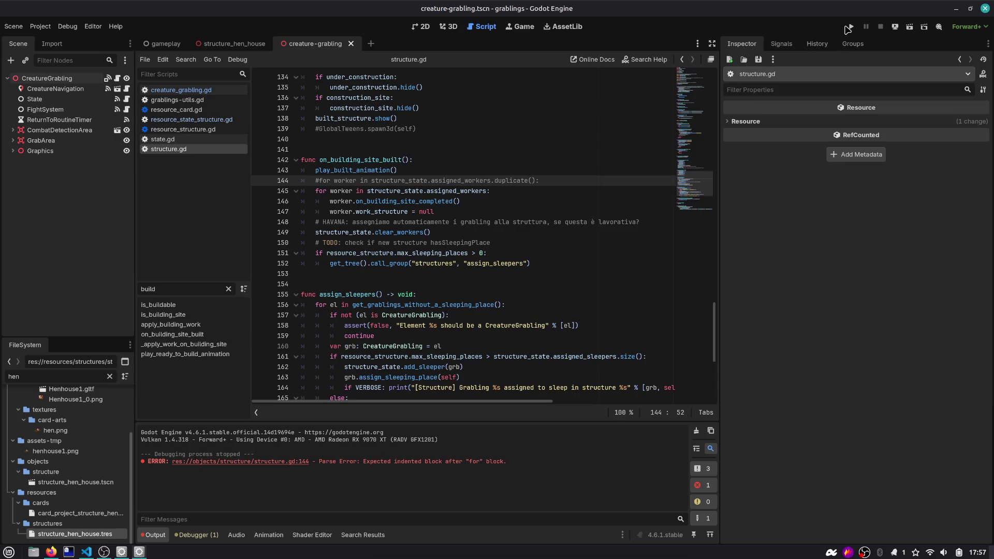
# Step: Delete the HAVANA comment line from the loop
pyautogui.click(574, 221)
pyautogui.hotkey('ctrl', 'shift', 'k')
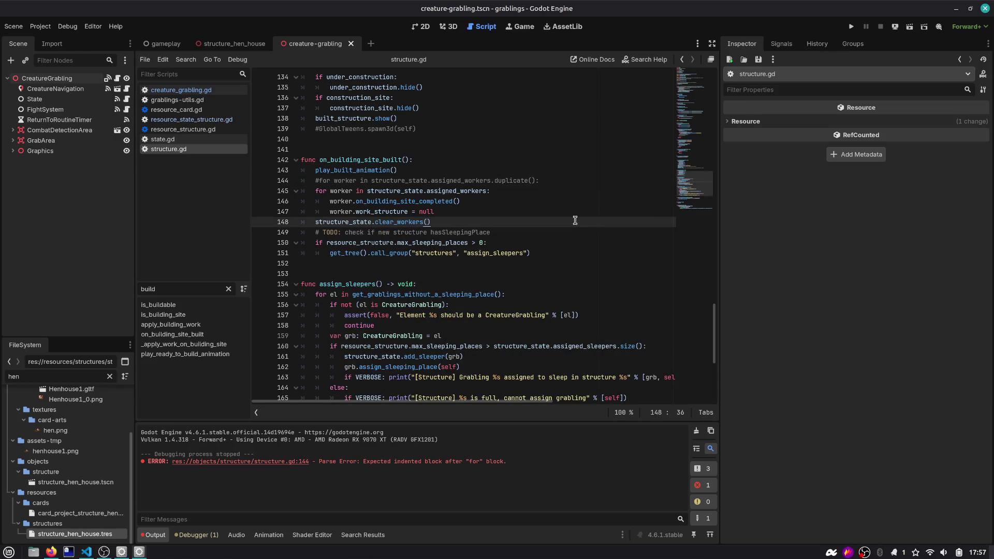
pyautogui.press('Down')
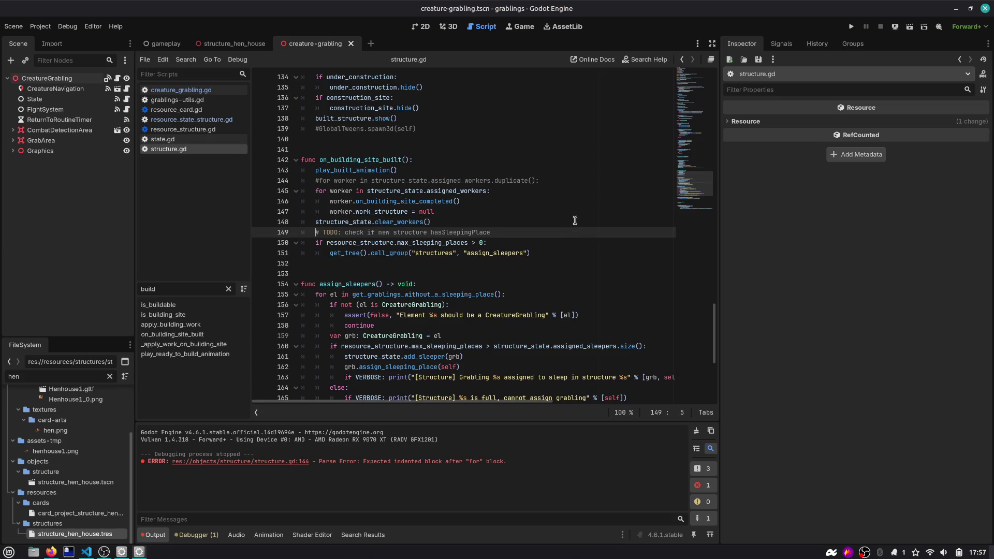
# Step: Move the worker.on_building_site_completed() call below the null assignment, indented inside the loop
pyautogui.doubleClick(407, 202)
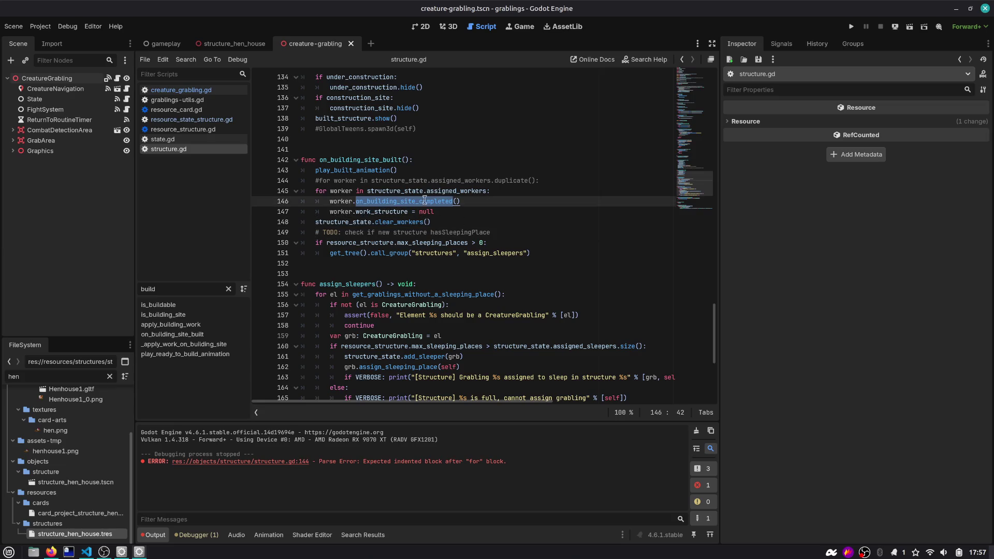
pyautogui.click(437, 202)
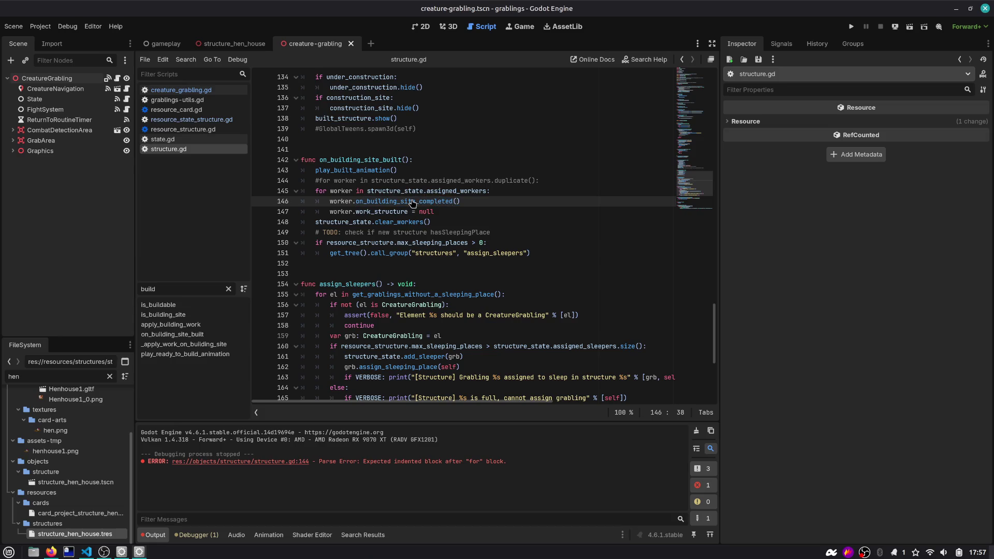
pyautogui.moveTo(466, 202); pyautogui.dragTo(299, 205)
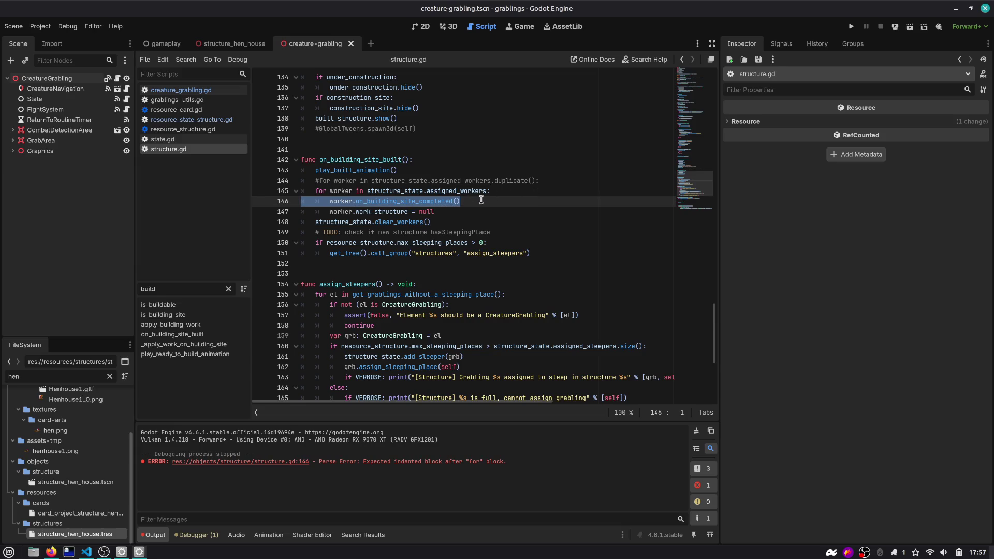
pyautogui.press('BackSpace')
pyautogui.press('BackSpace')
pyautogui.press('Down')
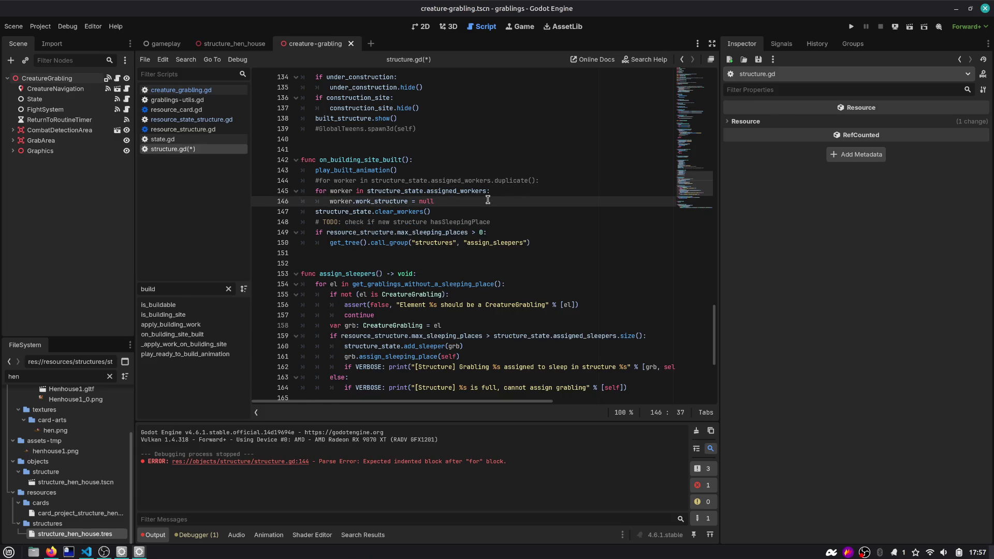
pyautogui.press('Return')
pyautogui.press('Down')
pyautogui.press('Up')
pyautogui.press('Return')
pyautogui.press('Tab')
pyautogui.write('worker.on_building_site_completed()')
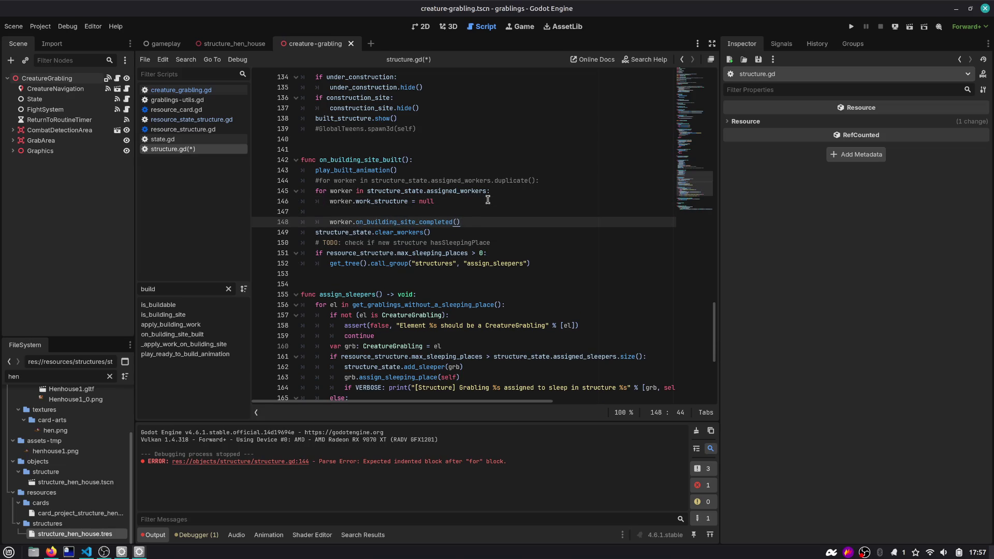
# Step: Remove the moved call, undo to restore the original worker loop, and run the game
pyautogui.press('Up')
pyautogui.press('Up')
pyautogui.press('Up')
pyautogui.press('End')
pyautogui.hotkey('shift', 'Home')
pyautogui.press('Down')
pyautogui.press('Down')
pyautogui.press('Down')
pyautogui.hotkey('shift', 'End')
pyautogui.press('BackSpace')
pyautogui.press('BackSpace')
pyautogui.press('BackSpace')
pyautogui.press('BackSpace')
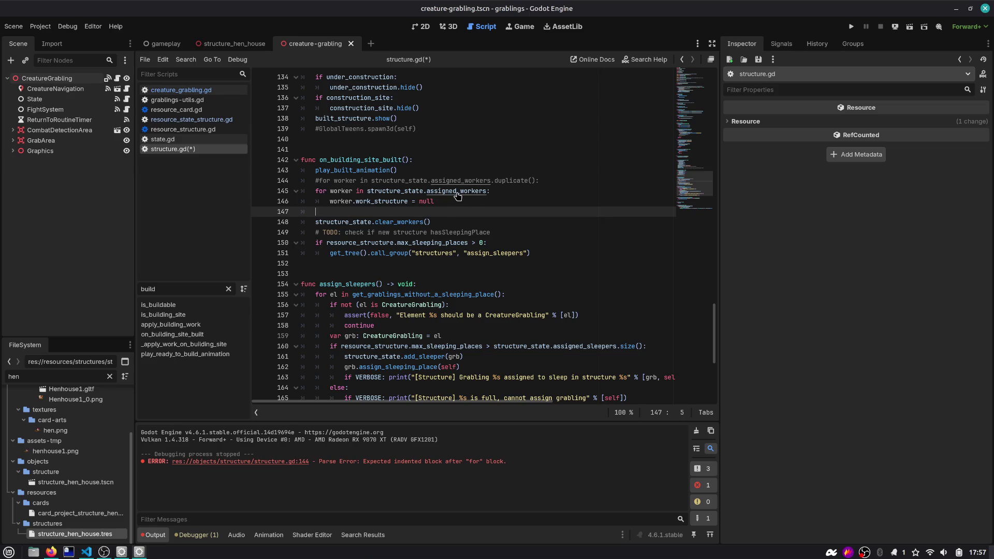
pyautogui.hotkey('ctrl', 'z')
pyautogui.hotkey('ctrl', 'z')
pyautogui.hotkey('ctrl', 'z')
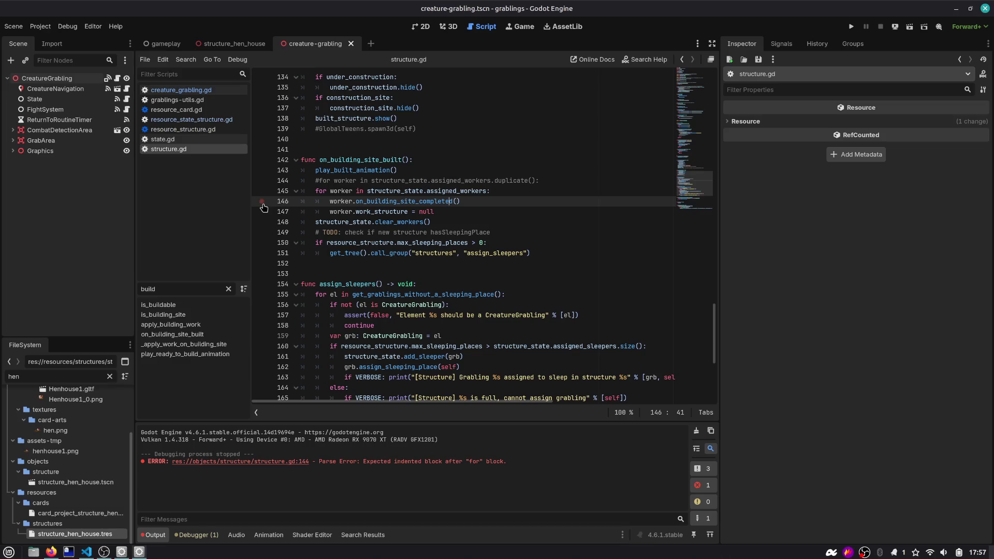
pyautogui.click(850, 27)
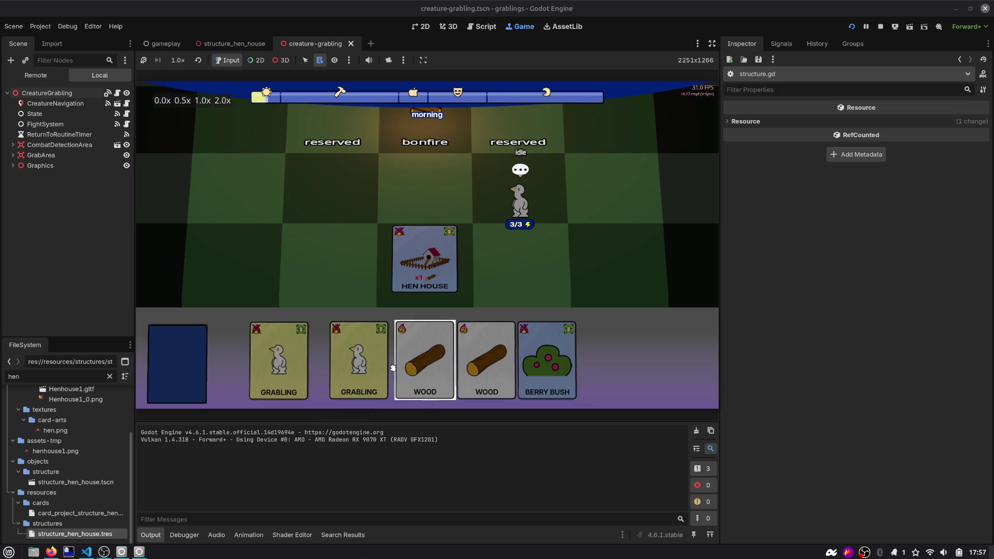
# Step: Build the Hen House with a Wood card to hit the breakpoint, then capture on_building_site_built
pyautogui.moveTo(404, 341); pyautogui.dragTo(445, 258)
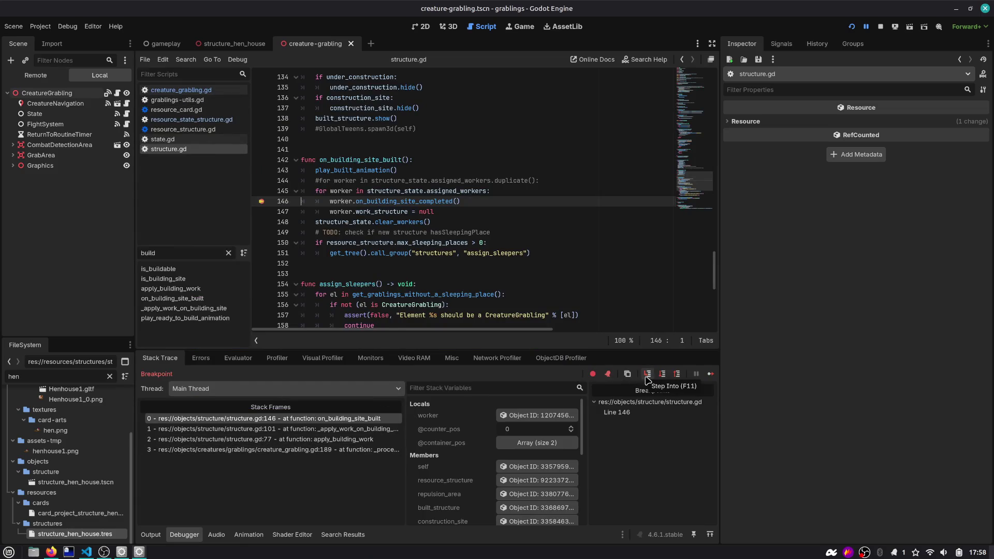
pyautogui.click(573, 190)
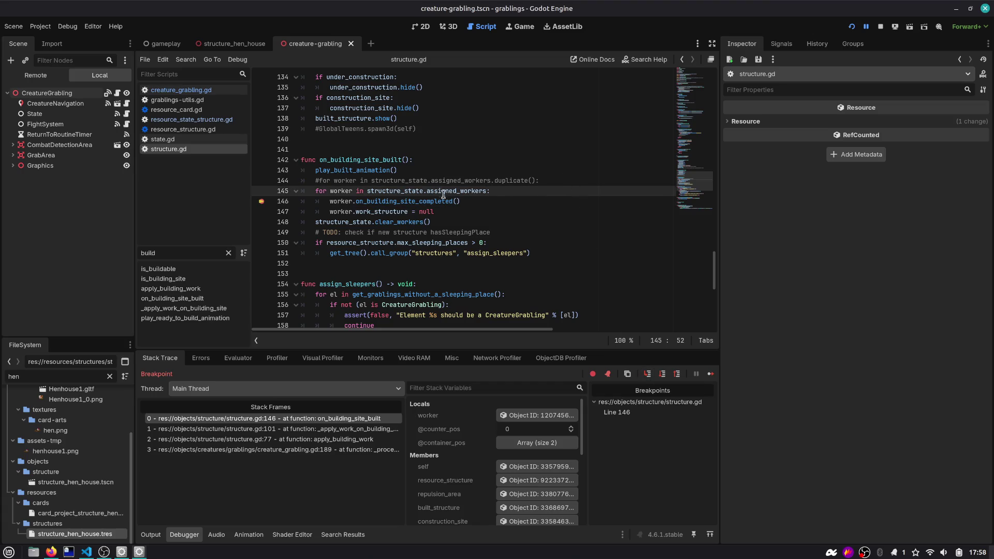
pyautogui.scroll(-2, 446, 195)
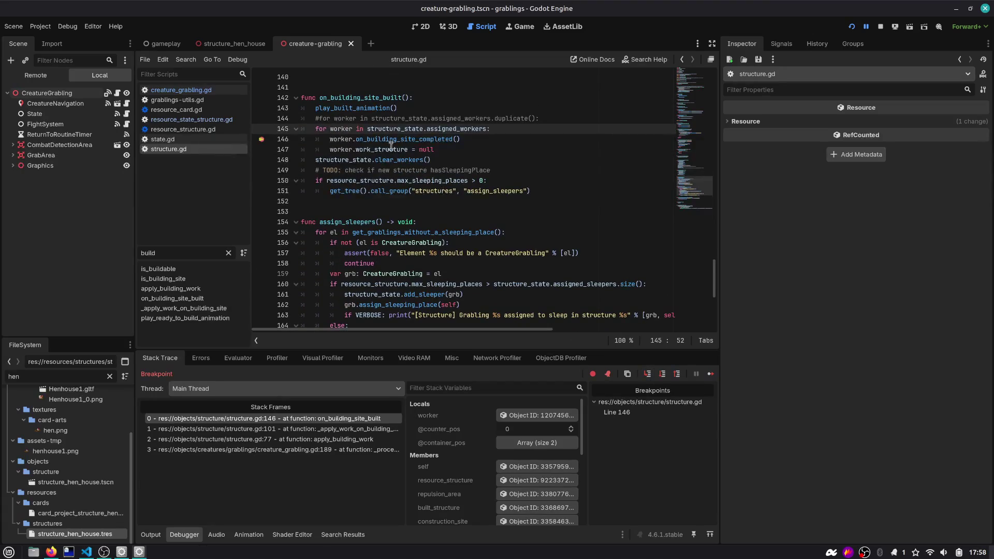
pyautogui.press('Print')
pyautogui.moveTo(271, 56); pyautogui.dragTo(569, 201)
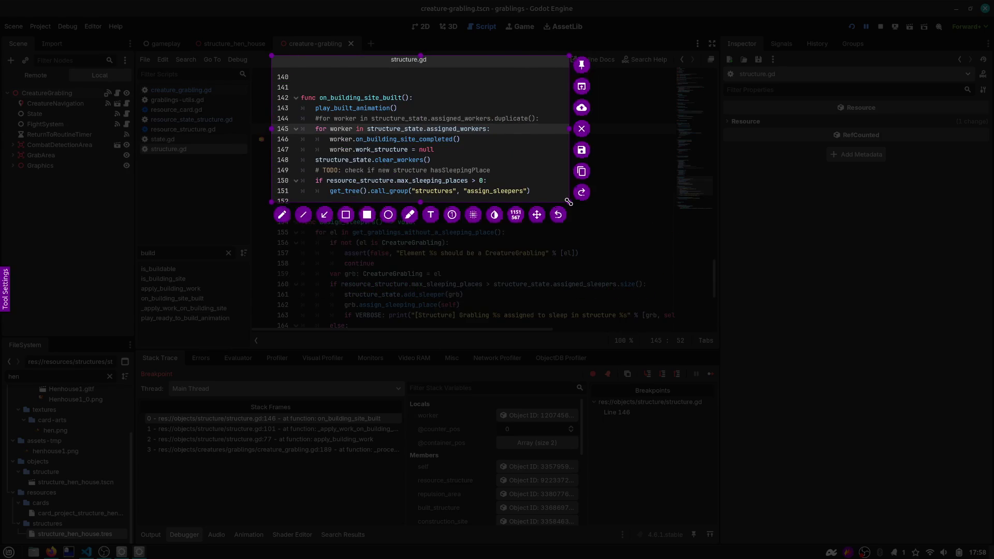
# Step: Paste the structure.gd capture into Excalidraw below the earlier code snippet
pyautogui.hotkey('ctrl', 'c')
pyautogui.hotkey('alt', 'Tab')
pyautogui.hotkey('alt', 'Tab')
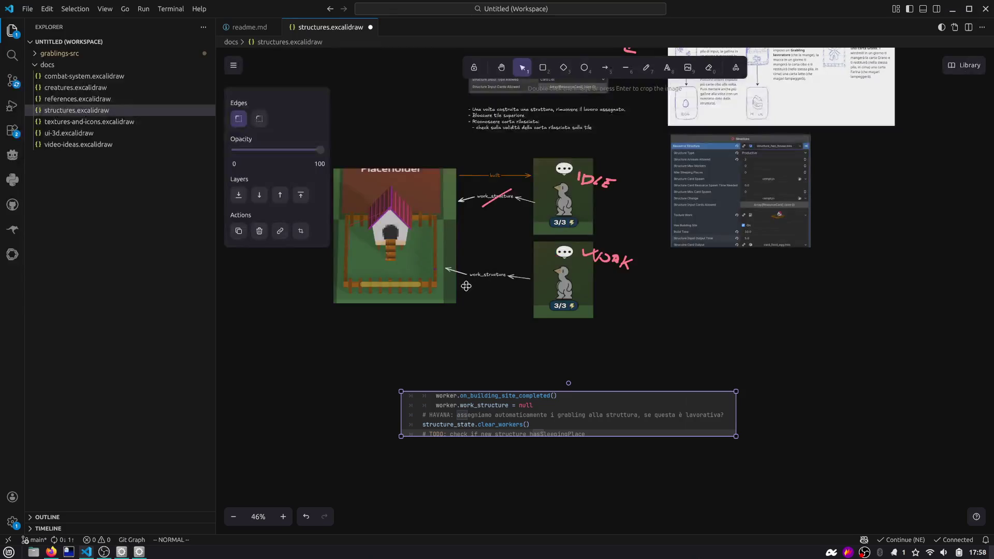
pyautogui.scroll(-5, 450, 306)
pyautogui.hotkey('ctrl', 'v')
pyautogui.moveTo(430, 293); pyautogui.dragTo(451, 378)
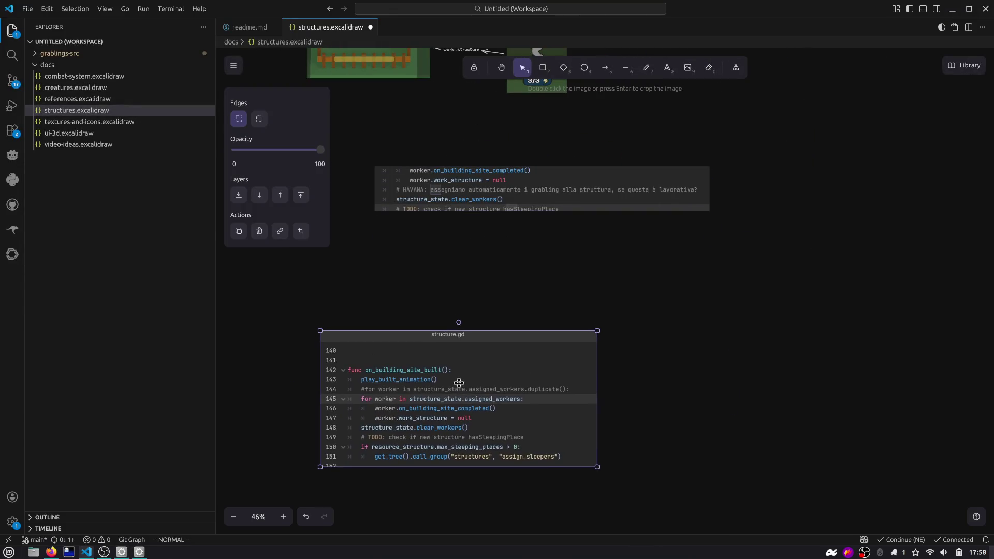
pyautogui.hotkey('alt', 'Tab')
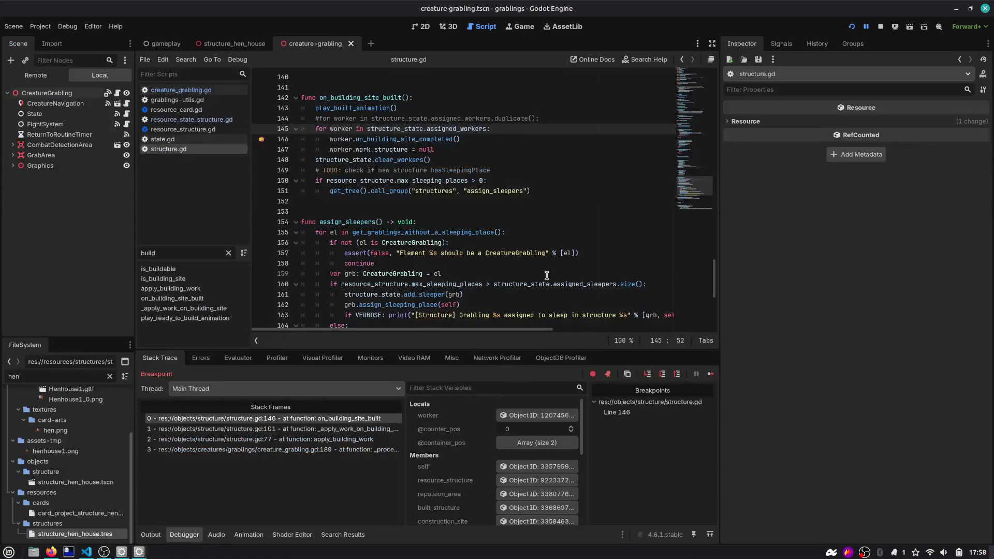
# Step: Step into on_building_site_completed and place its screenshot right of the structure.gd image
pyautogui.click(648, 374)
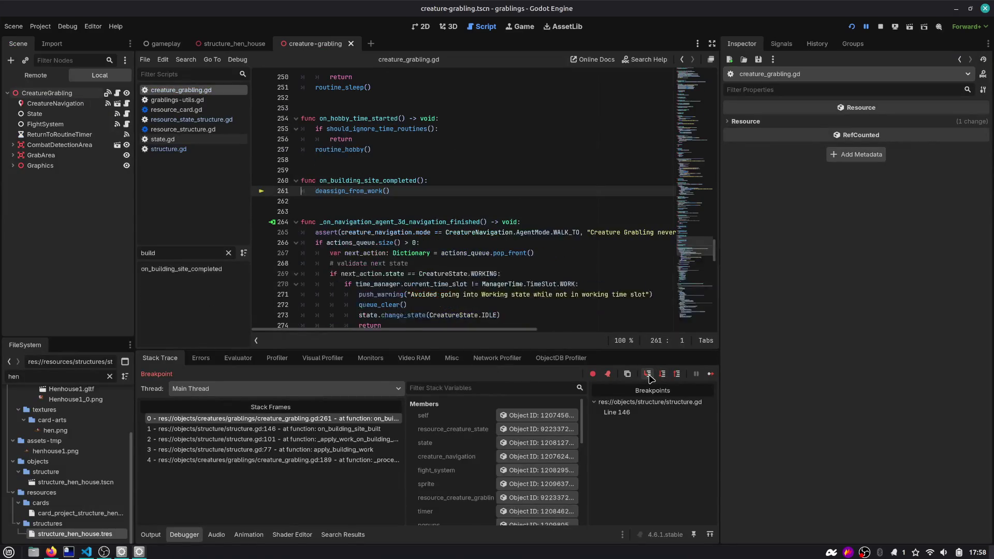
pyautogui.scroll(-3, 362, 155)
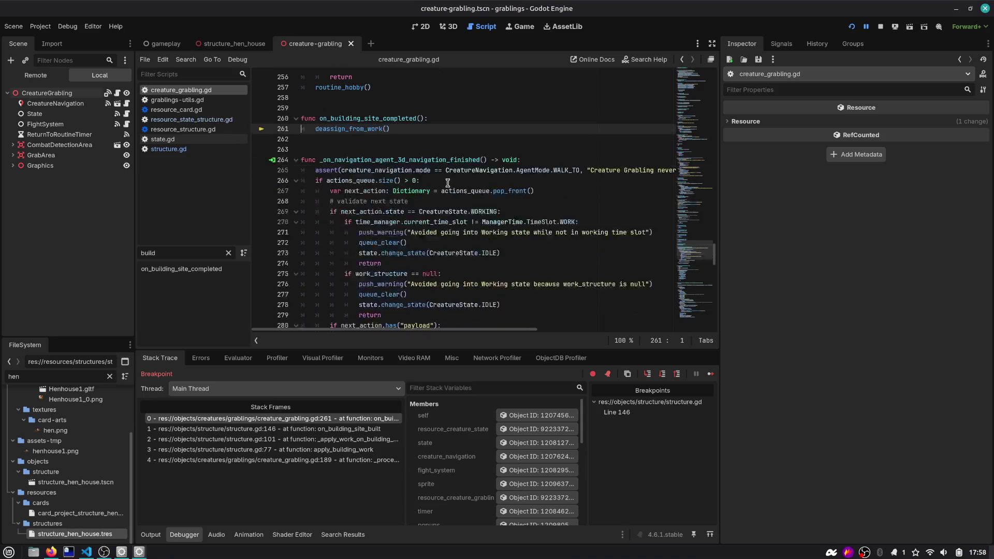
pyautogui.press('Print')
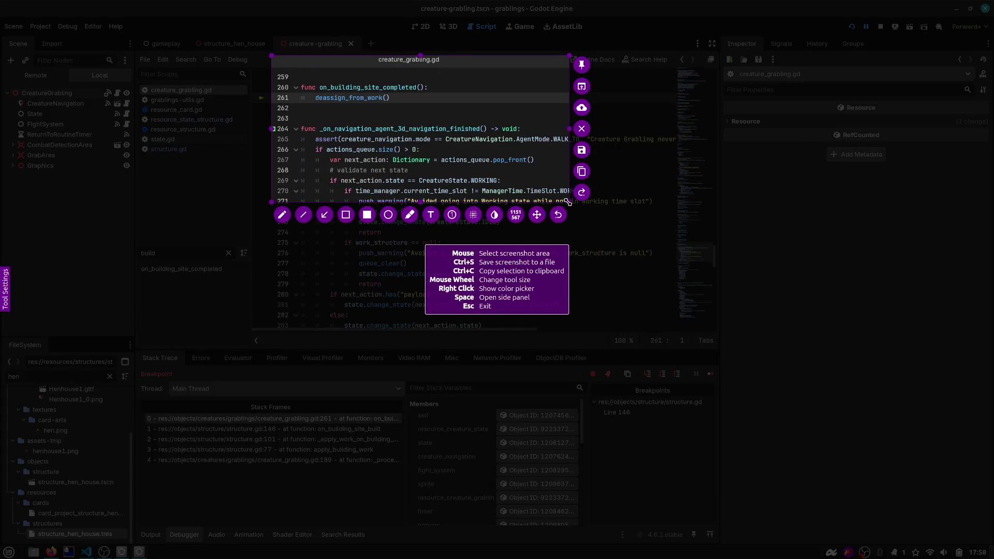
pyautogui.moveTo(568, 201); pyautogui.dragTo(538, 126)
pyautogui.hotkey('ctrl', 'c')
pyautogui.hotkey('alt', 'Tab')
pyautogui.click(550, 262)
pyautogui.hotkey('ctrl', 'v')
pyautogui.moveTo(523, 282); pyautogui.dragTo(698, 403)
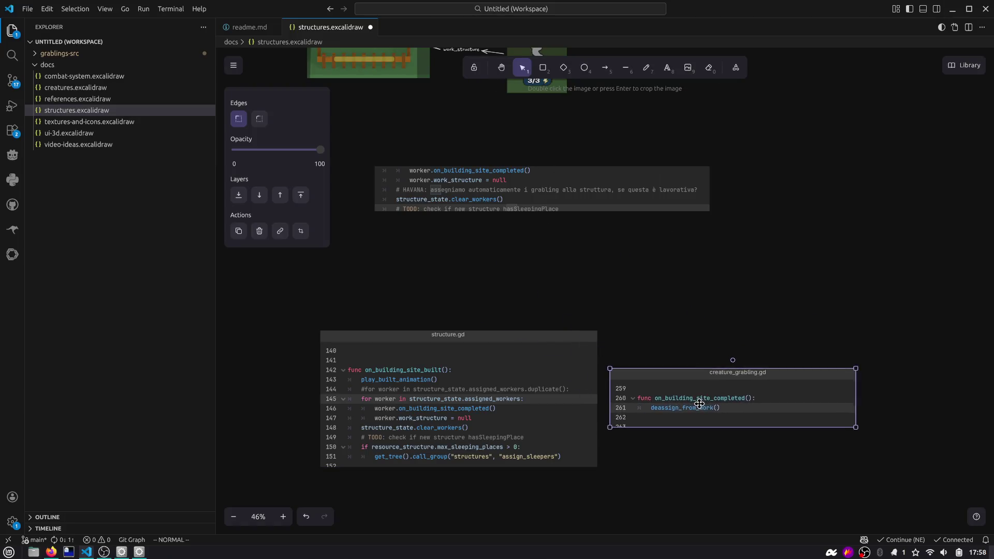
pyautogui.hotkey('alt', 'Tab')
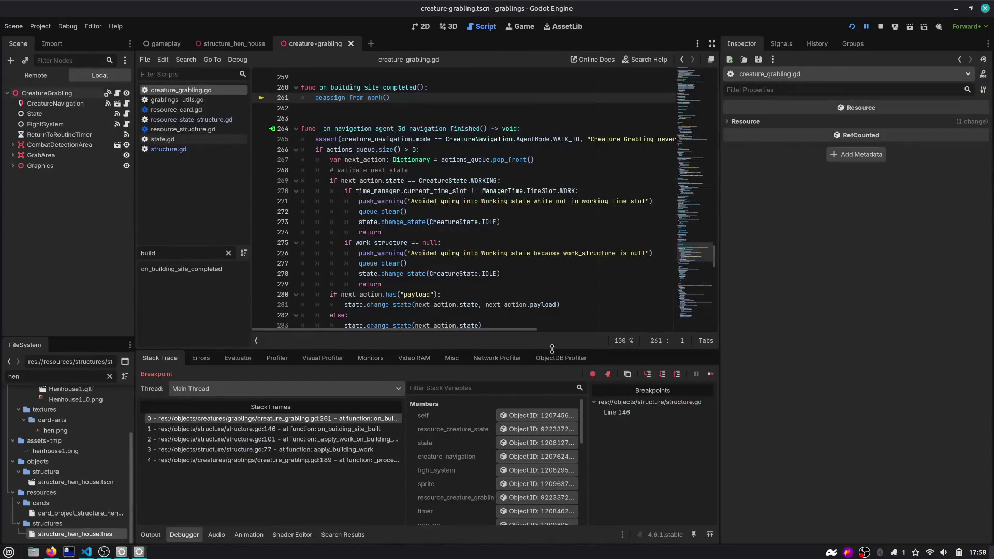
# Step: Step into deassign_from_work and capture its code
pyautogui.click(648, 373)
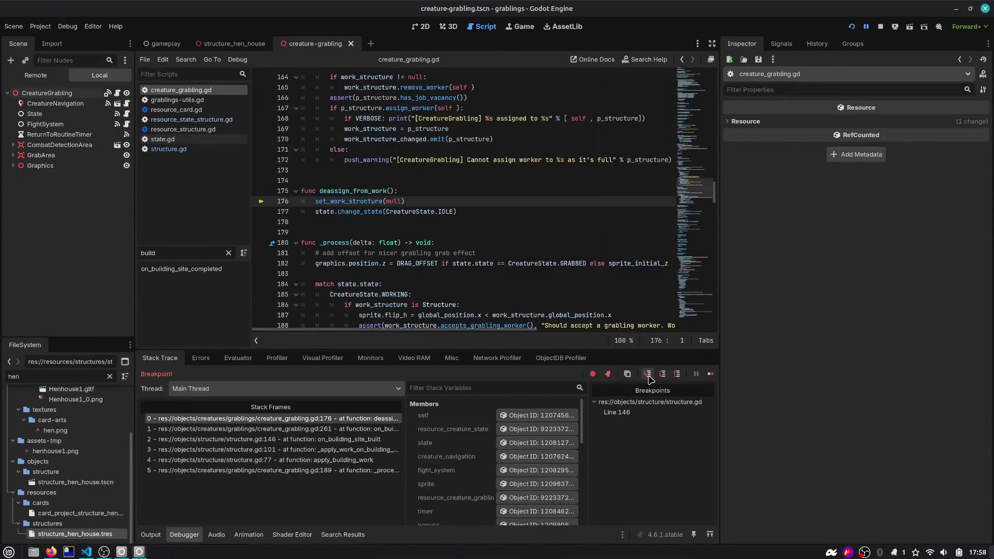
pyautogui.click(485, 253)
pyautogui.scroll(-3, 355, 202)
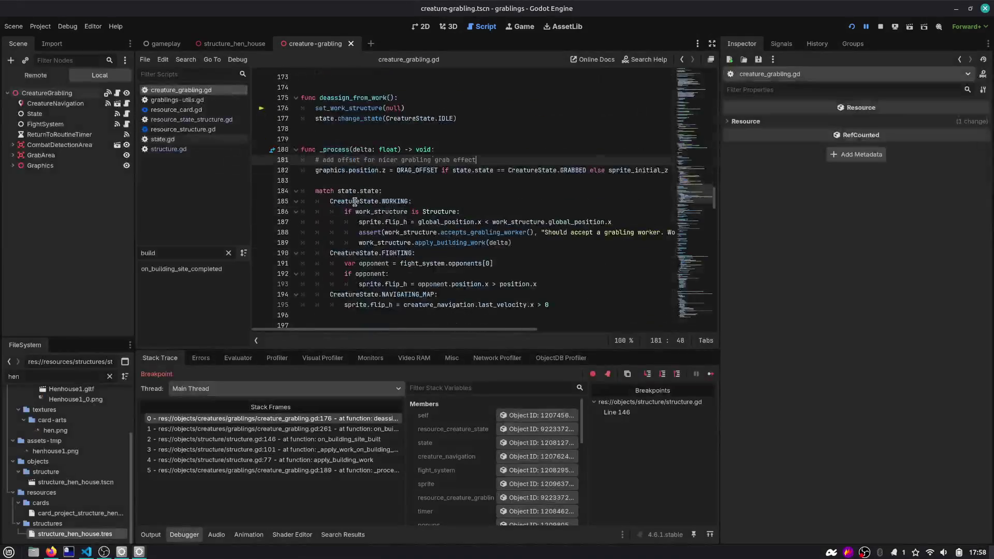
pyautogui.scroll(-1, 355, 202)
pyautogui.scroll(1, 353, 198)
pyautogui.scroll(-1, 331, 127)
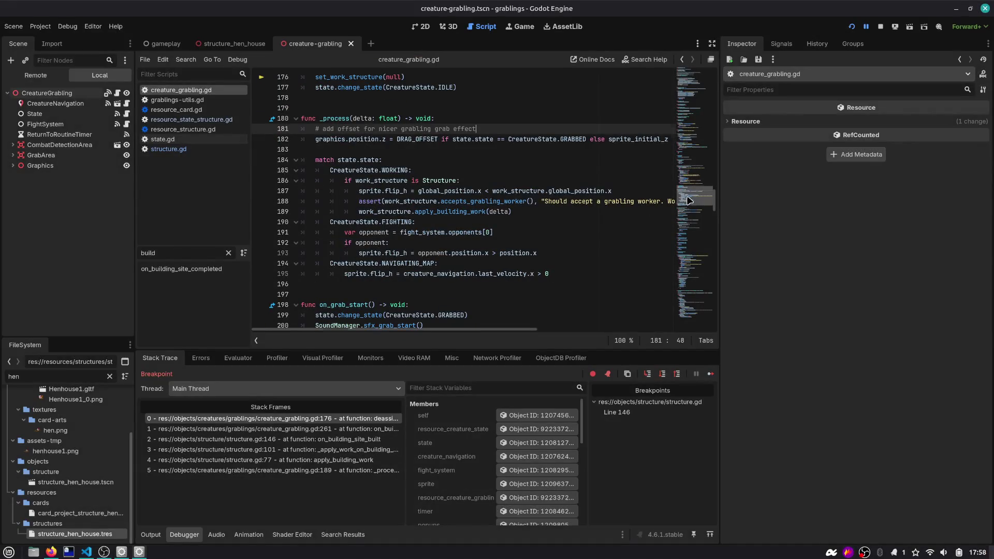
pyautogui.scroll(1, 311, 104)
pyautogui.press('Print')
pyautogui.hotkey('ctrl', 'c')
# Step: Place the deassign_from_work screenshot right of on_building_site_completed, then step into set_work_structure
pyautogui.hotkey('alt', 'Tab')
pyautogui.press('Tab')
pyautogui.click(570, 291)
pyautogui.hotkey('ctrl', 'v')
pyautogui.moveTo(532, 290); pyautogui.dragTo(911, 406)
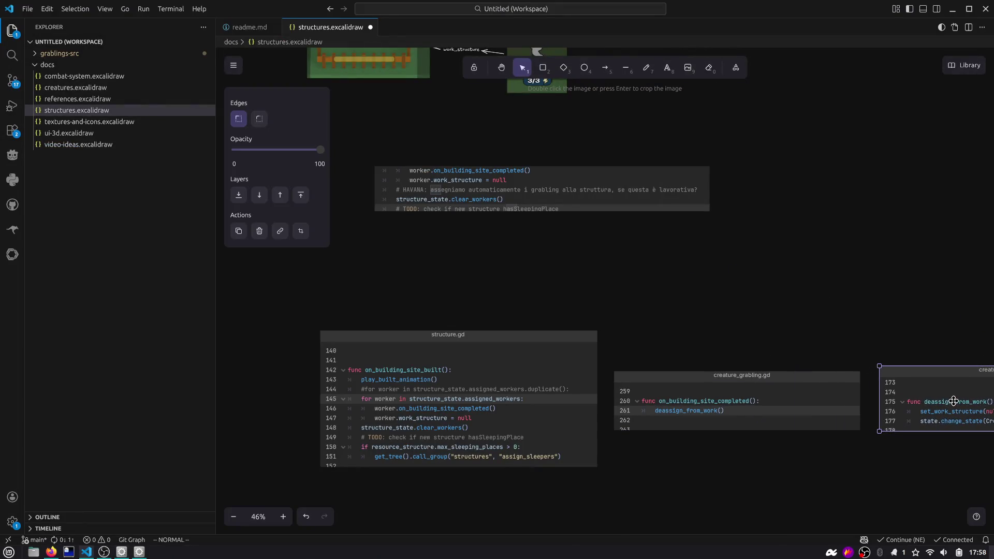
pyautogui.hotkey('alt', 'Tab')
pyautogui.press('Tab')
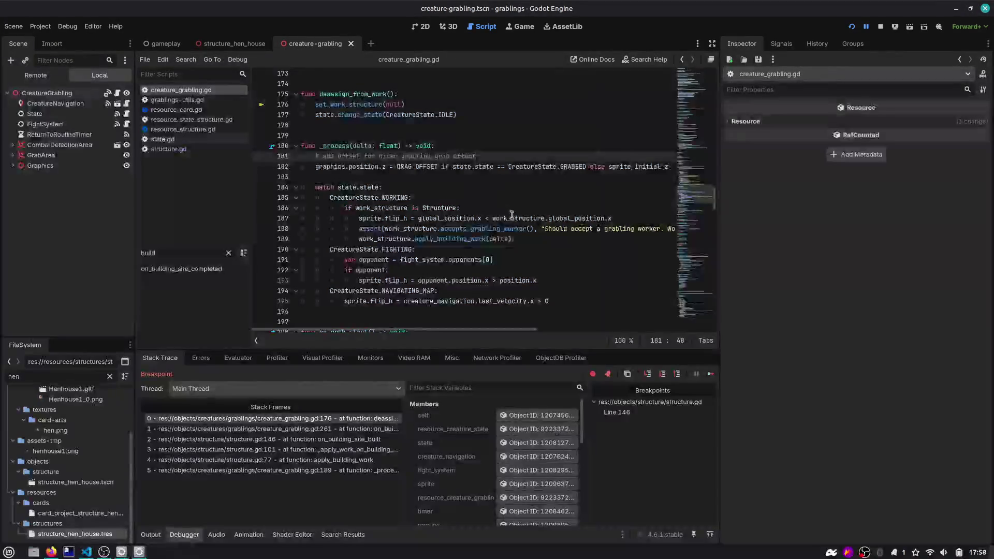
pyautogui.click(647, 375)
pyautogui.scroll(-3, 446, 230)
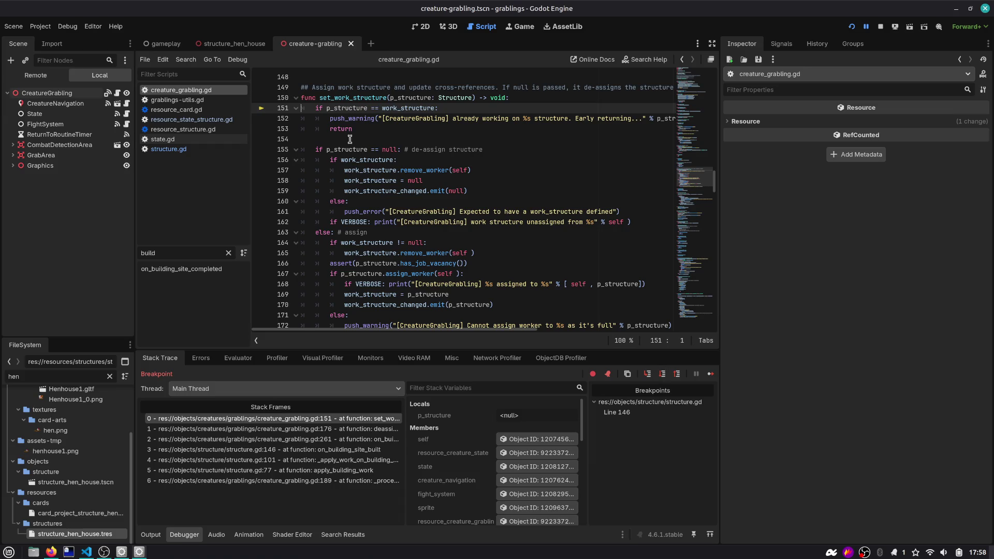
# Step: Capture set_work_structure lines 148–162, including the de-assign branch
pyautogui.doubleClick(352, 99)
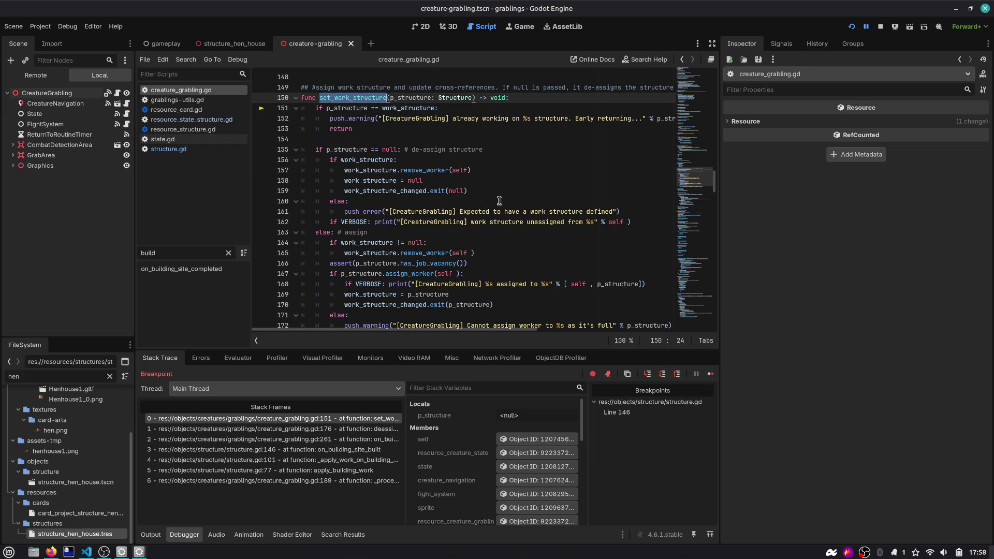
pyautogui.click(537, 233)
pyautogui.press('Print')
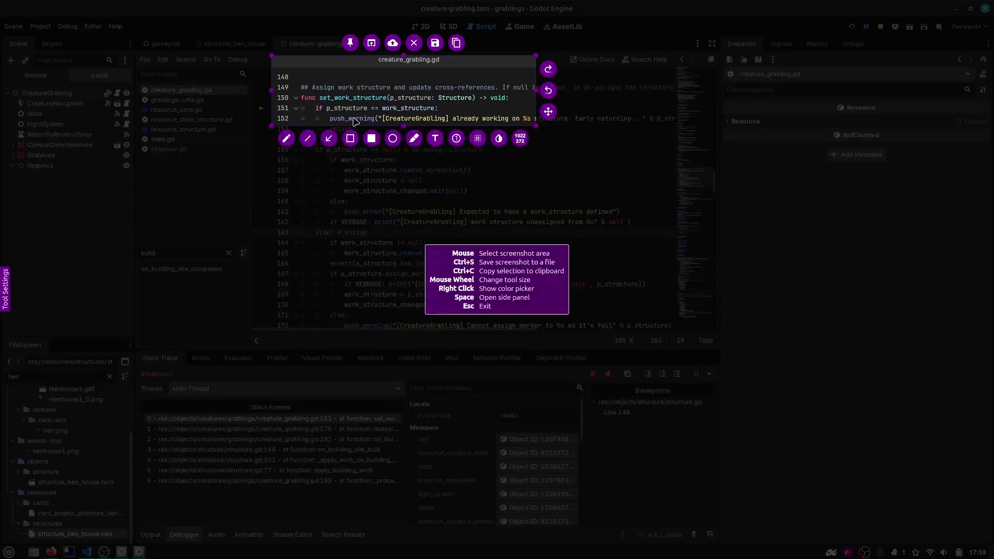
pyautogui.moveTo(536, 127)
pyautogui.mouseDown()
pyautogui.moveTo(544, 169)
pyautogui.moveTo(588, 233)
pyautogui.moveTo(634, 247)
pyautogui.mouseUp()
pyautogui.hotkey('ctrl', 'c')
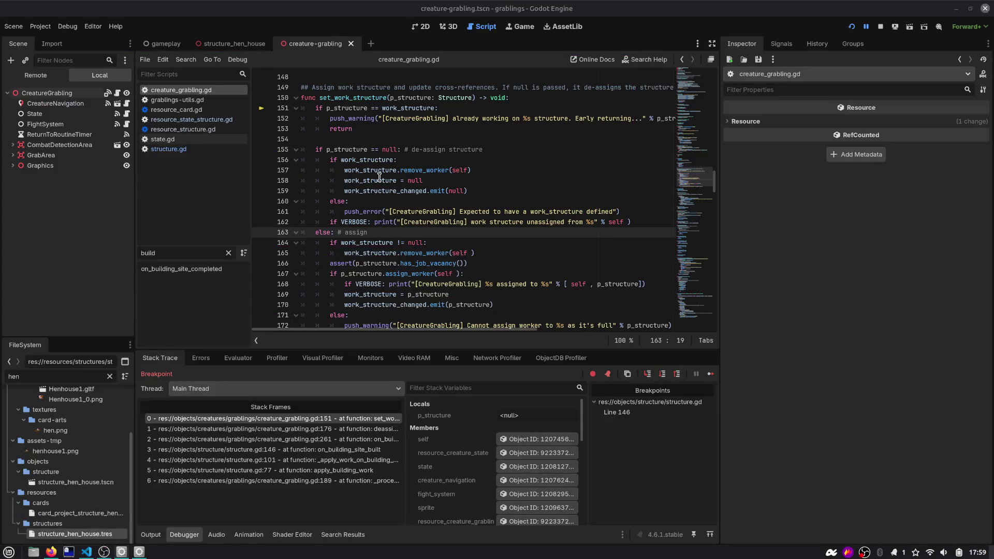
pyautogui.moveTo(492, 168); pyautogui.dragTo(253, 172)
pyautogui.press('Print')
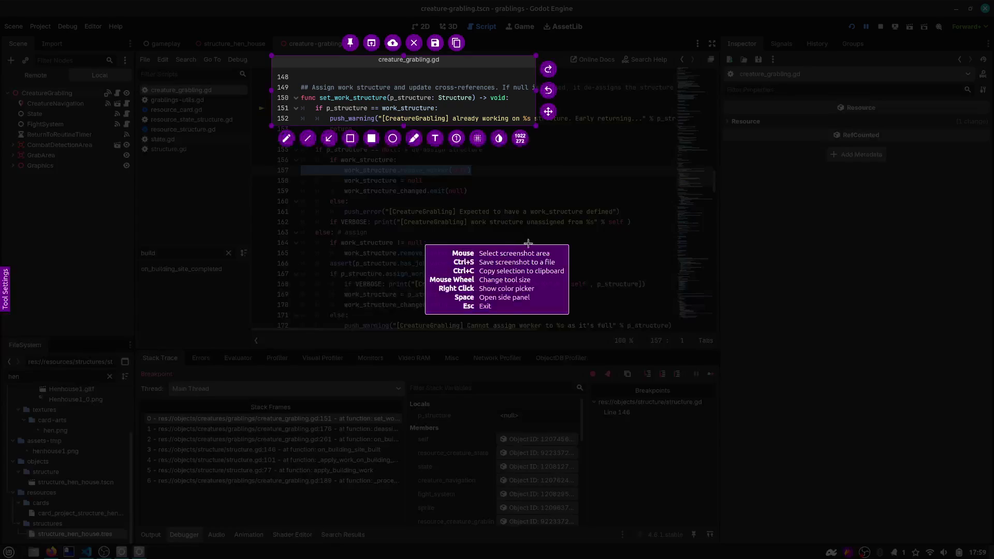
pyautogui.moveTo(537, 122)
pyautogui.mouseDown()
pyautogui.moveTo(577, 206)
pyautogui.moveTo(630, 228)
pyautogui.moveTo(559, 217)
pyautogui.mouseUp()
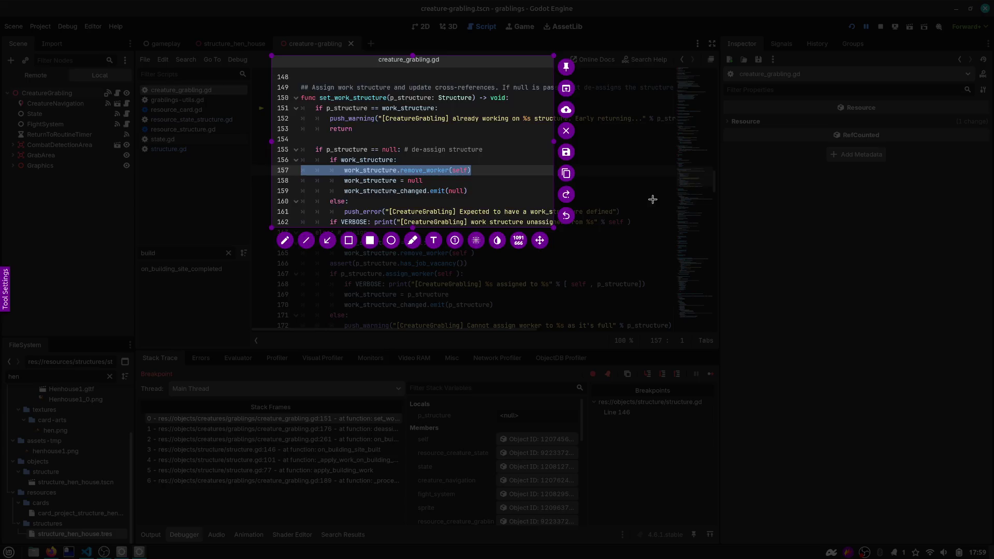
pyautogui.hotkey('ctrl', 'c')
# Step: Rearrange the creature_grabling.gd snippets on the Excalidraw board to make room
pyautogui.hotkey('alt', 'Tab')
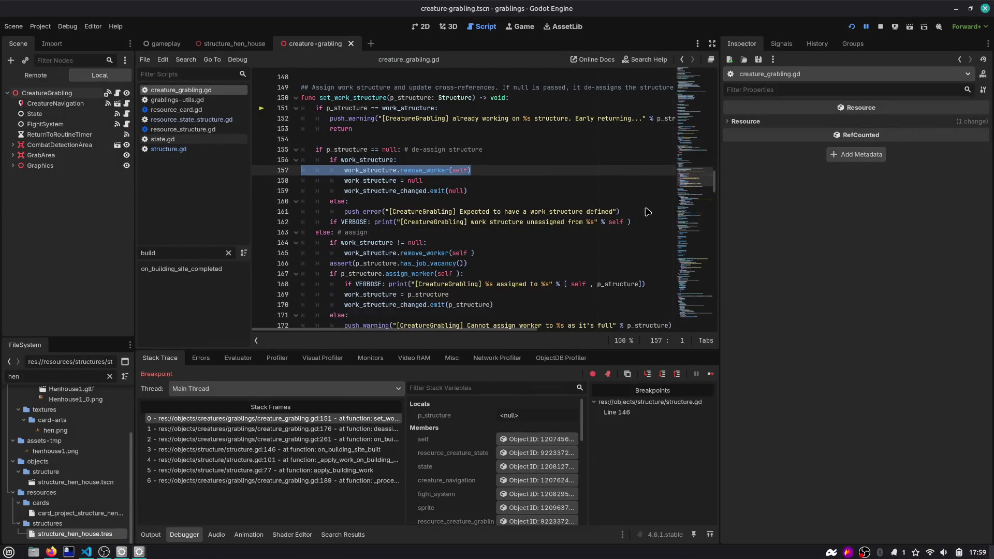
pyautogui.hotkey('alt', 'Tab')
pyautogui.click(869, 340)
pyautogui.moveTo(820, 339); pyautogui.dragTo(562, 237)
pyautogui.scroll(-2, 563, 242)
pyautogui.moveTo(504, 315)
pyautogui.mouseDown()
pyautogui.moveTo(505, 324)
pyautogui.moveTo(299, 402)
pyautogui.mouseUp()
pyautogui.hscroll(-3, 299, 402)
pyautogui.moveTo(524, 299); pyautogui.dragTo(523, 303)
pyautogui.moveTo(774, 244)
pyautogui.mouseDown()
pyautogui.moveTo(569, 373)
pyautogui.moveTo(396, 398)
pyautogui.moveTo(478, 506)
pyautogui.mouseUp()
# Step: Paste the set_work_structure screenshot and align it with the line 259 and 173–178 snippets
pyautogui.hotkey('ctrl', 'v')
pyautogui.moveTo(411, 316); pyautogui.dragTo(406, 306)
pyautogui.moveTo(443, 378); pyautogui.dragTo(441, 365)
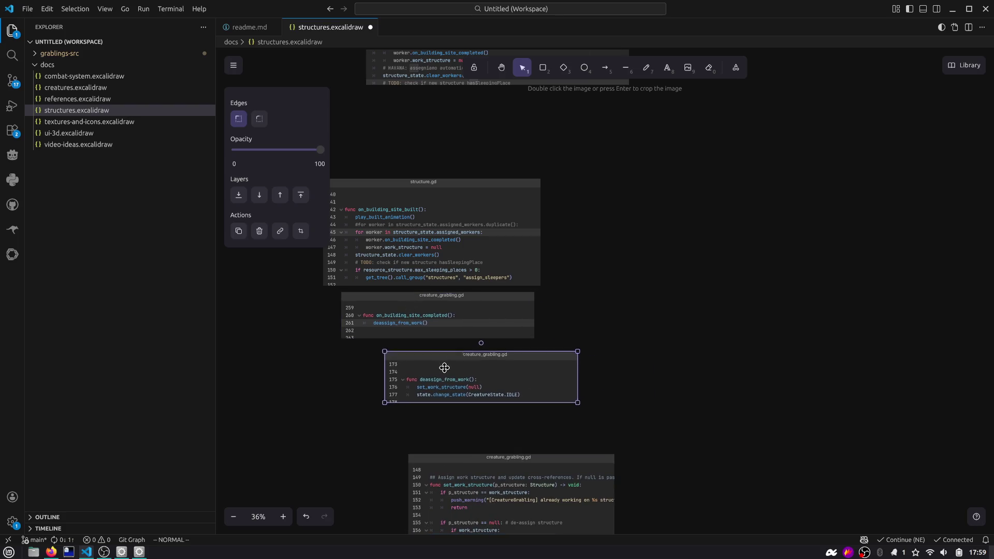
pyautogui.moveTo(476, 482); pyautogui.dragTo(469, 431)
pyautogui.moveTo(422, 370); pyautogui.dragTo(406, 366)
pyautogui.moveTo(448, 437); pyautogui.dragTo(436, 435)
pyautogui.click(616, 305)
pyautogui.scroll(-1, 579, 311)
# Step: Step Over twice in the Godot debugger to reach line 155
pyautogui.hotkey('alt', 'Tab')
pyautogui.click(394, 167)
pyautogui.click(662, 374)
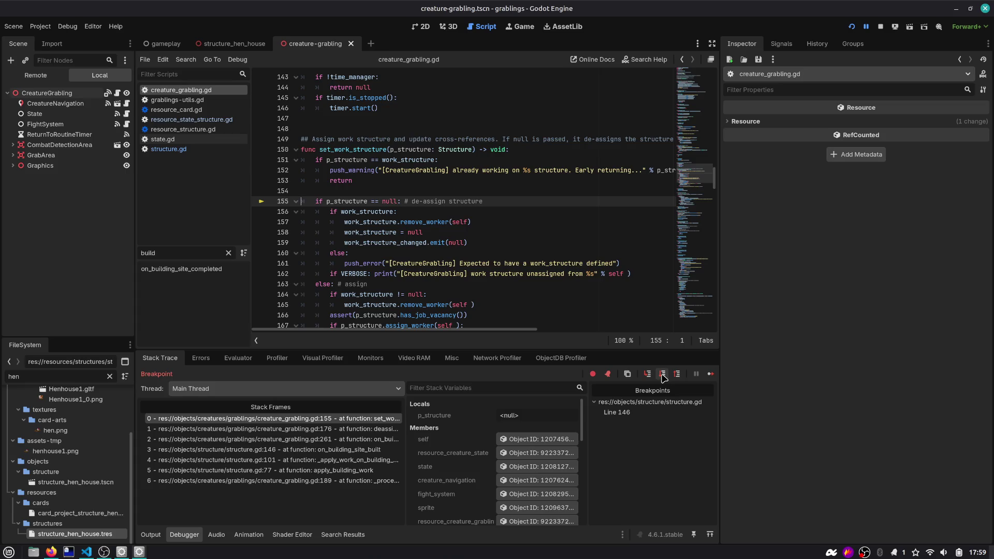
# Step: Step into remove_worker and capture structure.gd lines 113–117
pyautogui.click(662, 374)
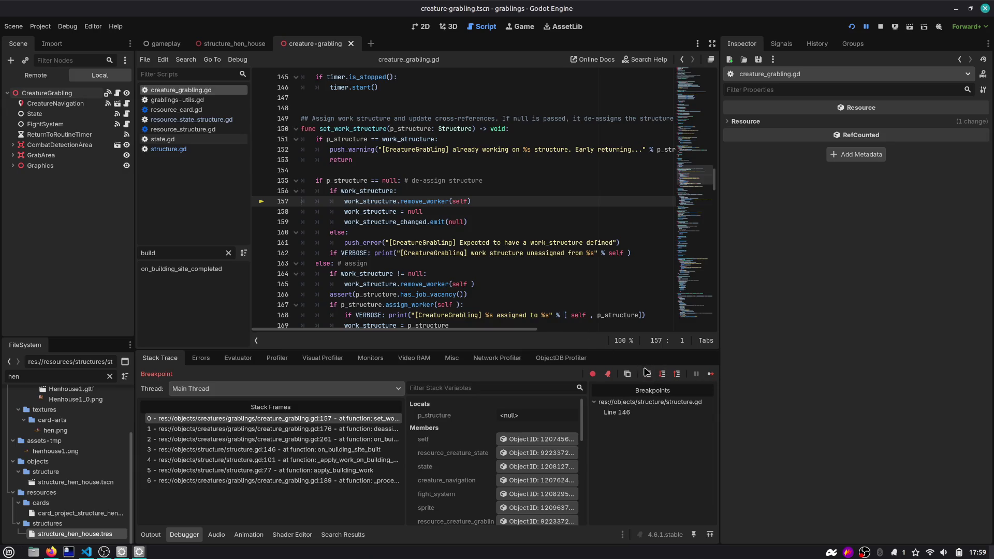
pyautogui.click(648, 373)
pyautogui.click(546, 230)
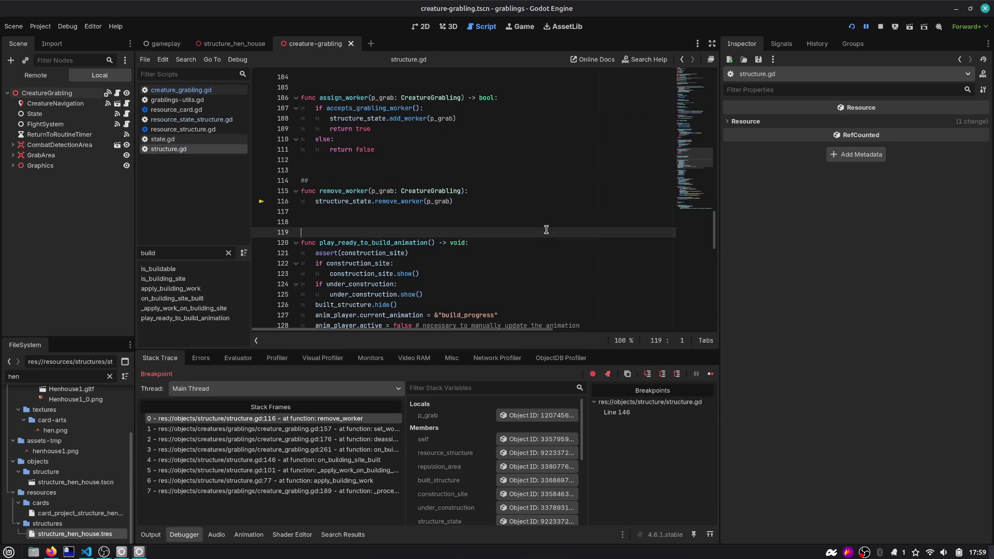
pyautogui.press('Delete')
pyautogui.press('Print')
pyautogui.moveTo(271, 55); pyautogui.dragTo(556, 233)
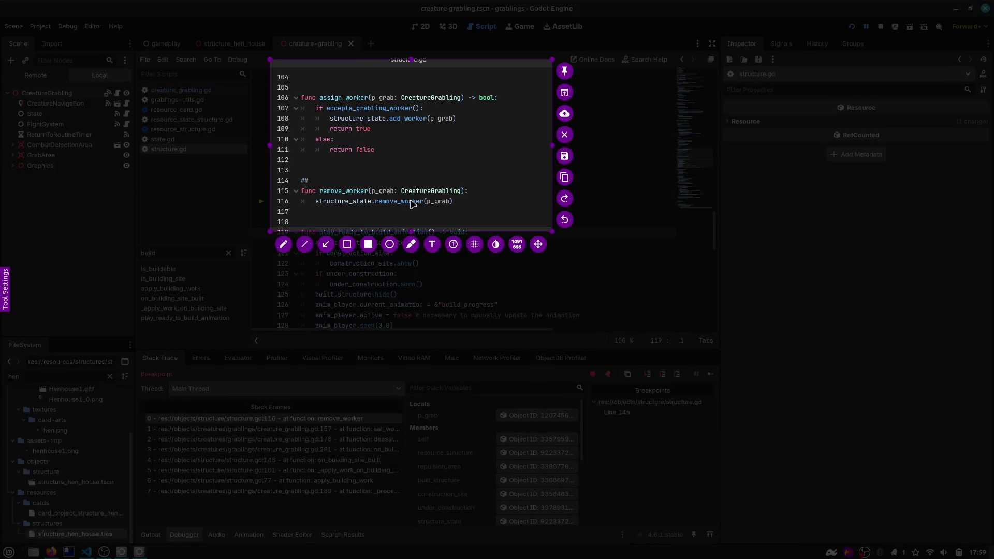
pyautogui.hotkey('ctrl', 'c')
pyautogui.scroll(-3, 412, 203)
pyautogui.press('Print')
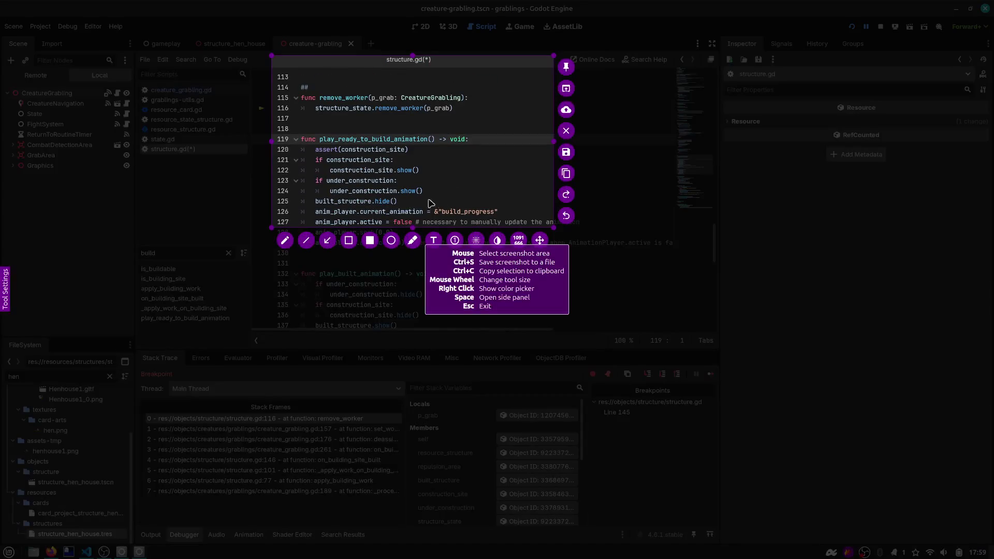
pyautogui.moveTo(542, 226)
pyautogui.mouseDown()
pyautogui.moveTo(526, 122)
pyautogui.moveTo(495, 121)
pyautogui.mouseUp()
pyautogui.hotkey('ctrl', 'c')
# Step: Paste the remove_worker screenshot and restack the snippets in call-chain order
pyautogui.hotkey('alt', 'Tab')
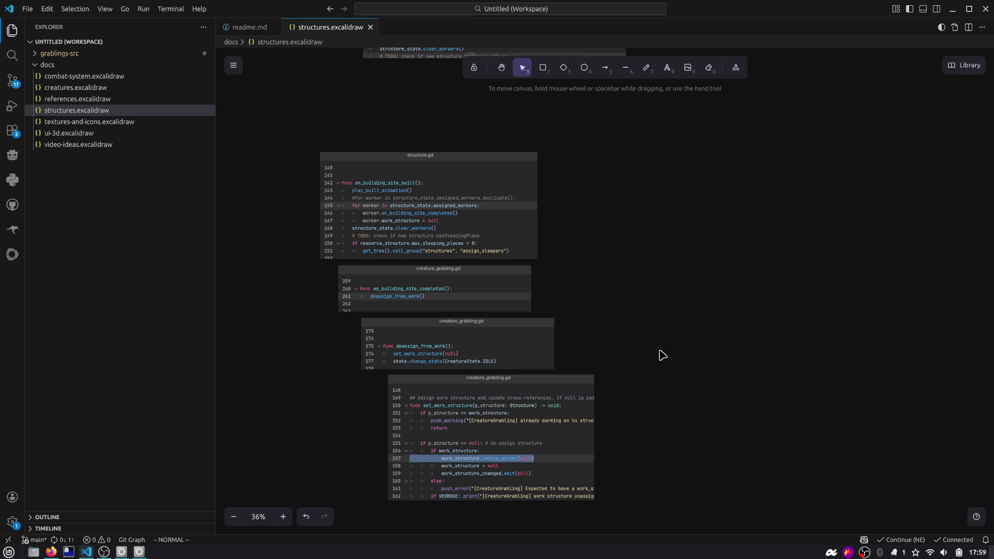
pyautogui.hotkey('ctrl', 'v')
pyautogui.moveTo(584, 351)
pyautogui.mouseDown()
pyautogui.moveTo(596, 477)
pyautogui.moveTo(473, 536)
pyautogui.moveTo(432, 524)
pyautogui.mouseUp()
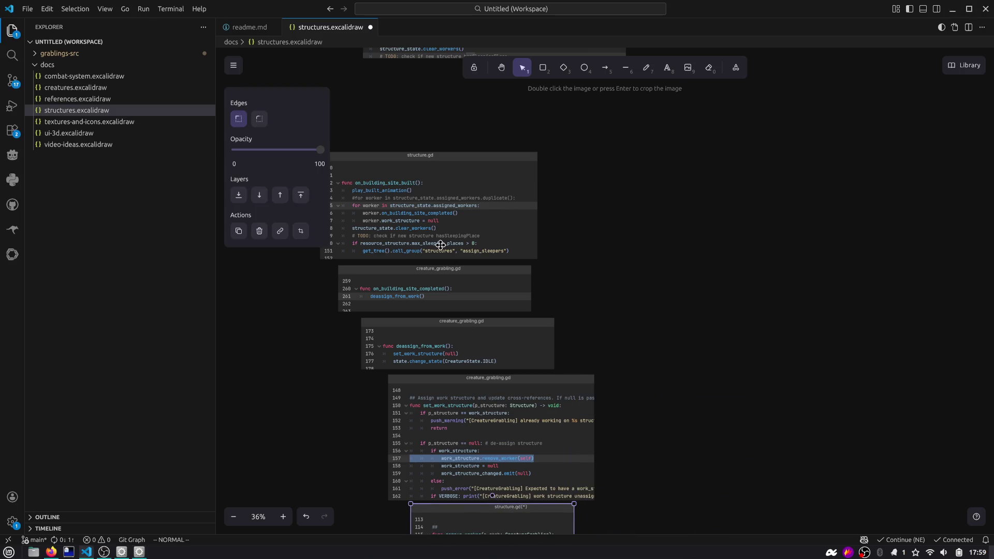
pyautogui.moveTo(421, 291)
pyautogui.mouseDown()
pyautogui.moveTo(707, 201)
pyautogui.moveTo(695, 201)
pyautogui.mouseUp()
pyautogui.moveTo(475, 336); pyautogui.dragTo(742, 245)
pyautogui.moveTo(466, 406); pyautogui.dragTo(699, 318)
pyautogui.moveTo(490, 516)
pyautogui.mouseDown()
pyautogui.moveTo(425, 422)
pyautogui.moveTo(468, 428)
pyautogui.moveTo(462, 434)
pyautogui.mouseUp()
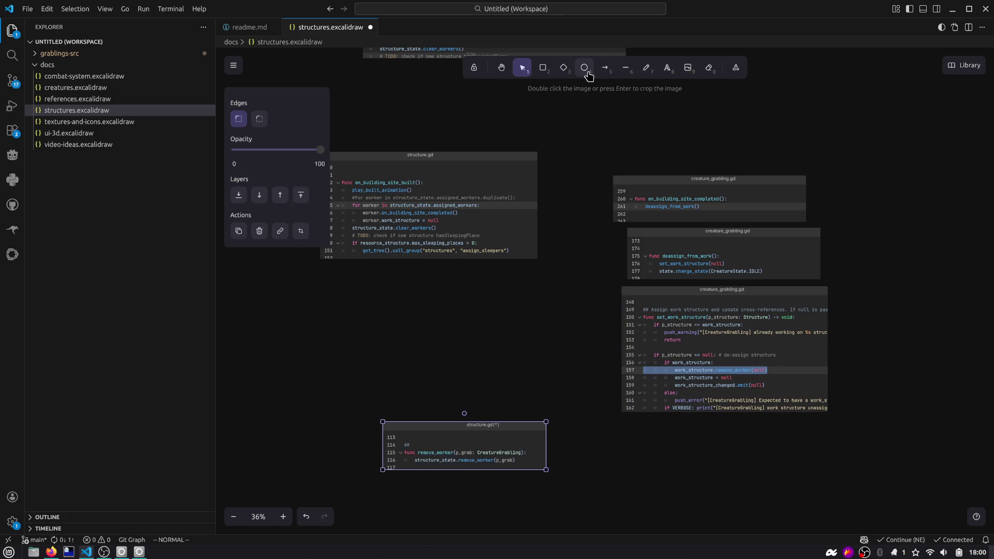
# Step: Draw arrows from structure.gd to the line 259 snippet and from line 157 to remove_worker
pyautogui.click(604, 68)
pyautogui.moveTo(537, 184); pyautogui.dragTo(609, 194)
pyautogui.press('a')
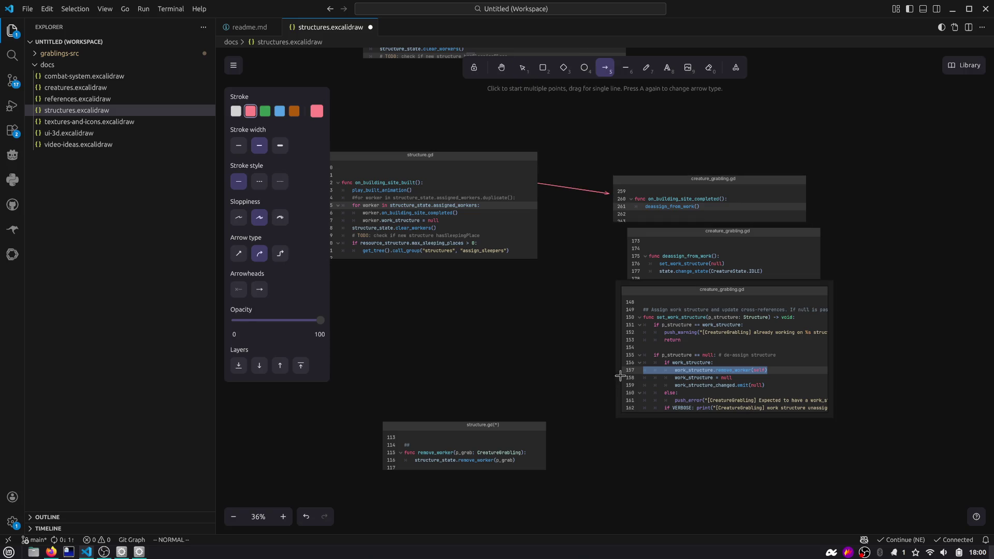
pyautogui.moveTo(620, 373); pyautogui.dragTo(547, 430)
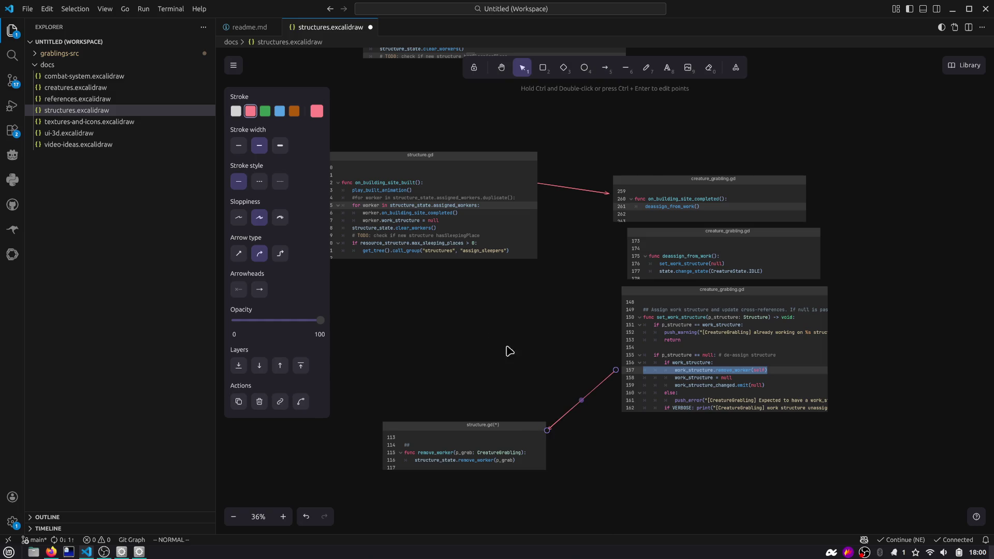
pyautogui.moveTo(454, 233); pyautogui.dragTo(486, 241)
pyautogui.moveTo(471, 423)
pyautogui.mouseDown()
pyautogui.moveTo(482, 392)
pyautogui.moveTo(488, 427)
pyautogui.moveTo(509, 422)
pyautogui.mouseUp()
# Step: Close the Explorer sidebar and frame the whole diagram at 56% zoom
pyautogui.keyDown('ctrl'); pyautogui.scroll(3, 468, 295); pyautogui.keyUp('ctrl')
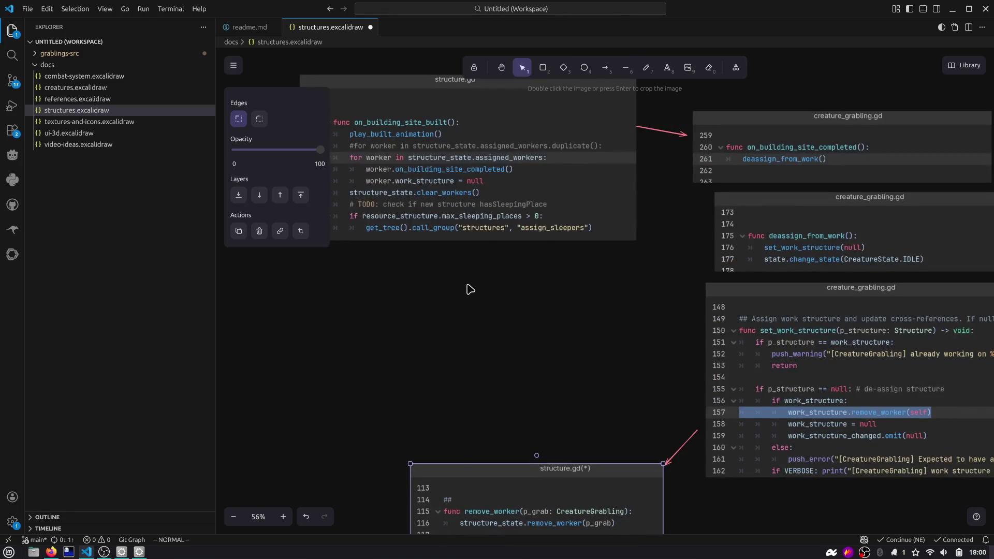
pyautogui.keyDown('ctrl'); pyautogui.scroll(3, 468, 289); pyautogui.keyUp('ctrl')
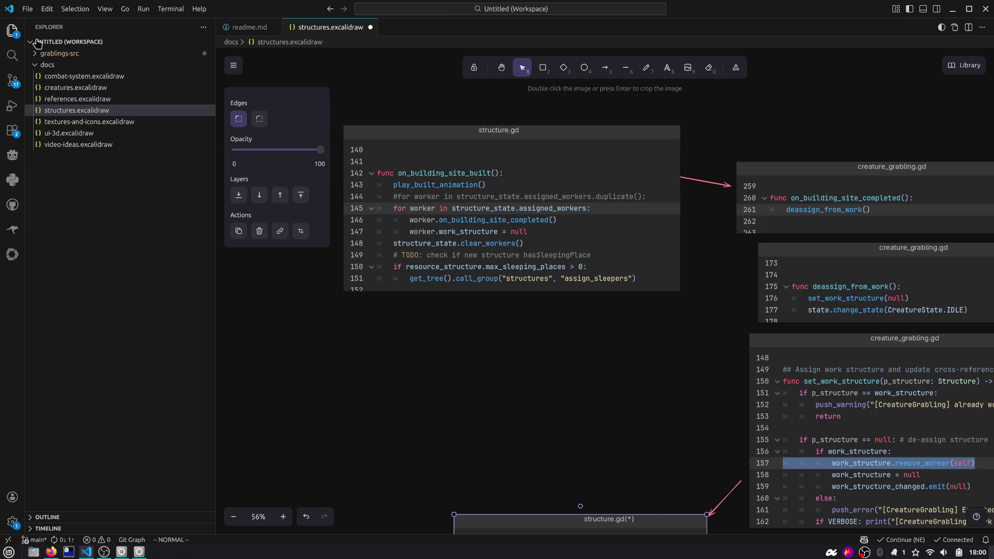
pyautogui.click(18, 34)
pyautogui.hscroll(-3, 432, 353)
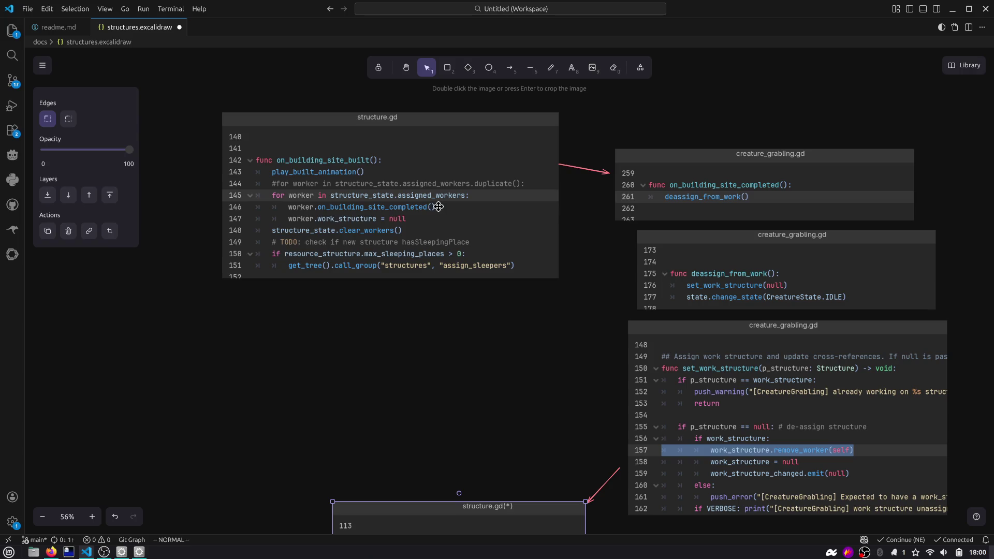
pyautogui.moveTo(446, 341); pyautogui.dragTo(423, 302)
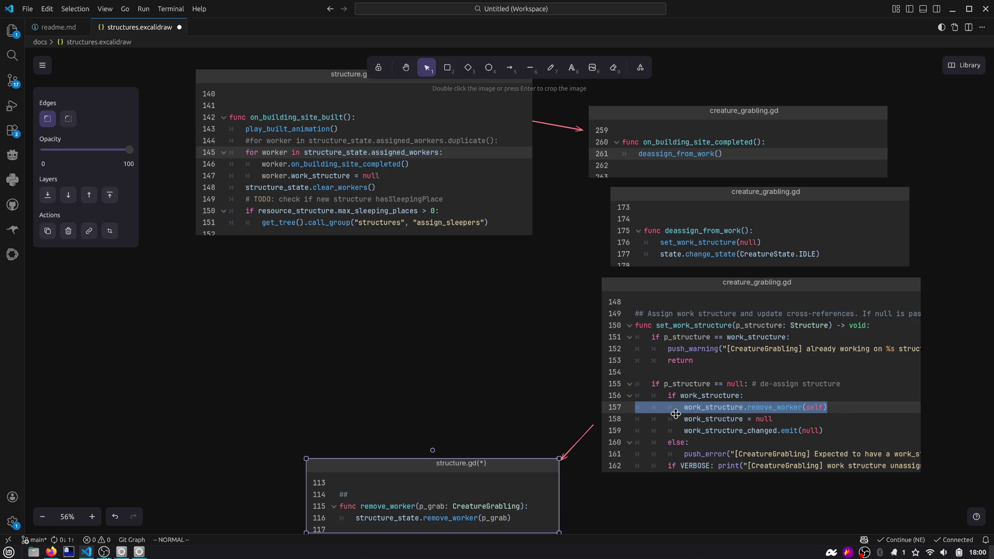
pyautogui.scroll(-2, 741, 410)
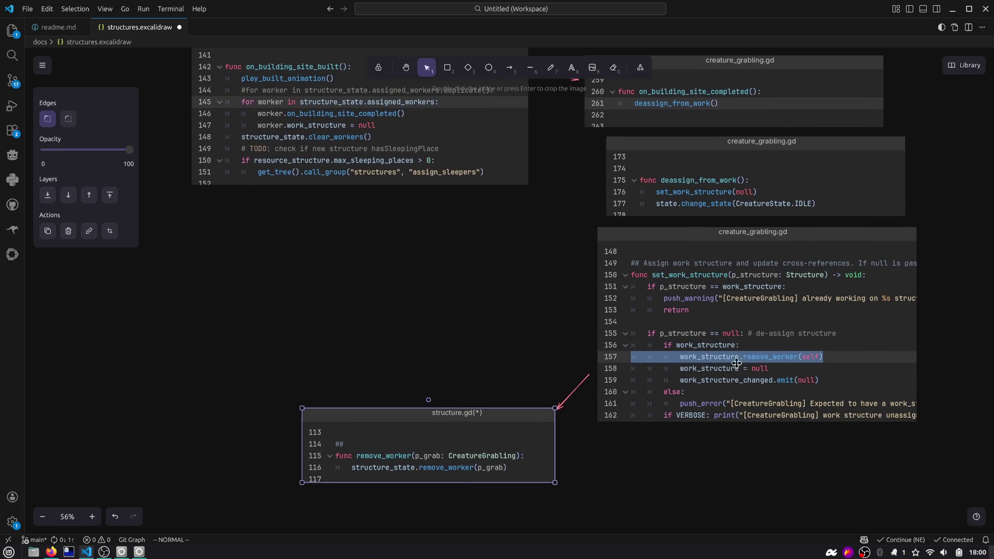
pyautogui.scroll(2, 308, 100)
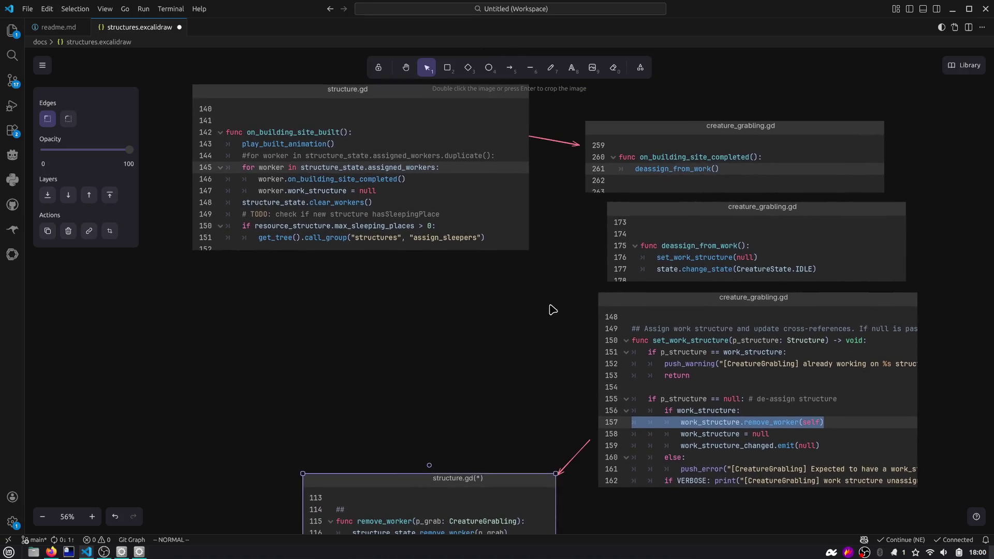
pyautogui.hotkey('alt', 'Tab')
pyautogui.hotkey('alt', 'Tab')
pyautogui.hotkey('alt', 'Tab')
pyautogui.press('Tab')
pyautogui.press('Tab')
pyautogui.press('Tab')
pyautogui.press('Escape')
# Step: Stage all pending changes in Source Control so 15 staged changes are listed
pyautogui.click(12, 80)
pyautogui.click(189, 90)
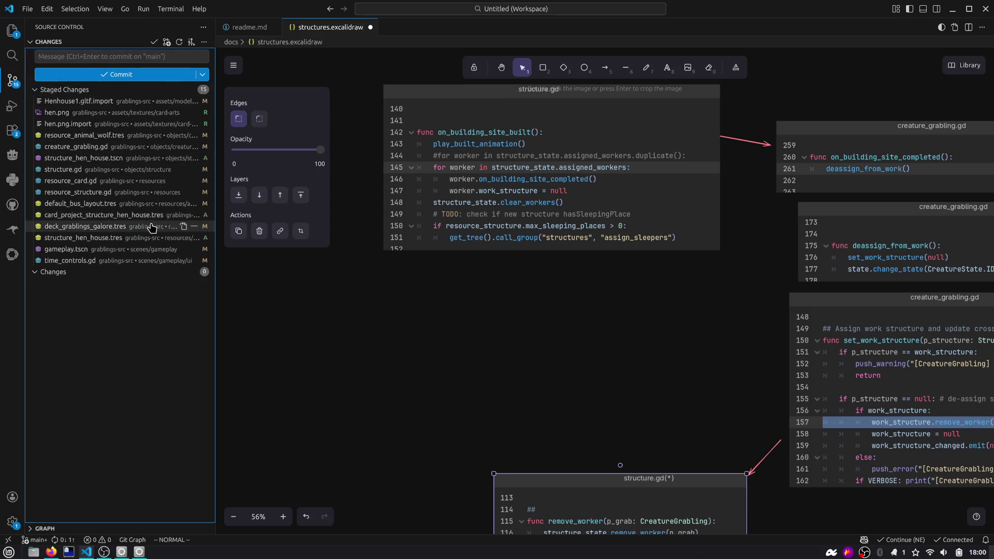
pyautogui.hotkey('alt', 'Tab')
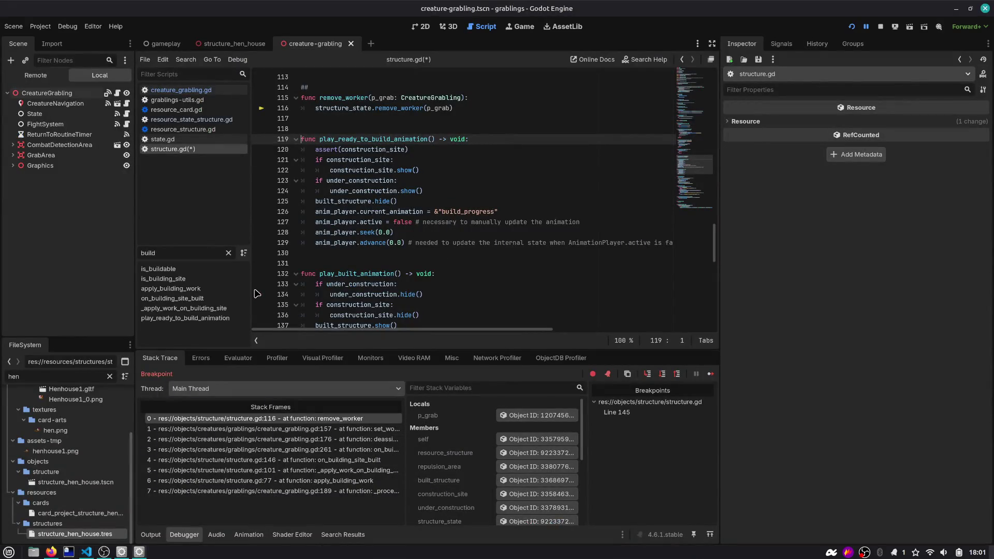
# Step: Pan the Excalidraw diagram, revisit lines 117–120 of structure.gd, then bring up OBS Studio
pyautogui.hotkey('alt', 'Tab')
pyautogui.moveTo(703, 362); pyautogui.dragTo(458, 275)
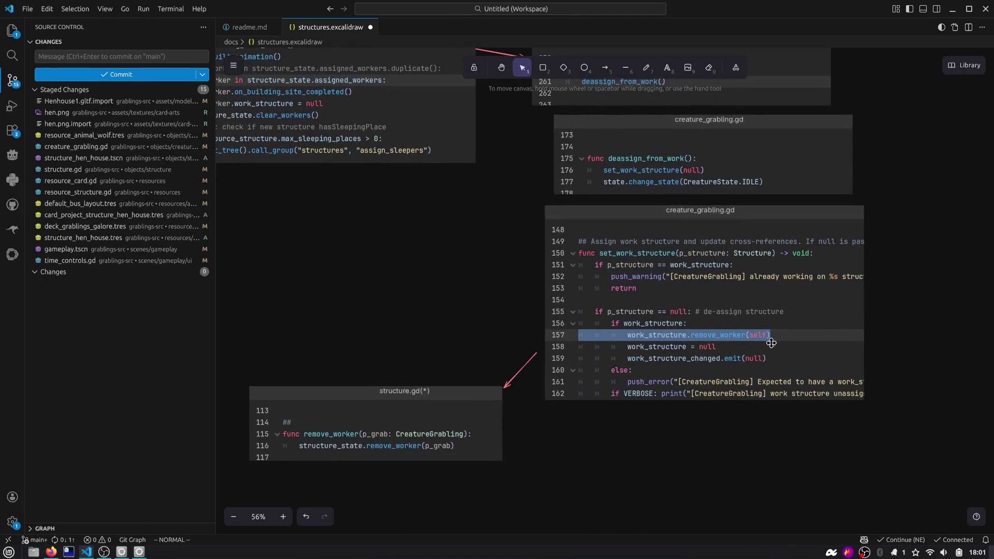
pyautogui.hotkey('alt', 'Tab')
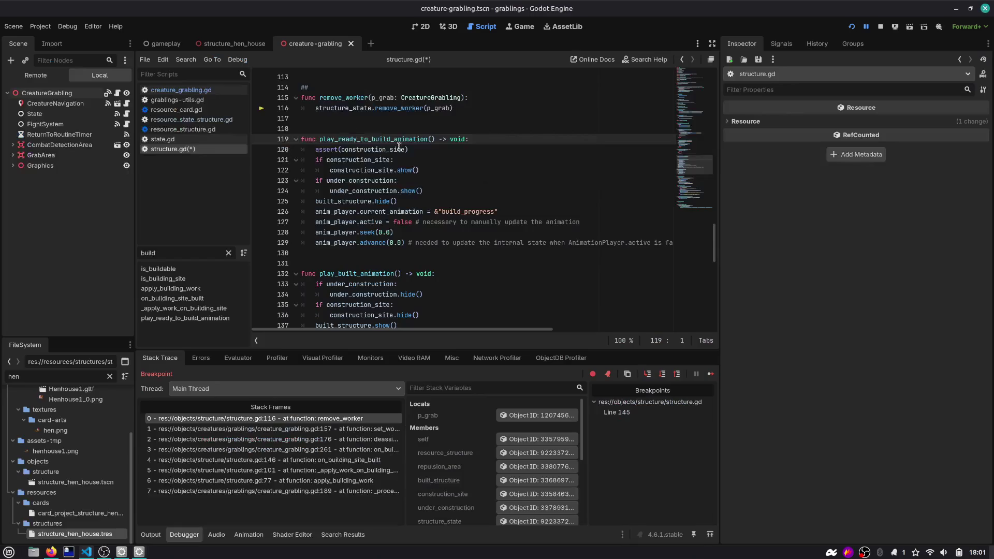
pyautogui.click(373, 122)
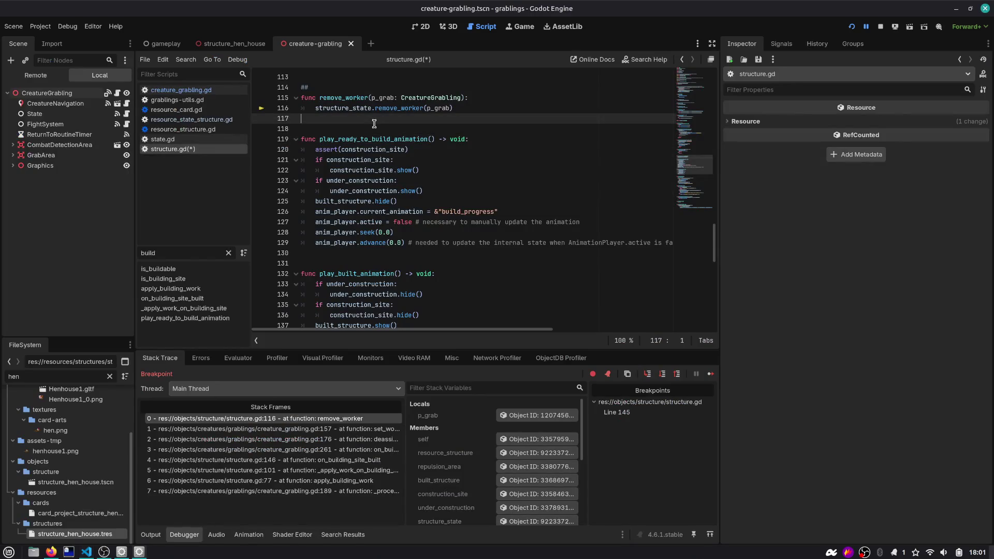
pyautogui.click(384, 149)
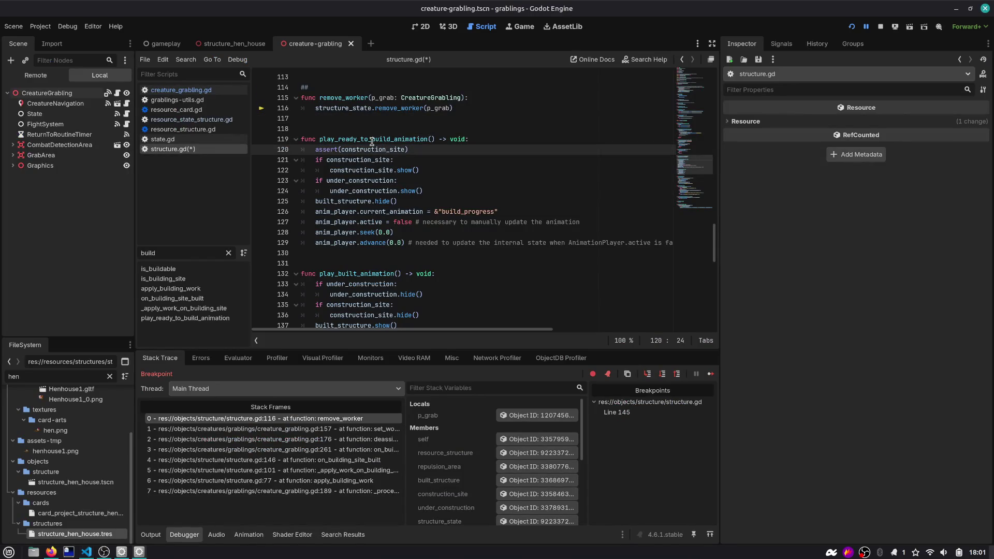
pyautogui.scroll(1, 372, 142)
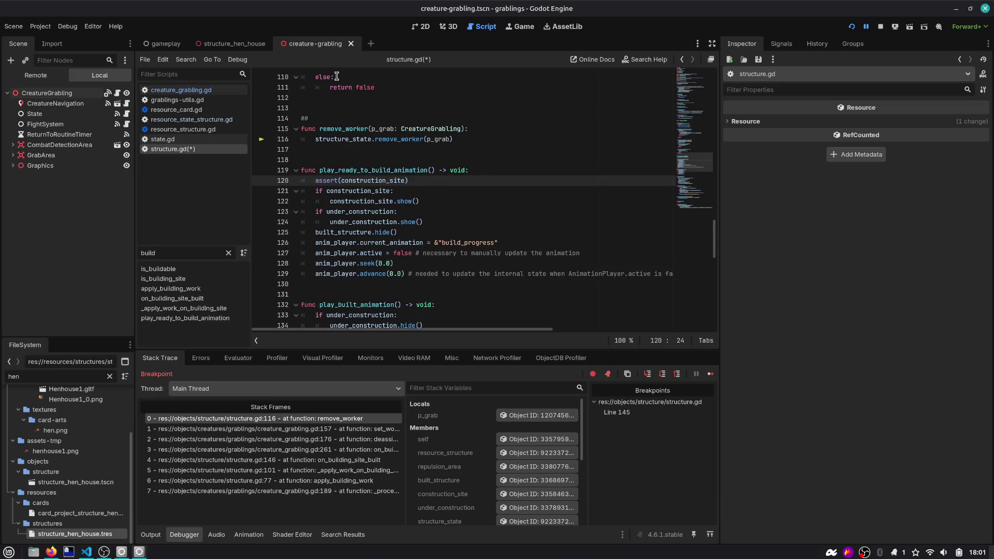
pyautogui.scroll(-2, 353, 172)
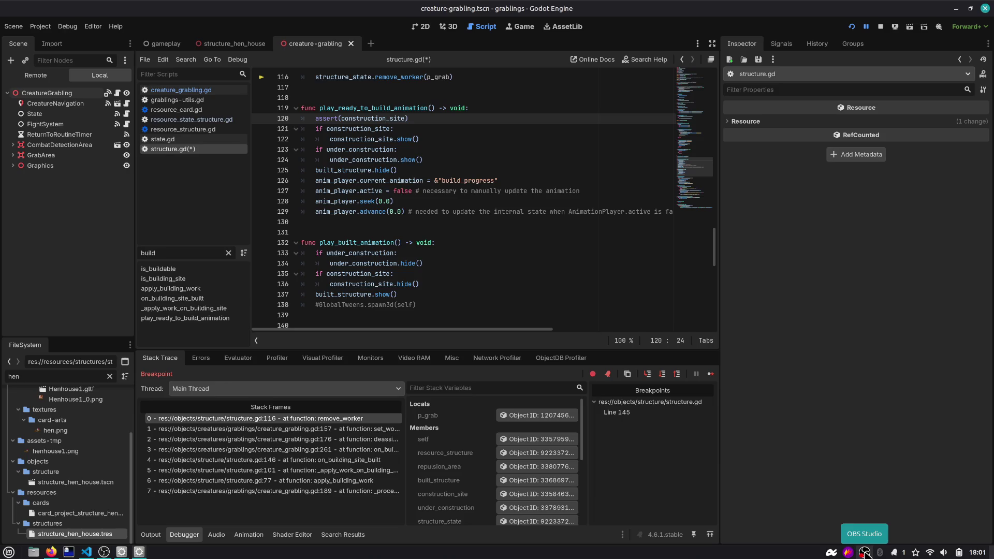
pyautogui.hotkey('alt', 'Tab')
pyautogui.press('Tab')
pyautogui.press('Tab')
pyautogui.press('Tab')
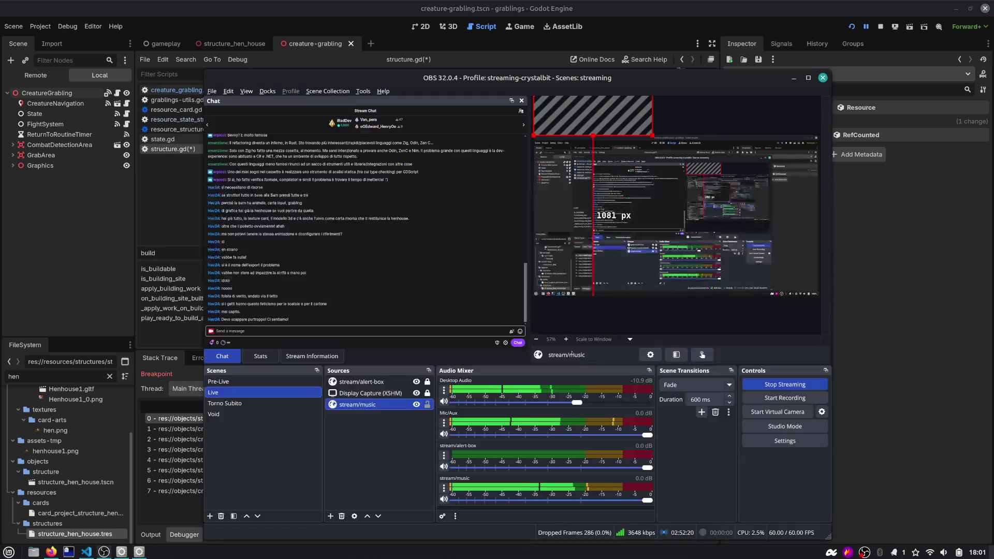
# Step: Put the 'Torno subito!' banner on stream via the Torno Subito scene, then return to Godot
pyautogui.click(225, 403)
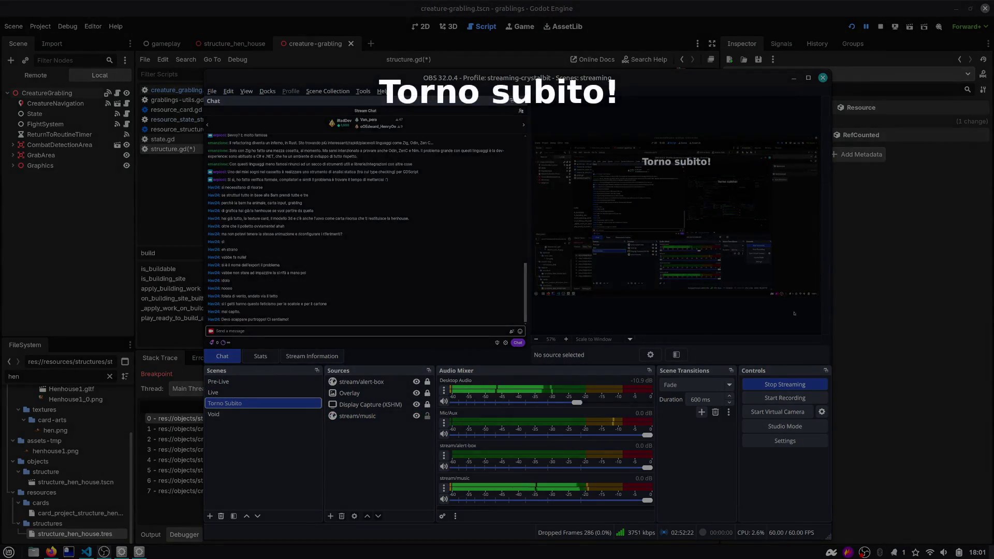
pyautogui.hotkey('alt', 'Tab')
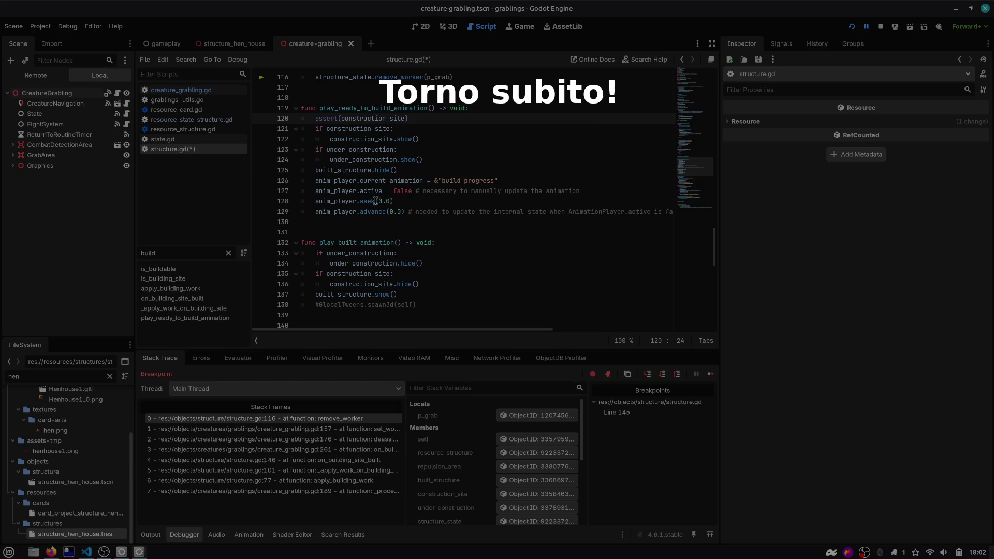
# Step: Highlight construction_site's uses in structure.gd, then switch to OBS and select the Live scene
pyautogui.doubleClick(373, 118)
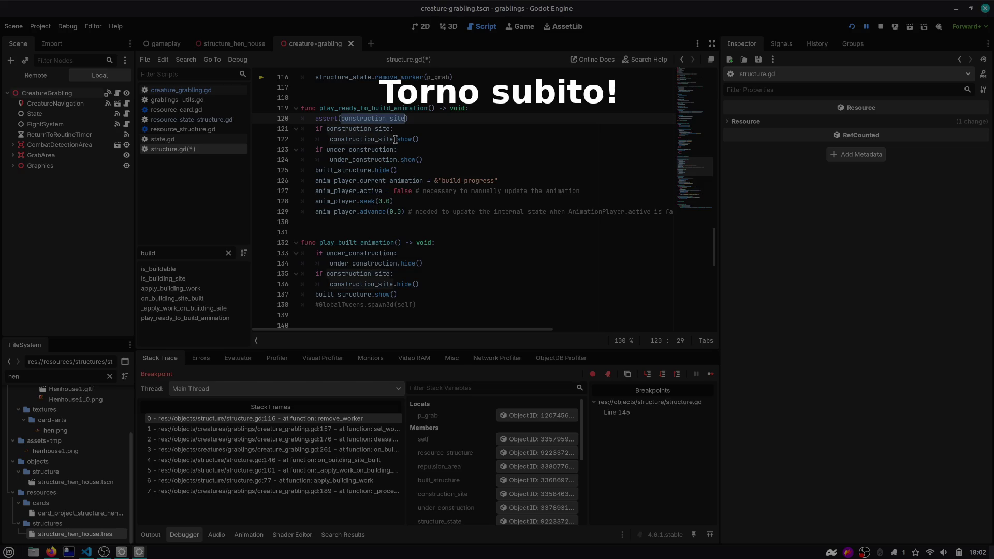
pyautogui.scroll(1, 330, 137)
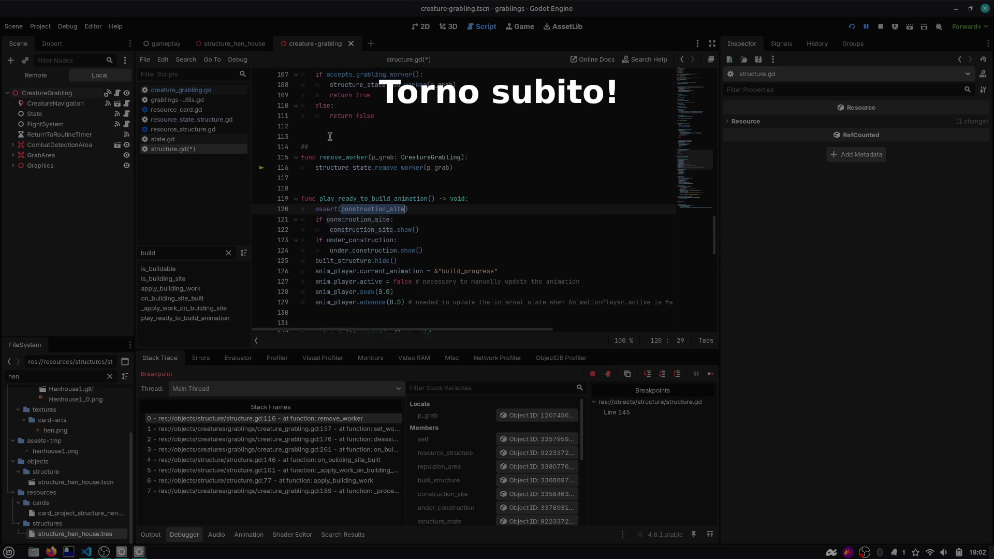
pyautogui.hotkey('alt', 'Tab')
pyautogui.hotkey('alt', 'Tab')
pyautogui.click(232, 393)
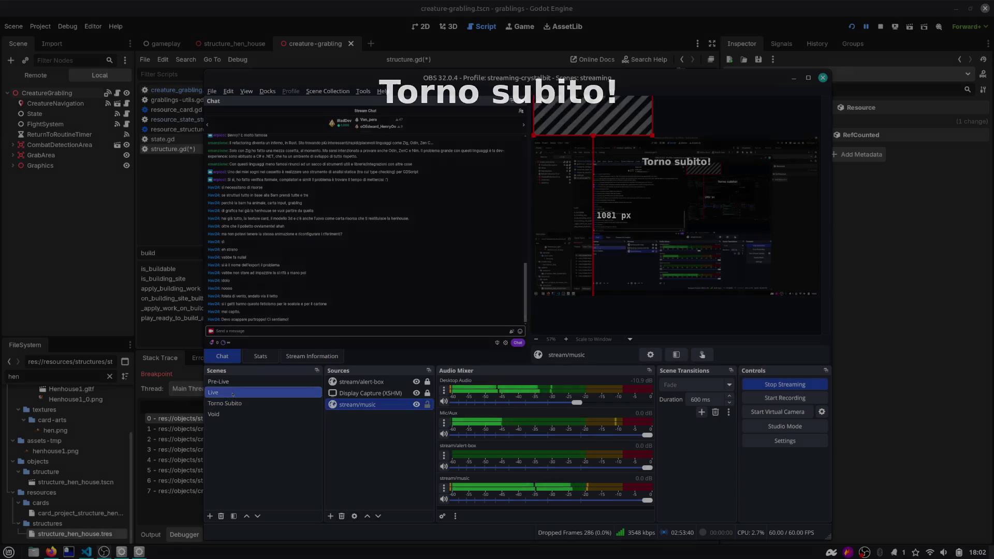
# Step: Glance at the Excalidraw diagram in VS Code, then return to Godot and scroll down structure.gd
pyautogui.hotkey('alt', 'Tab')
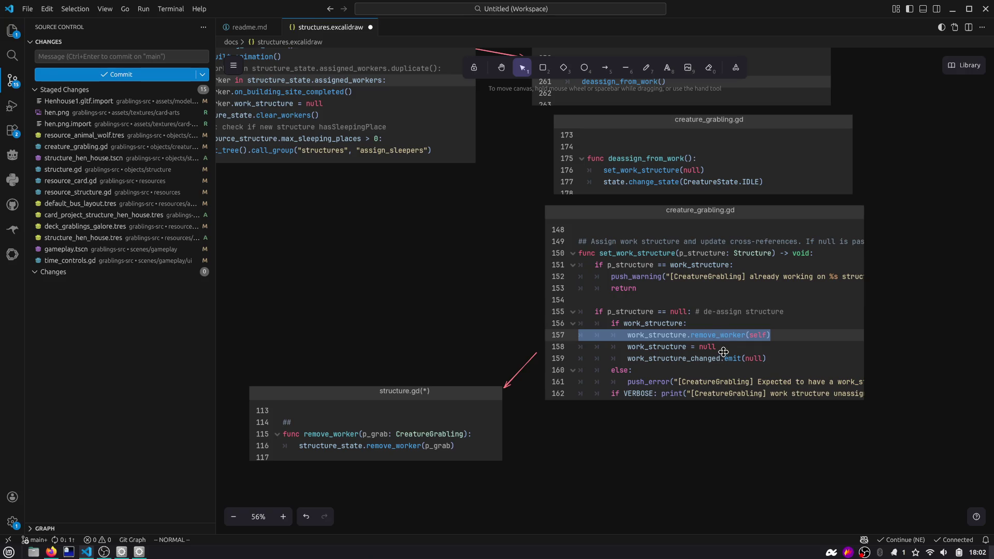
pyautogui.hotkey('alt', 'Tab')
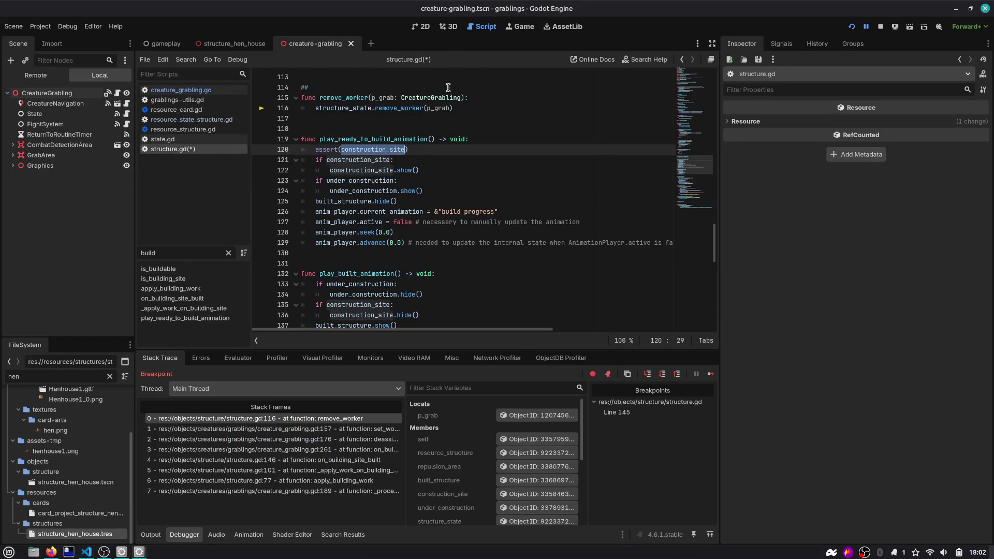
pyautogui.scroll(-8, 331, 196)
# Step: Remove the line 145 breakpoint and open creature_grabling.gd
pyautogui.click(262, 160)
pyautogui.scroll(-4, 306, 198)
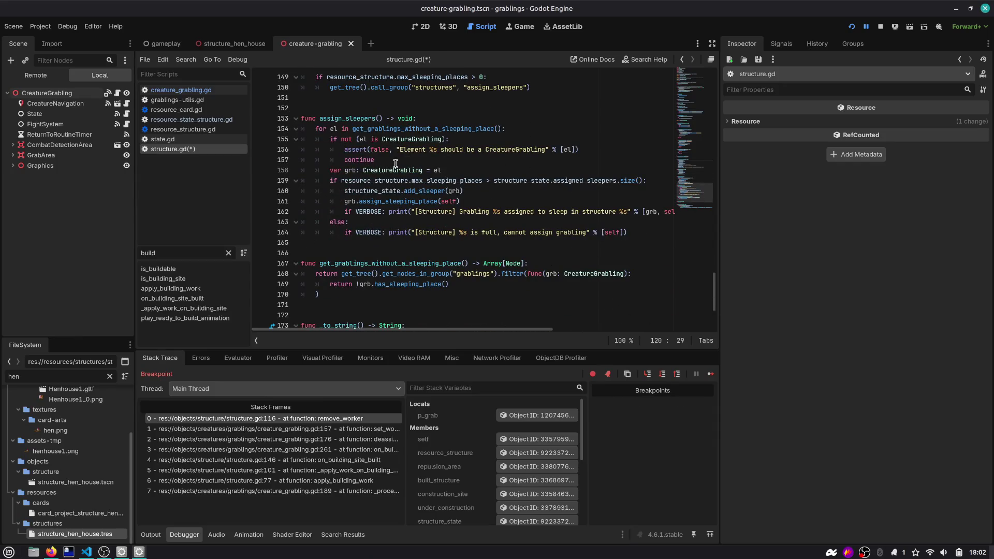
pyautogui.click(181, 90)
# Step: Comment out the remove_worker call on line 157, add push_warning("removed line") below, and save
pyautogui.click(490, 200)
pyautogui.hotkey('ctrl', 'k')
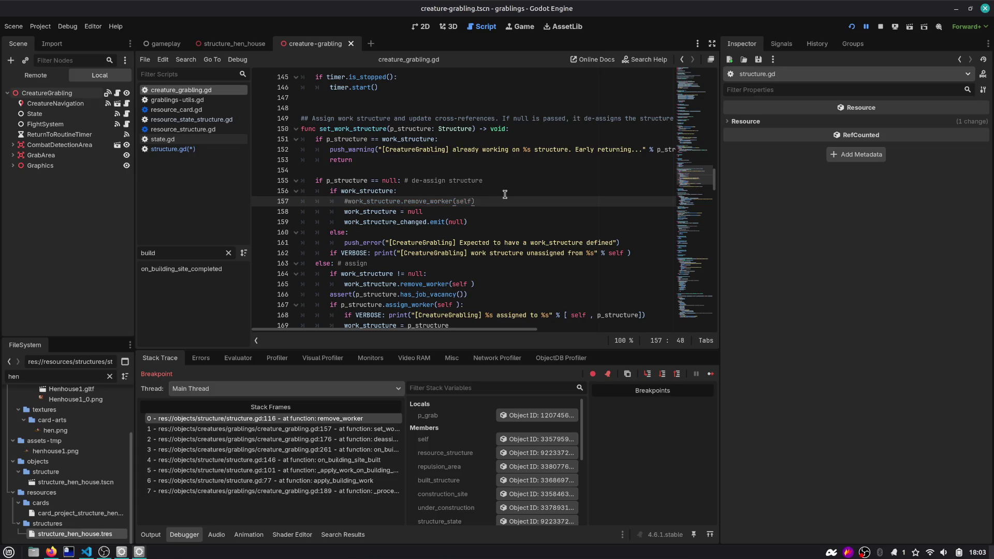
pyautogui.press('Return')
pyautogui.write('print("')
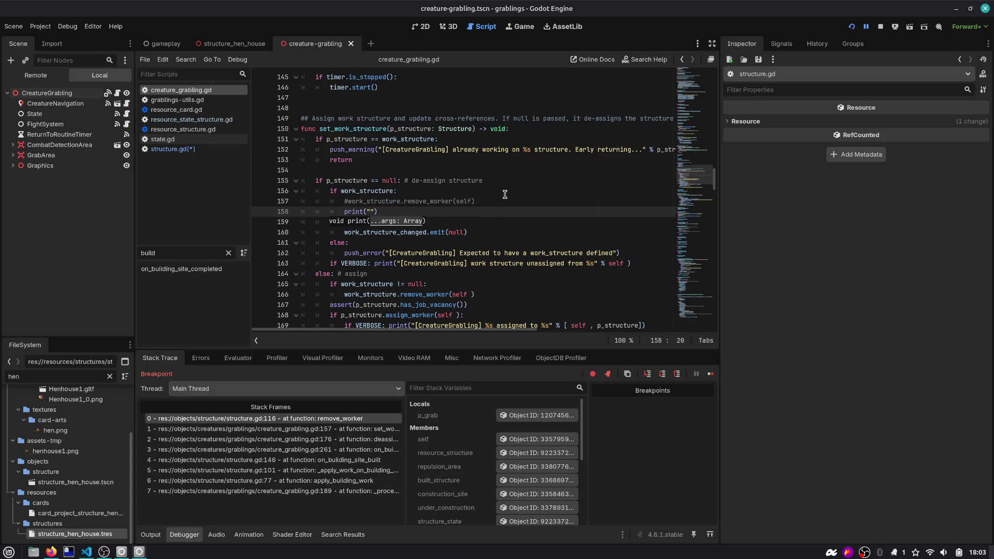
pyautogui.press('Left')
pyautogui.press('BackSpace')
pyautogui.press('BackSpace')
pyautogui.press('BackSpace')
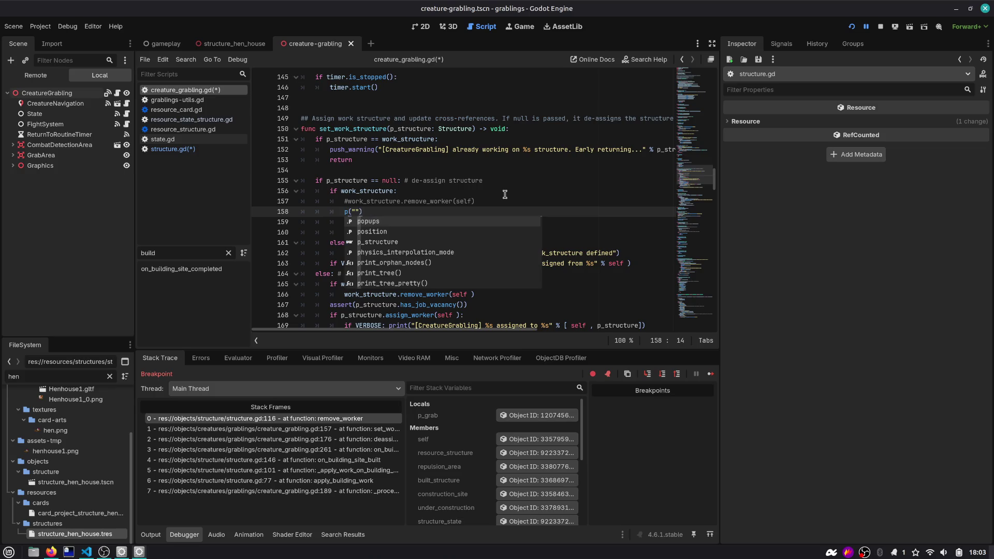
pyautogui.write('ush')
pyautogui.press('Down')
pyautogui.press('Return')
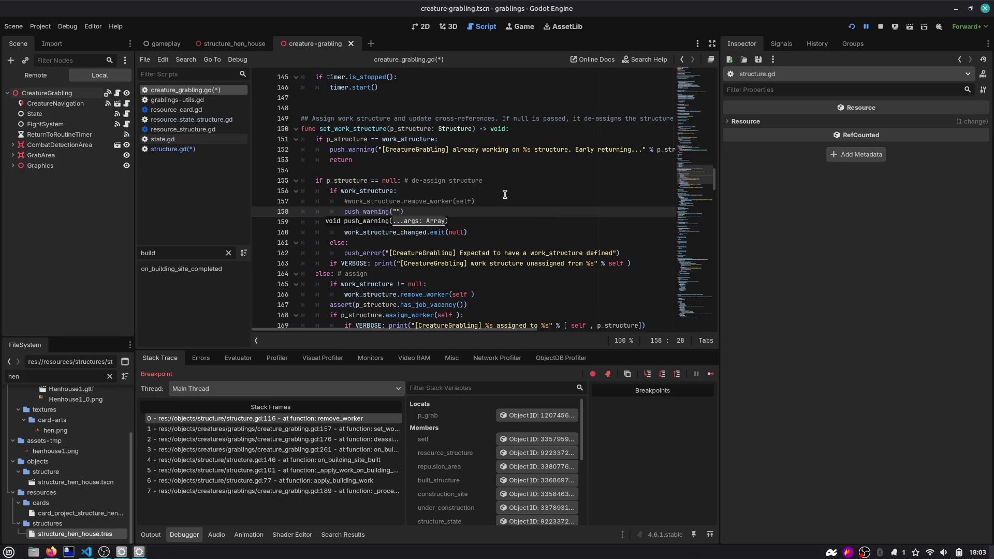
pyautogui.write('removed line')
pyautogui.hotkey('ctrl', 's')
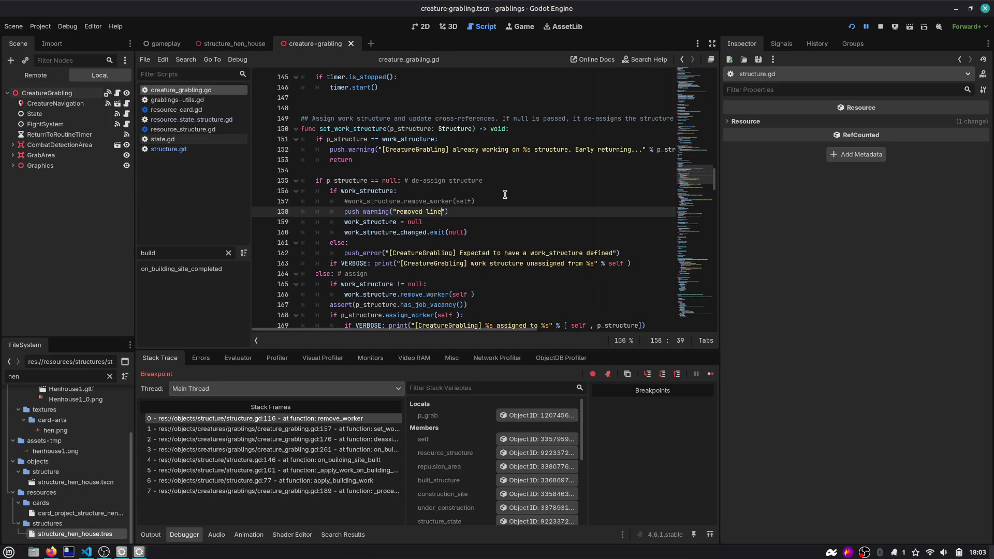
# Step: Append ': work_structure.remove_worker' to the warning message and stop the debug session
pyautogui.press('Up')
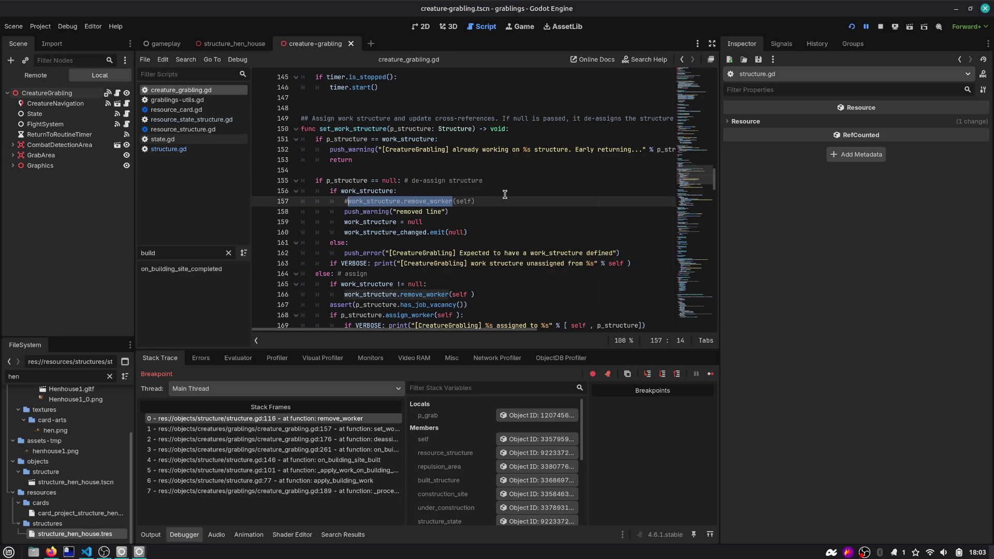
pyautogui.press('Down')
pyautogui.write(':')
pyautogui.write('work_structure.remove_worker')
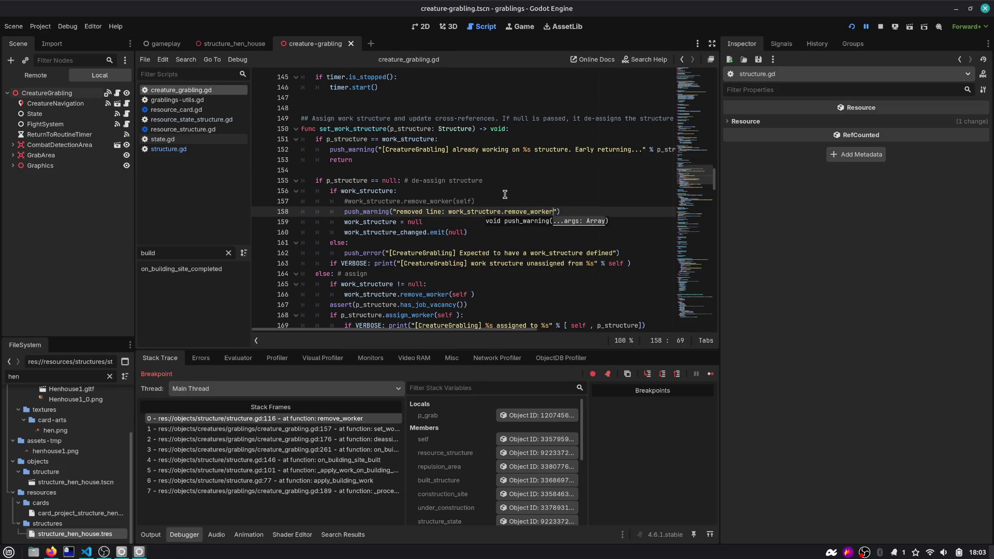
pyautogui.press('F8')
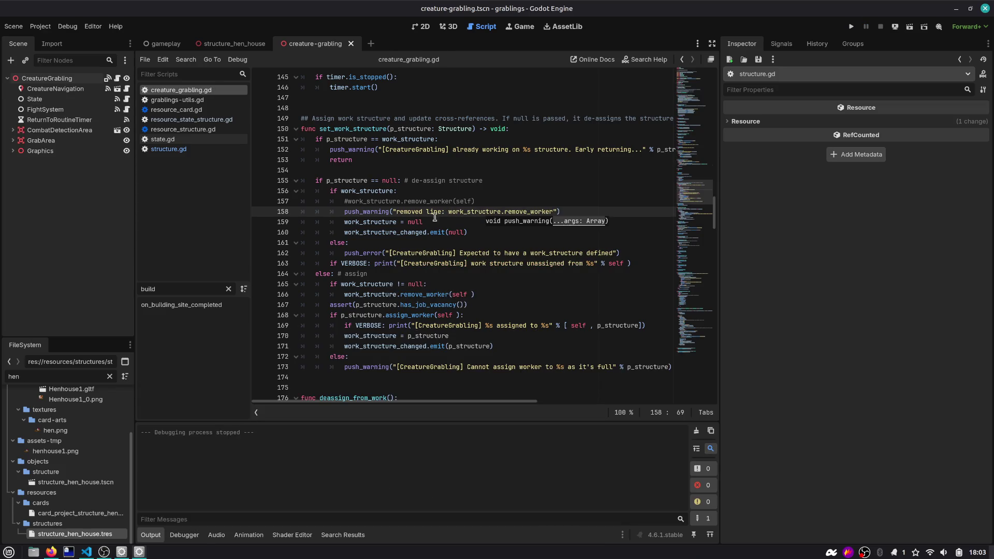
pyautogui.doubleClick(383, 193)
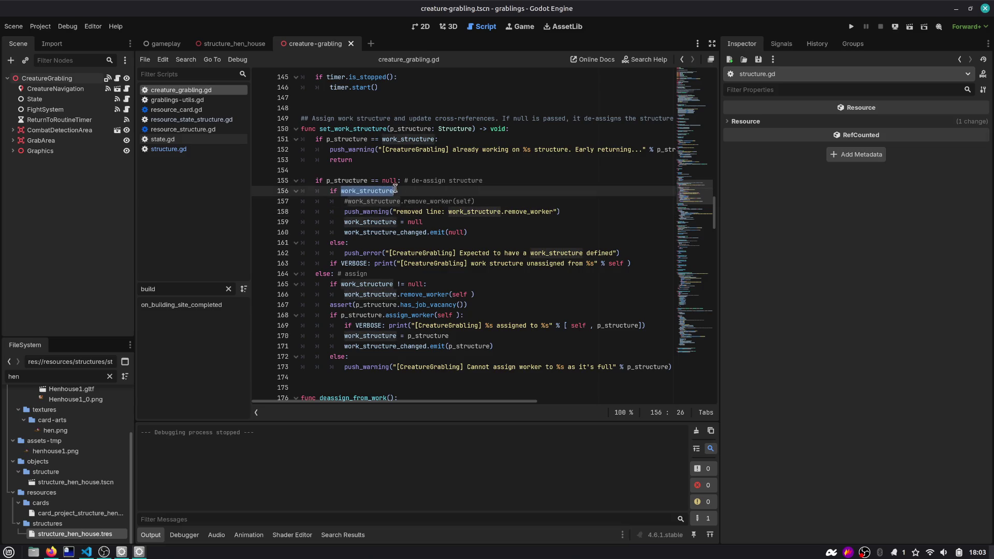
pyautogui.doubleClick(436, 182)
pyautogui.doubleClick(339, 192)
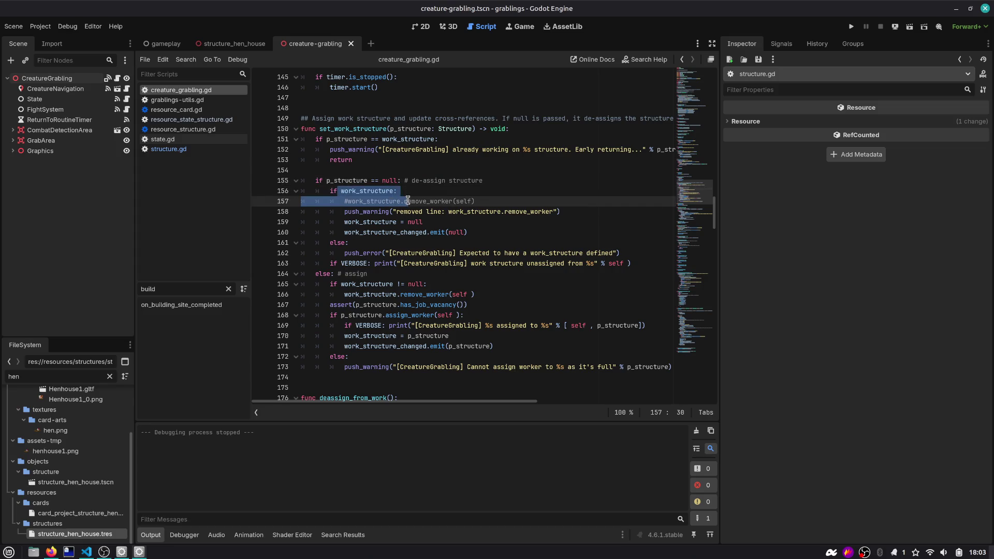
pyautogui.doubleClick(371, 130)
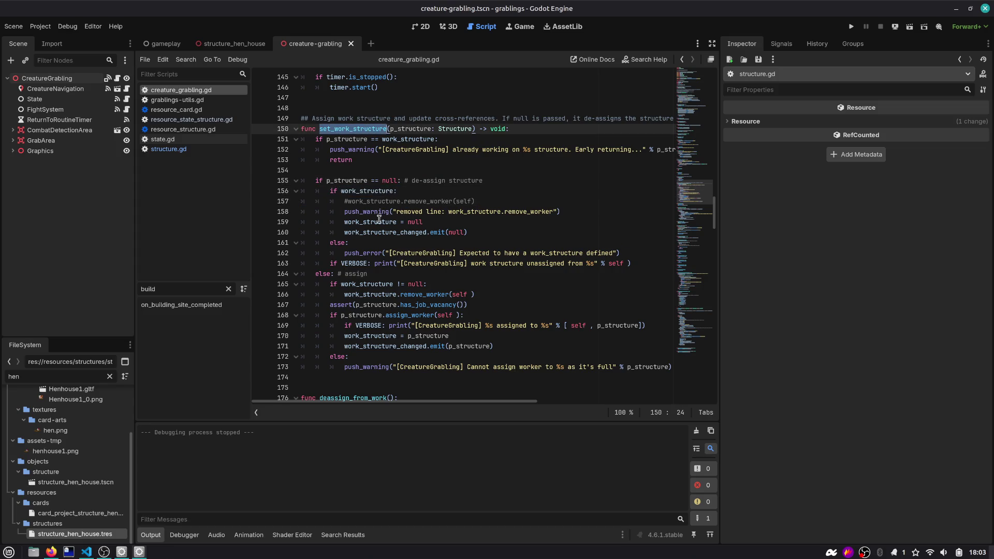
pyautogui.click(381, 203)
pyautogui.doubleClick(404, 204)
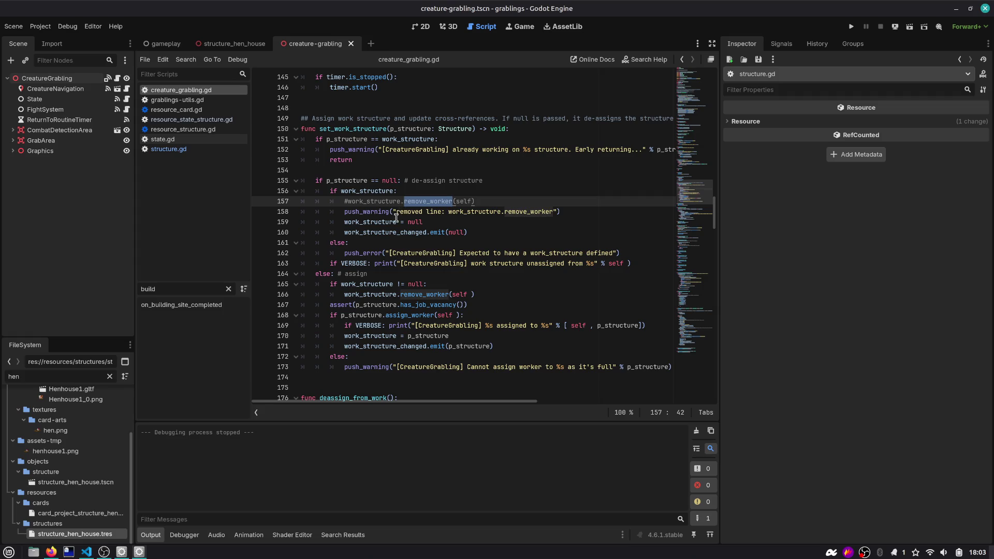
pyautogui.scroll(-2, 378, 277)
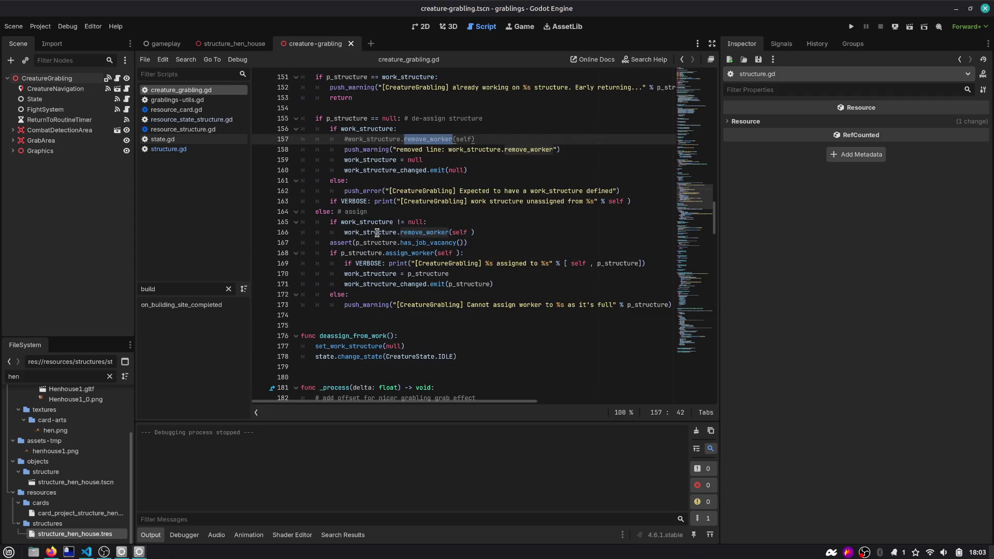
pyautogui.moveTo(393, 206)
pyautogui.scroll(3, 379, 257)
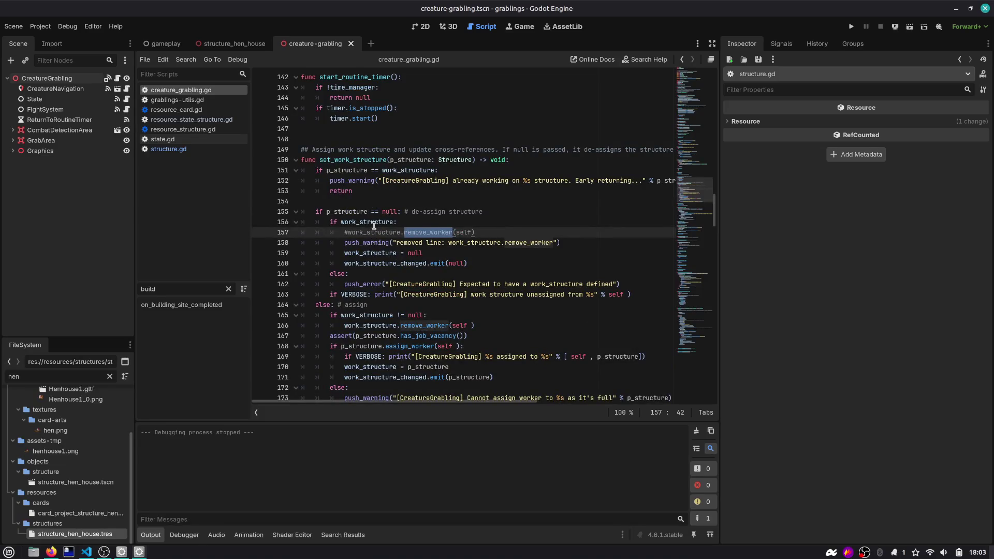
pyautogui.doubleClick(391, 232)
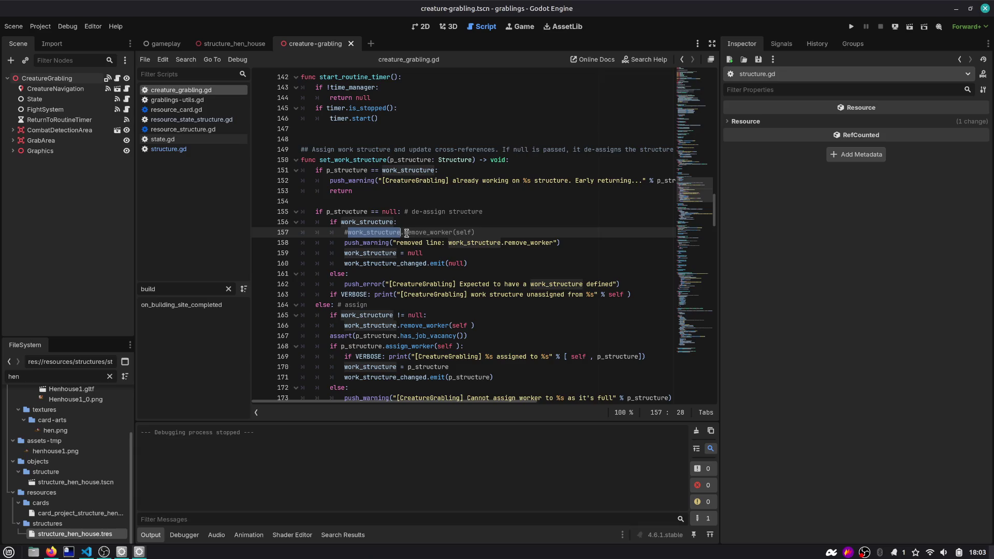
pyautogui.doubleClick(358, 160)
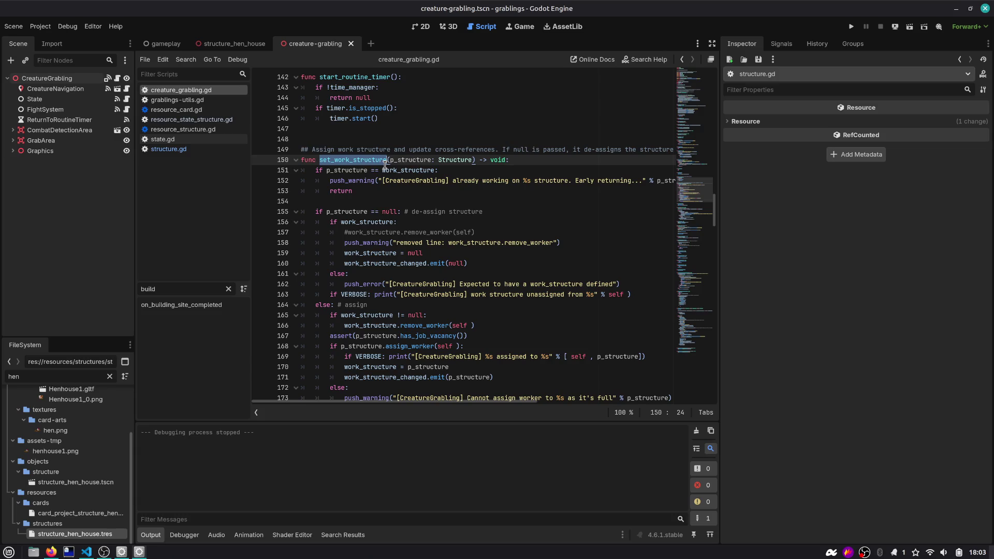
pyautogui.scroll(-2, 505, 254)
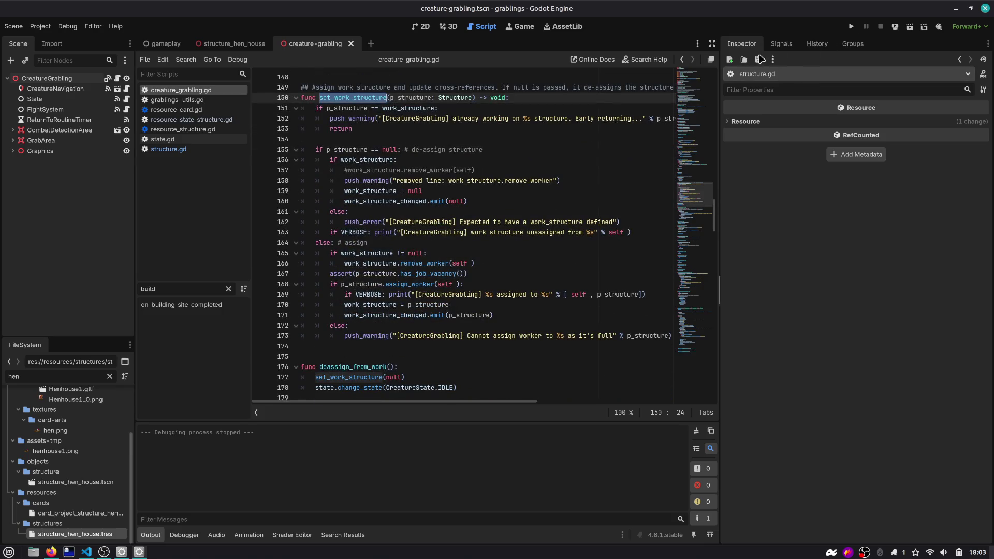
pyautogui.doubleClick(345, 150)
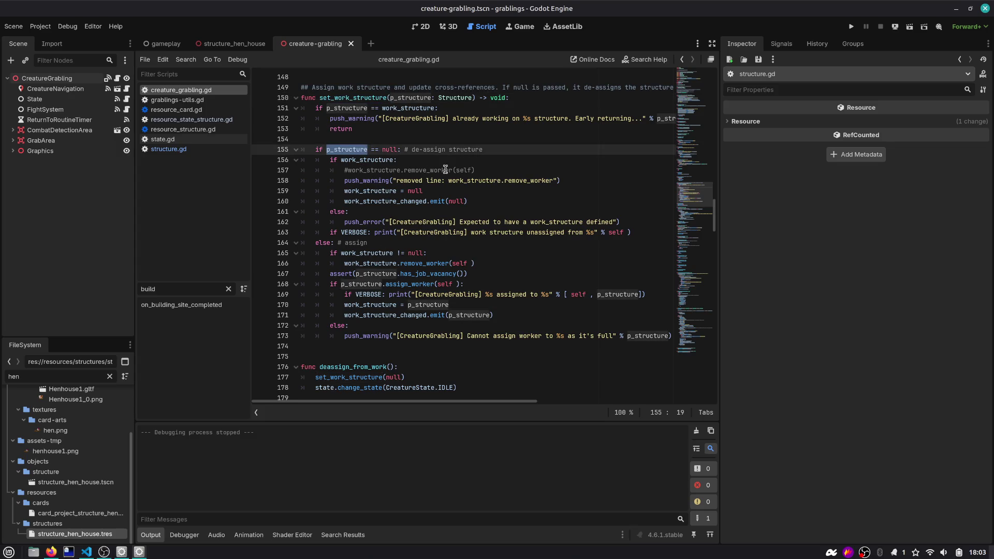
pyautogui.click(579, 184)
pyautogui.press('F5')
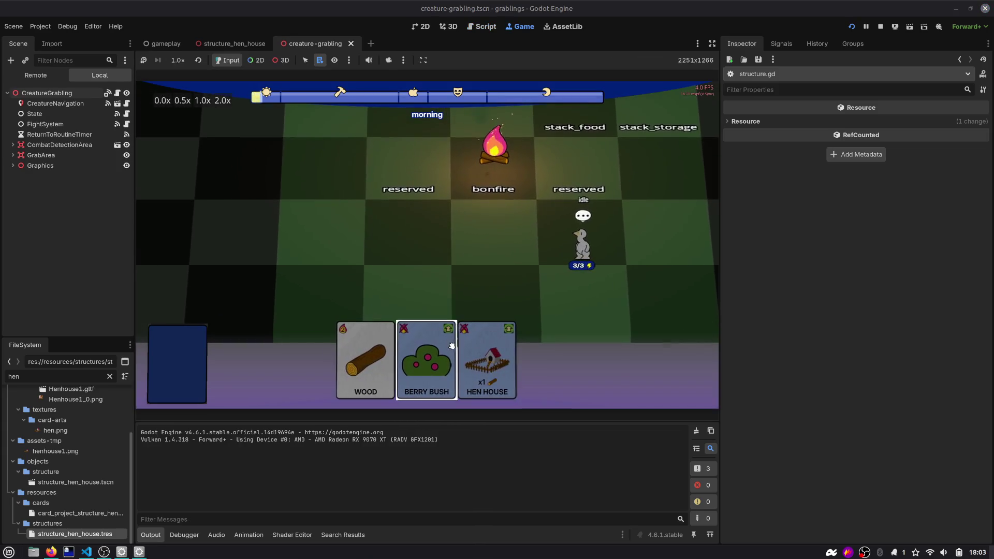
# Step: Play the Berry Bush card onto the board, drop a grabling on it then pull it away, and open the Debugger
pyautogui.moveTo(514, 357); pyautogui.dragTo(497, 220)
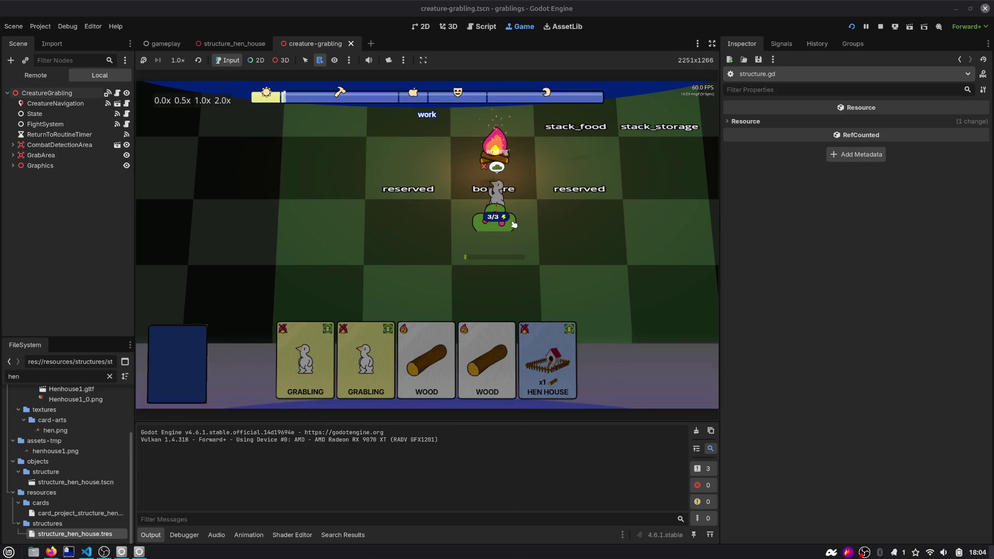
pyautogui.moveTo(550, 197)
pyautogui.mouseDown()
pyautogui.moveTo(579, 216)
pyautogui.moveTo(583, 244)
pyautogui.mouseUp()
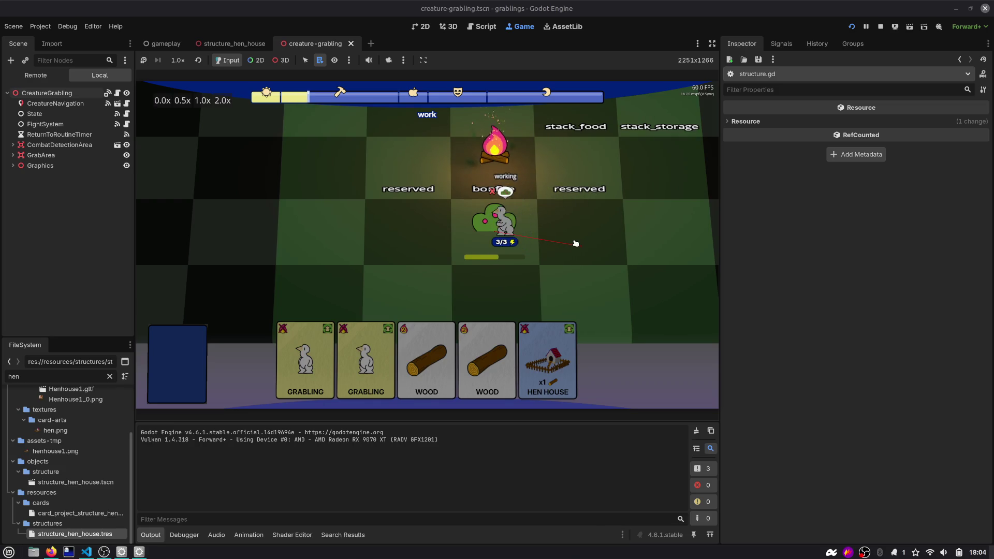
pyautogui.moveTo(505, 223)
pyautogui.mouseDown()
pyautogui.moveTo(653, 216)
pyautogui.moveTo(663, 228)
pyautogui.mouseUp()
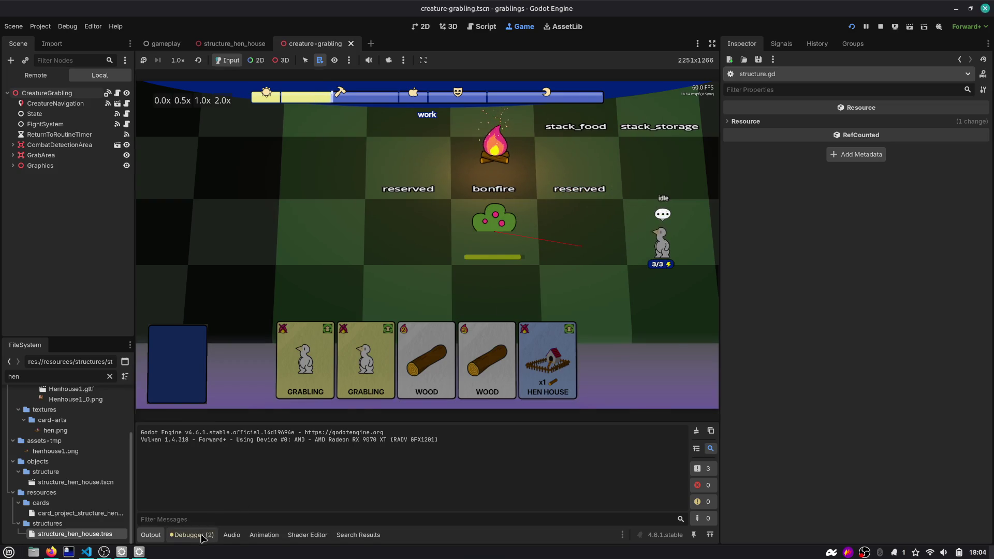
pyautogui.click(191, 534)
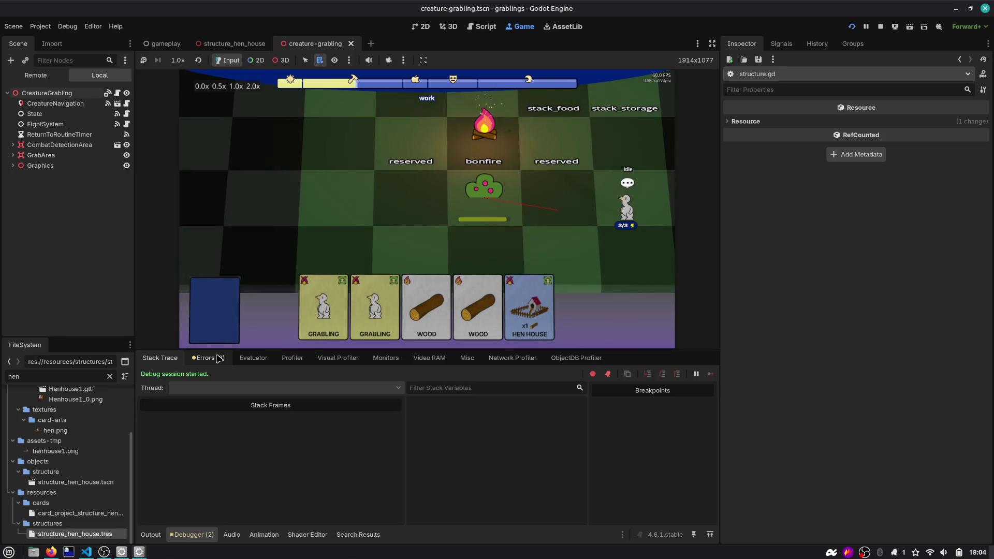
# Step: Check the Errors list, jump to the 'removed line' warning's code, then show the Remote tree and Game view
pyautogui.click(218, 358)
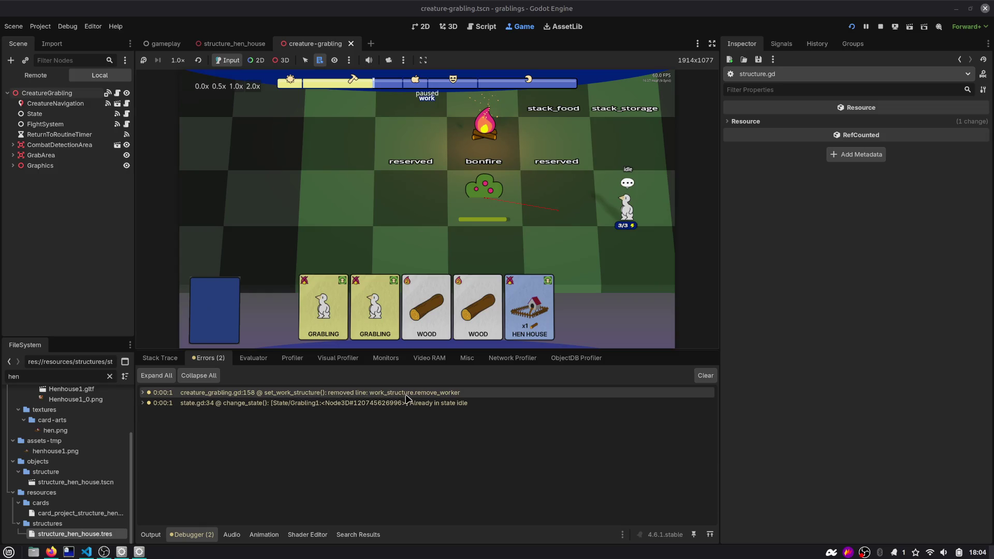
pyautogui.doubleClick(402, 398)
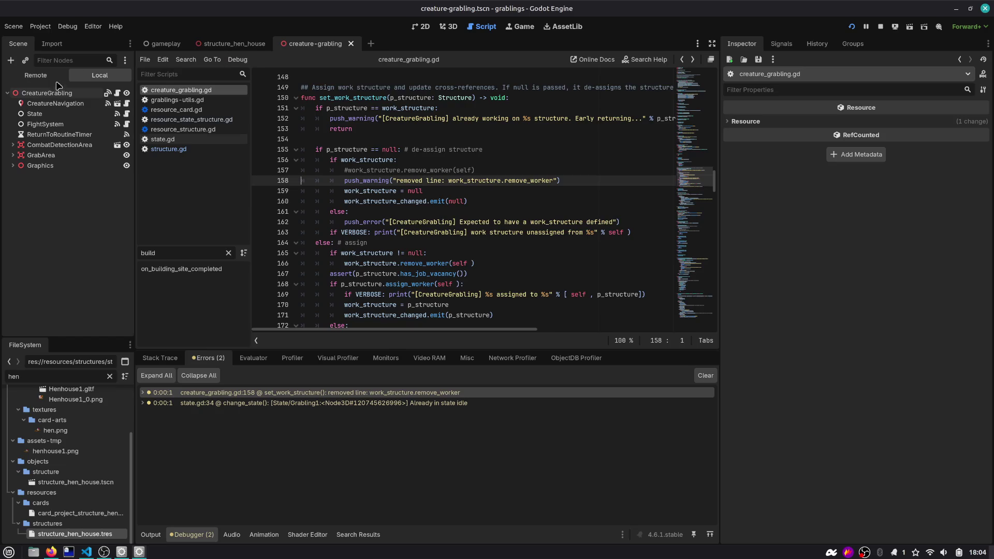
pyautogui.click(39, 75)
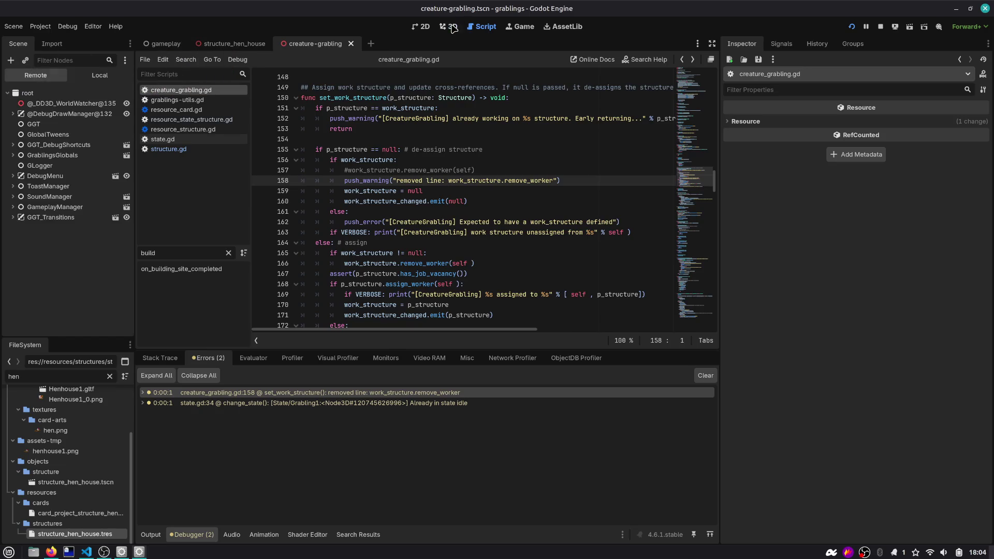
pyautogui.click(520, 26)
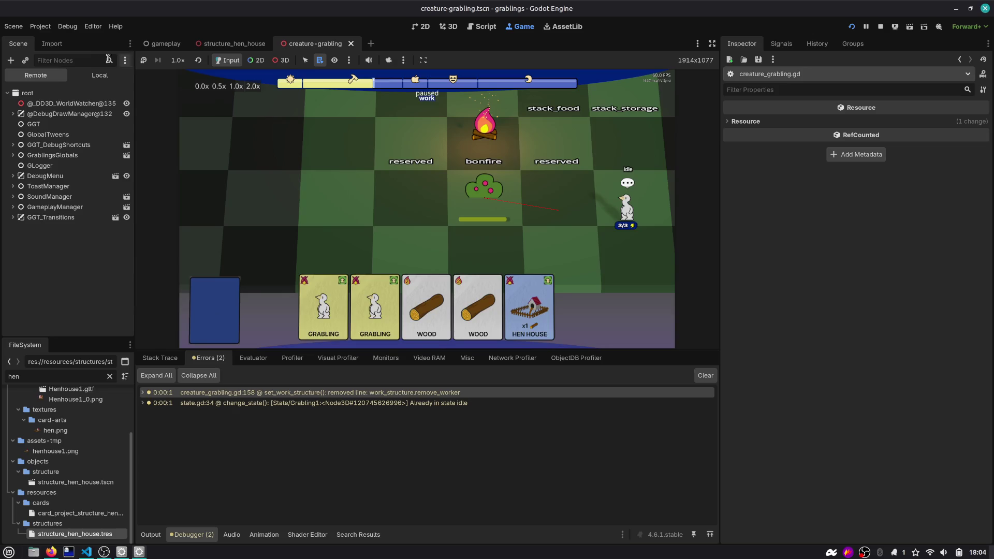
# Step: Filter the remote tree by 'bush', select BerryBush, and expand its structure state's Assigned Workers
pyautogui.click(104, 60)
pyautogui.write('bush')
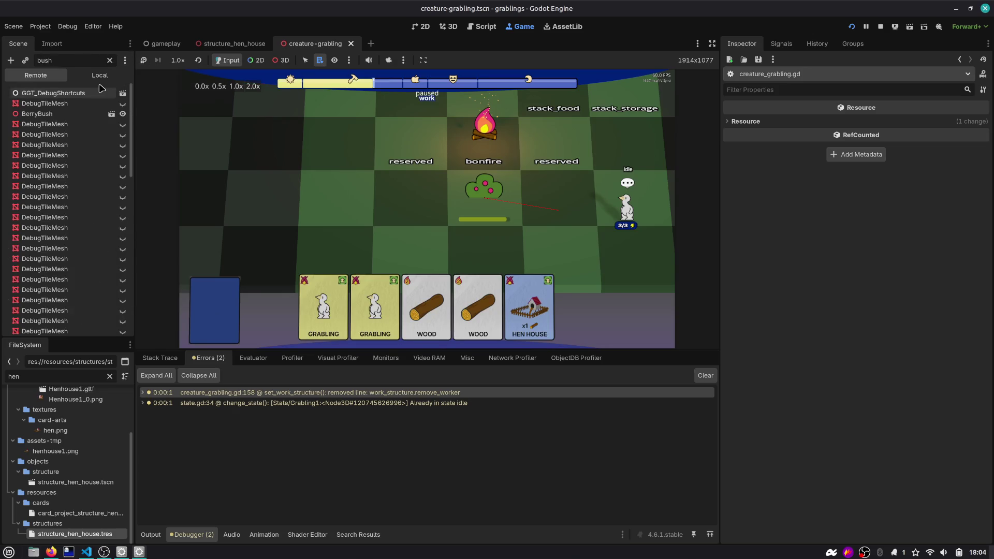
pyautogui.click(37, 114)
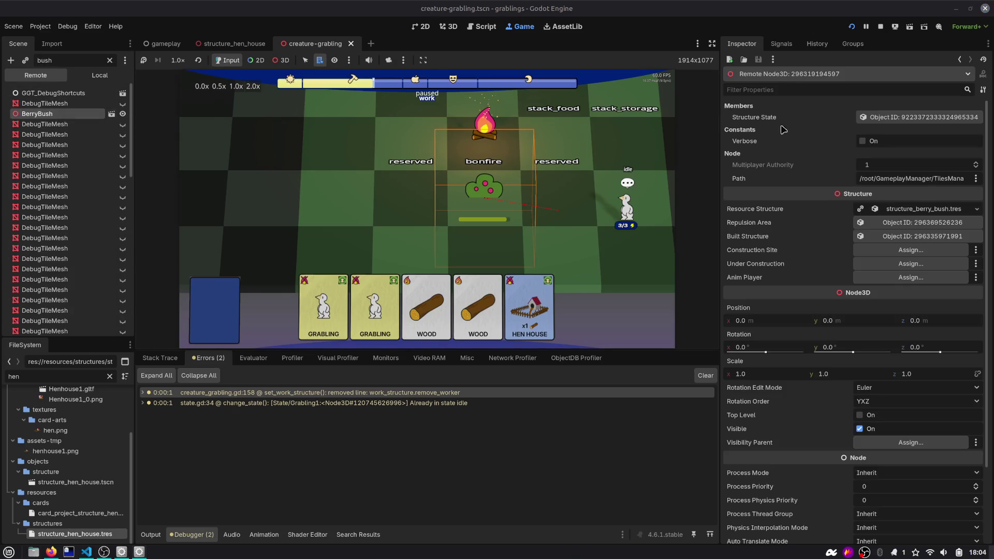
pyautogui.click(911, 116)
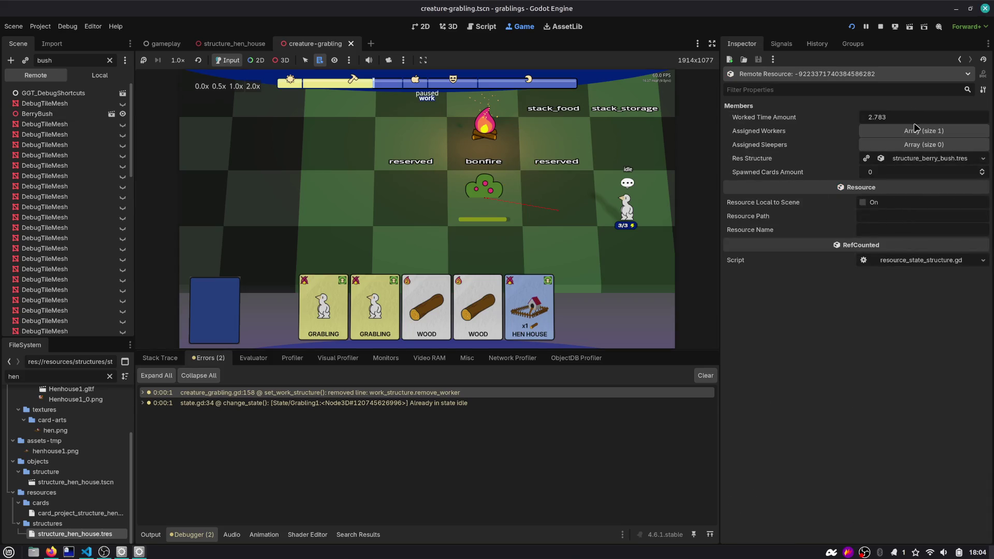
pyautogui.click(913, 130)
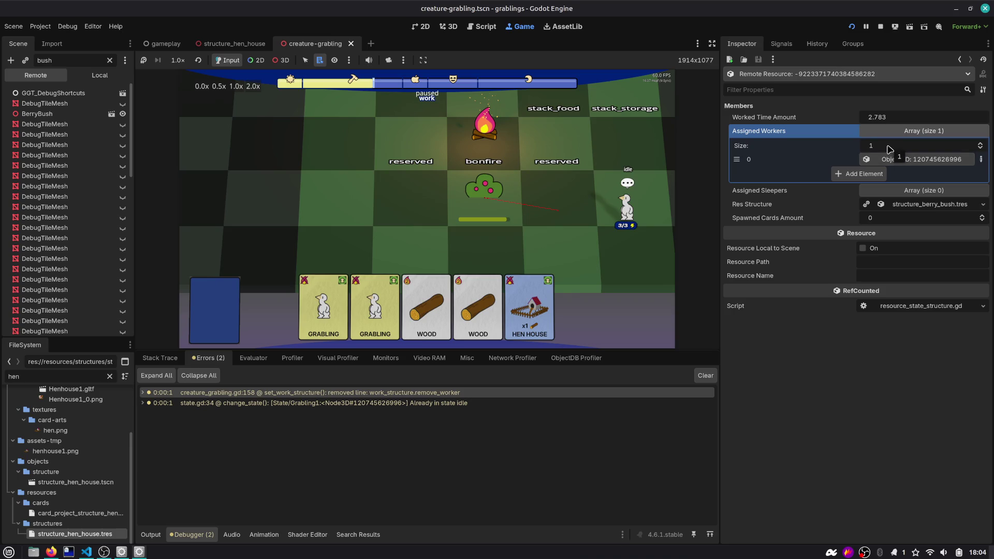
pyautogui.hotkey('alt', 'Tab')
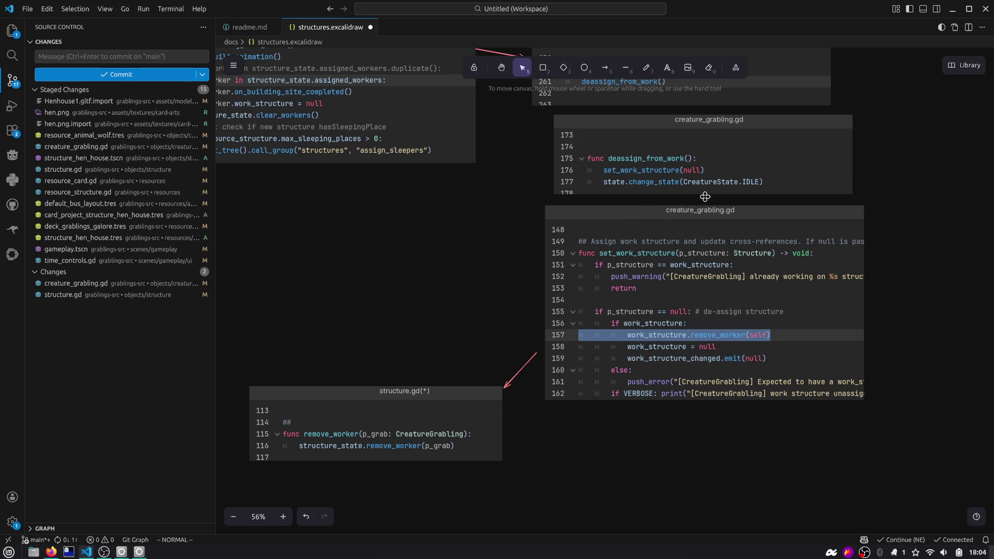
# Step: Pan around structures.excalidraw to trace the cards from on_building_site_built to remove_worker
pyautogui.moveTo(519, 205); pyautogui.dragTo(616, 275)
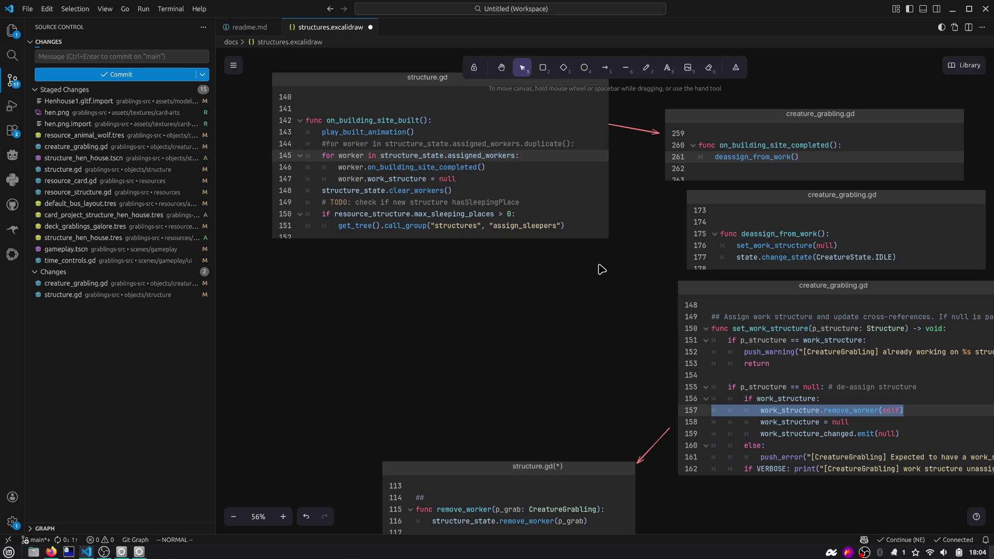
pyautogui.hscroll(3, 606, 269)
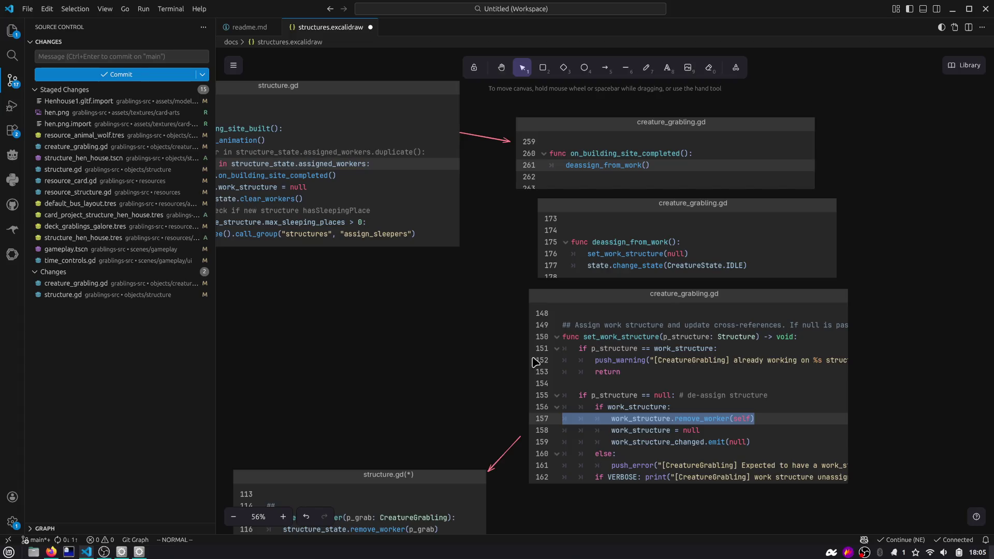
pyautogui.scroll(-3, 916, 394)
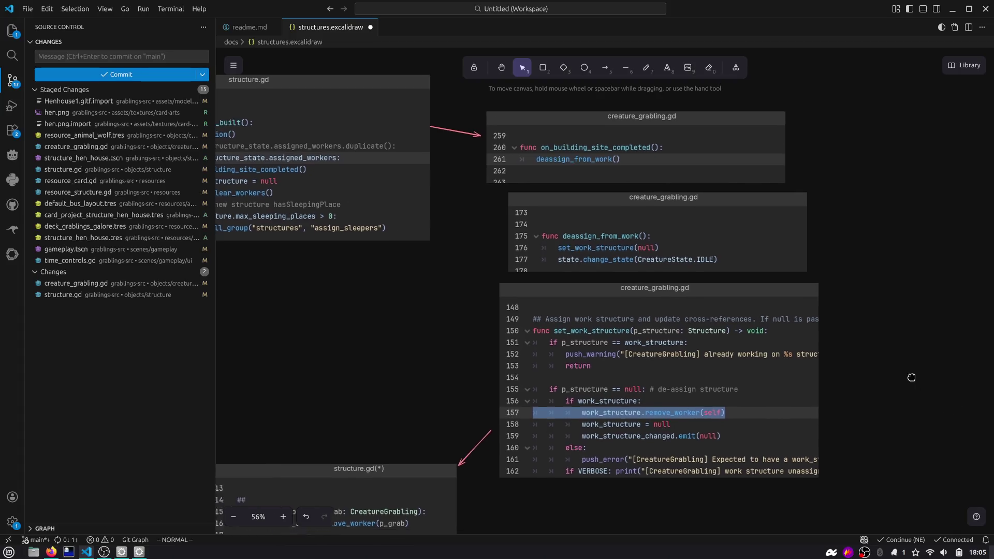
pyautogui.hscroll(-3, 618, 337)
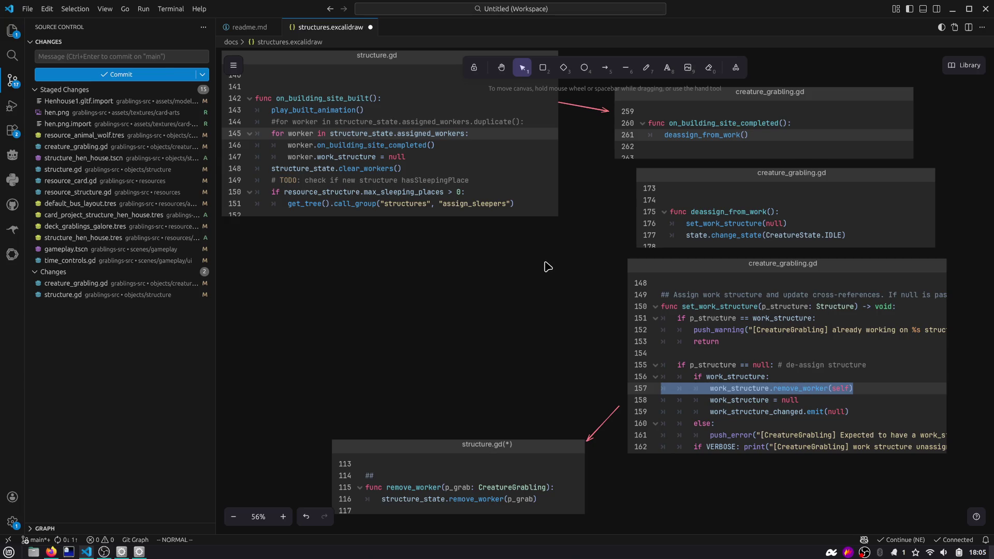
pyautogui.moveTo(548, 266); pyautogui.dragTo(609, 309)
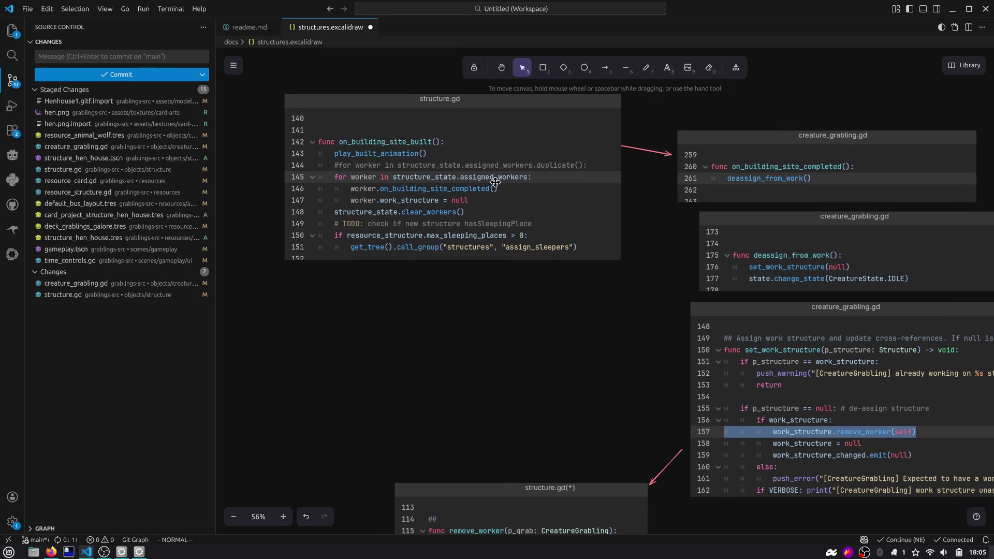
pyautogui.hotkey('alt', 'Tab')
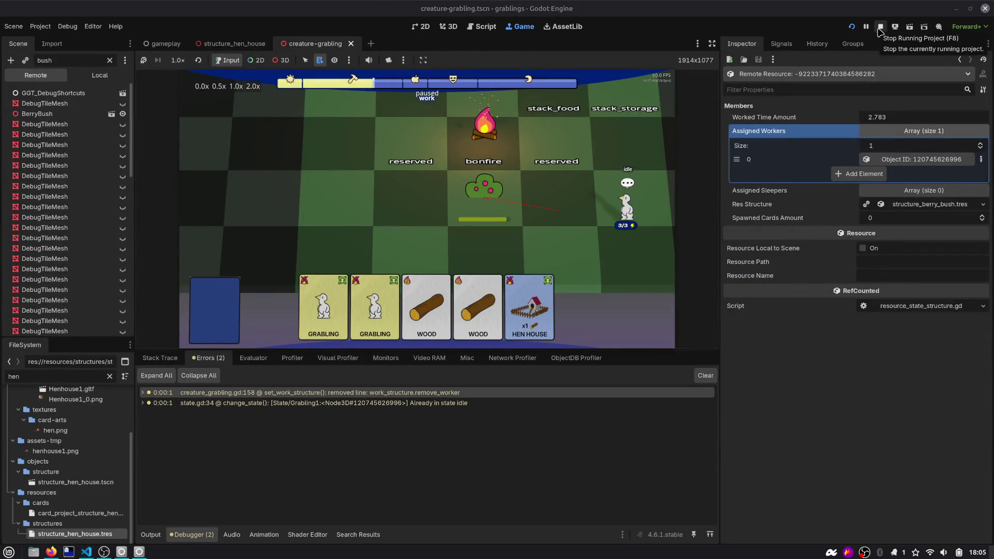
pyautogui.hotkey('alt', 'Tab')
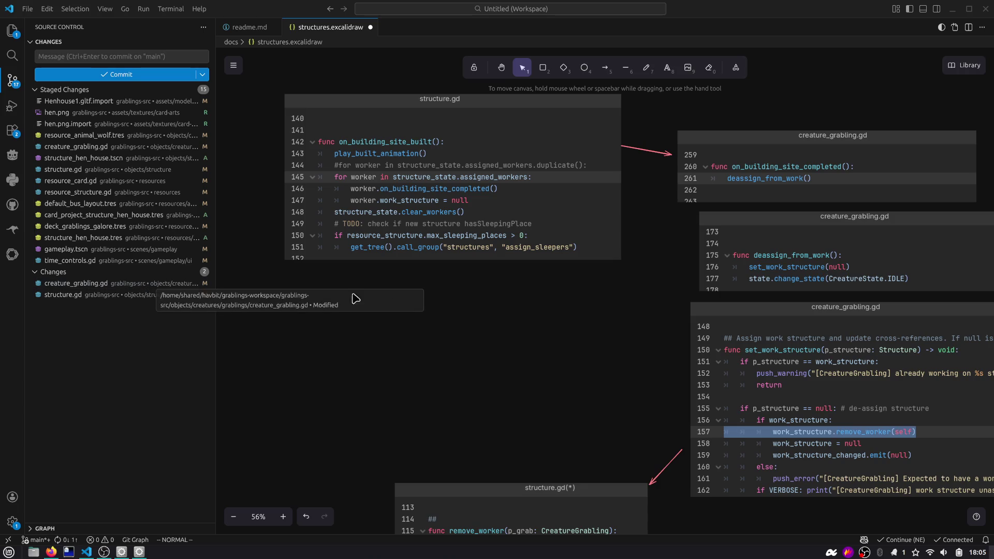
pyautogui.moveTo(497, 312); pyautogui.dragTo(465, 297)
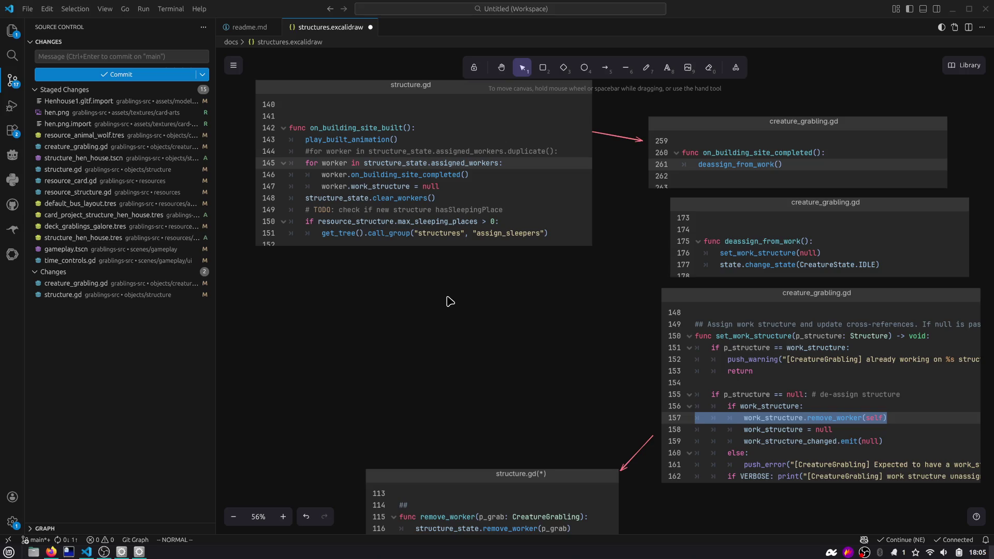
pyautogui.moveTo(462, 310); pyautogui.dragTo(429, 323)
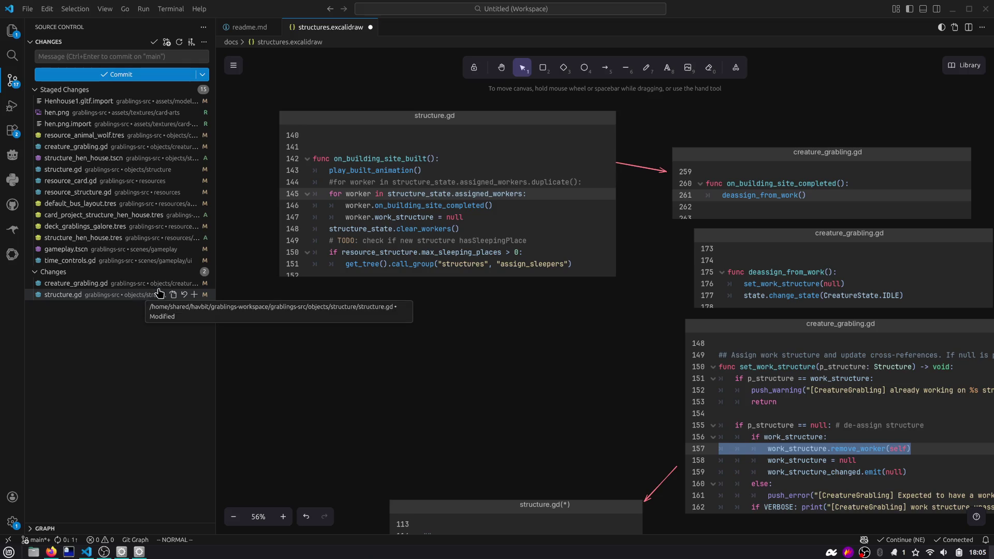
# Step: View the structure.gd diff, close it, and open the creature_grabling.gd diff
pyautogui.click(142, 296)
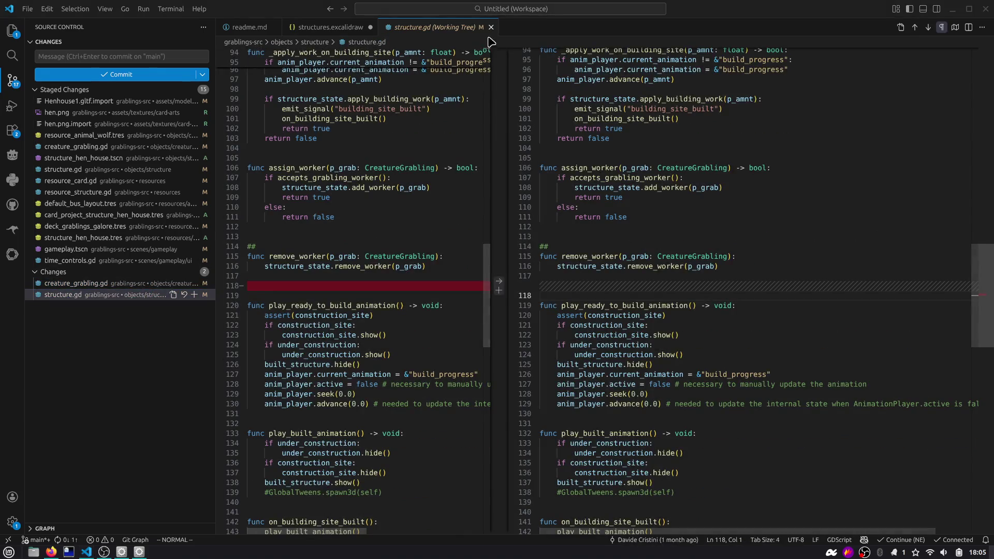
pyautogui.middleClick(459, 29)
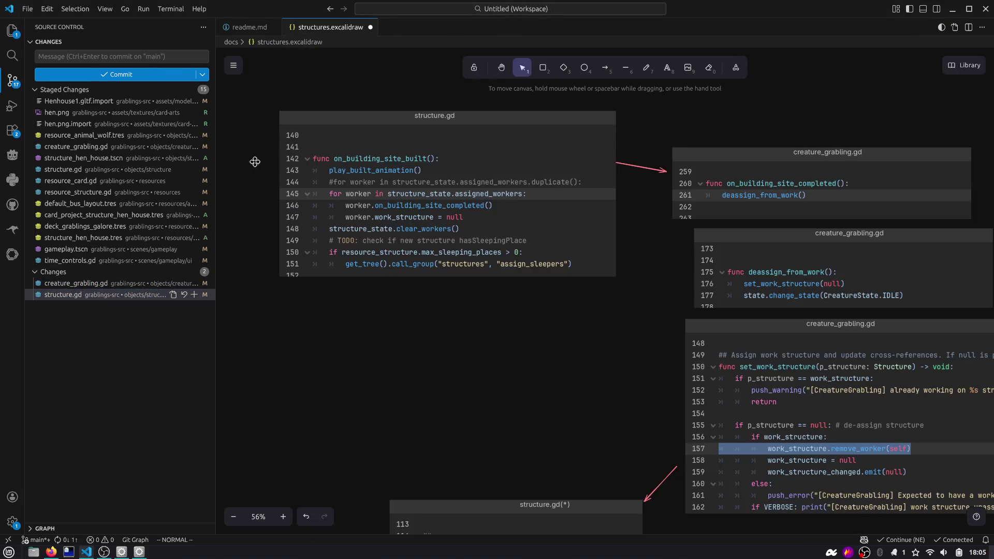
pyautogui.click(124, 288)
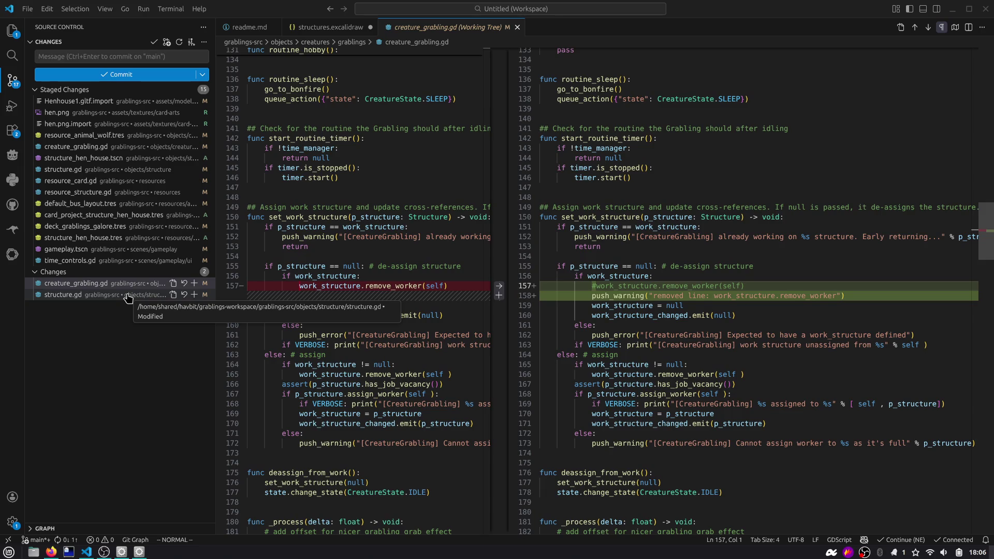
pyautogui.click(130, 284)
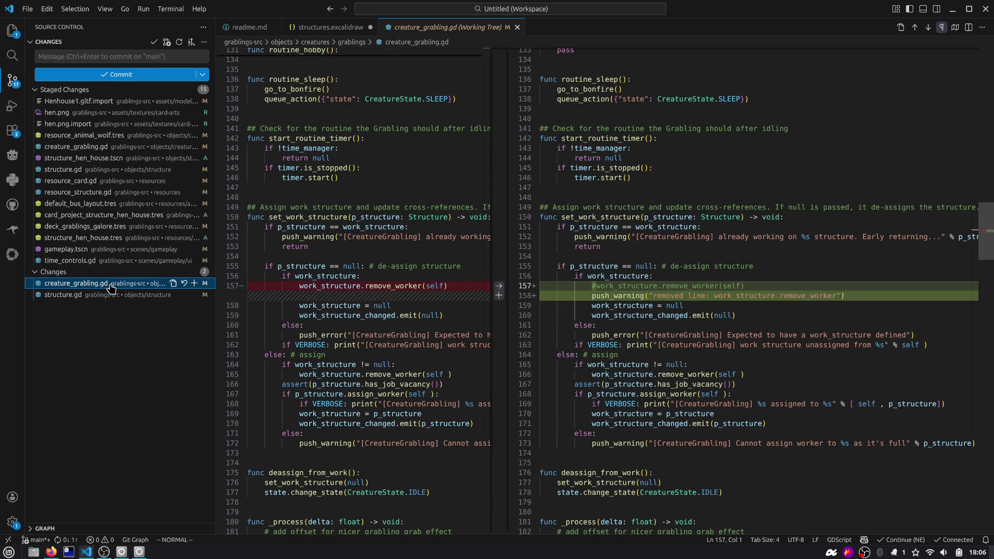
# Step: Inspect the work_structure lines 157–159 in the creature_grabling.gd diff, then return to Godot
pyautogui.hotkey('alt', 'Tab')
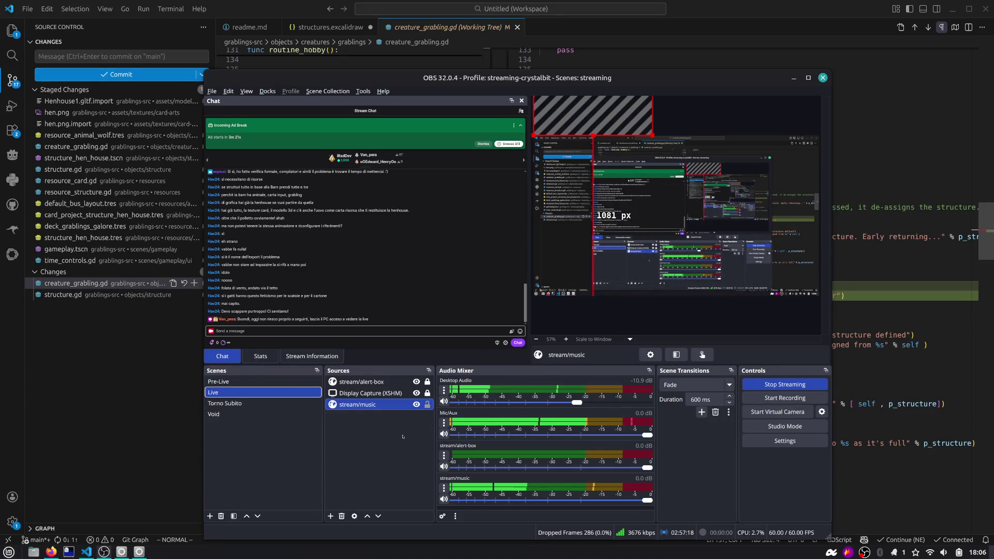
pyautogui.hotkey('alt', 'Tab')
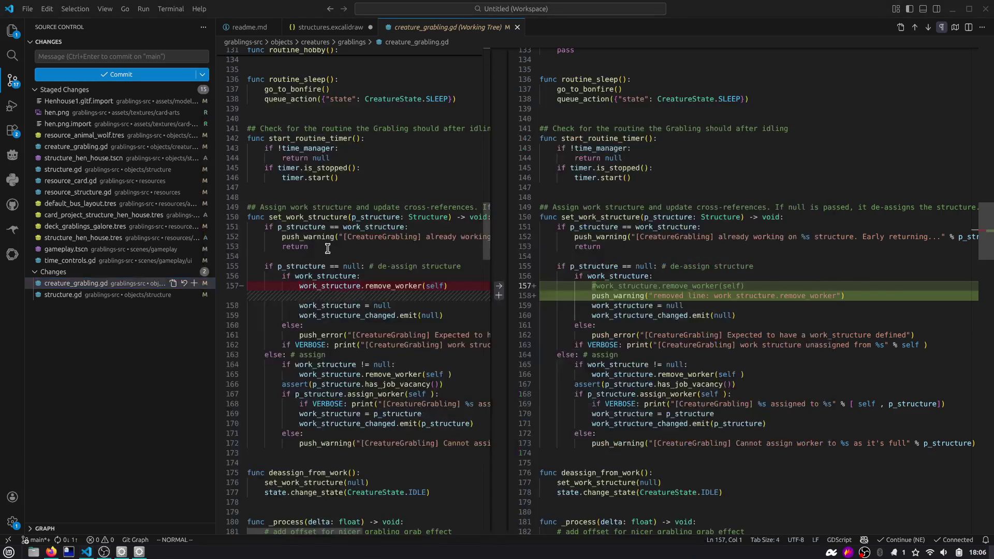
pyautogui.click(624, 295)
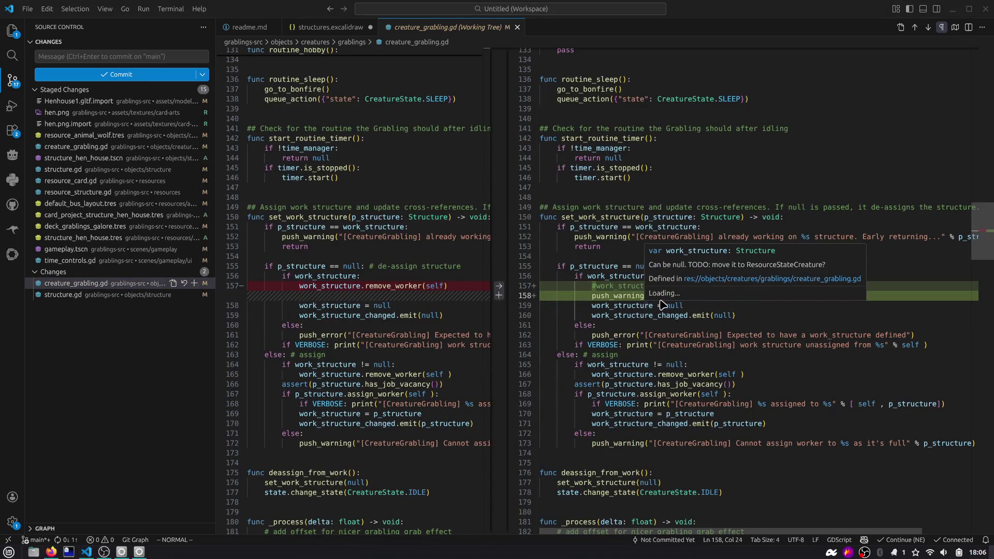
pyautogui.click(663, 306)
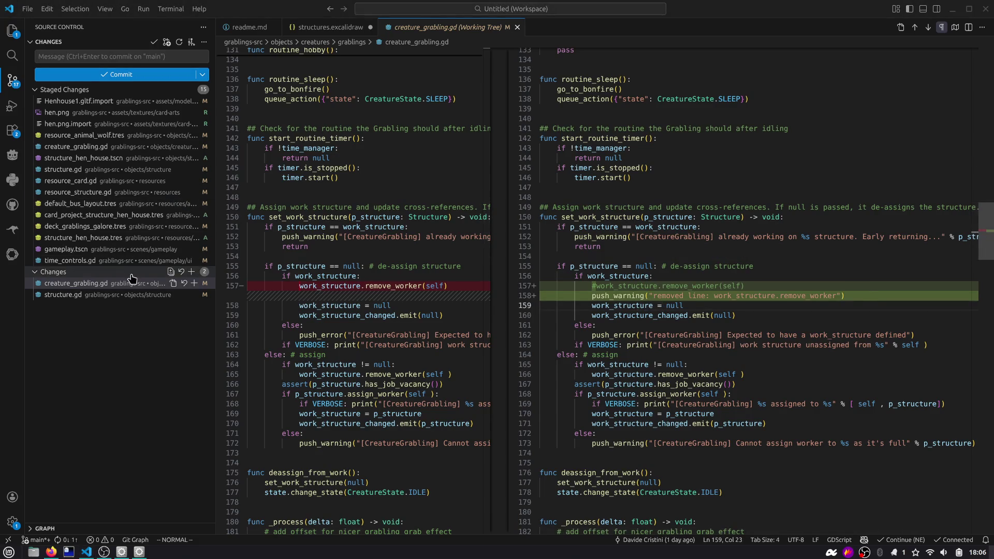
pyautogui.hotkey('alt', 'Tab')
pyautogui.moveTo(594, 300)
pyautogui.hotkey('alt', 'Tab')
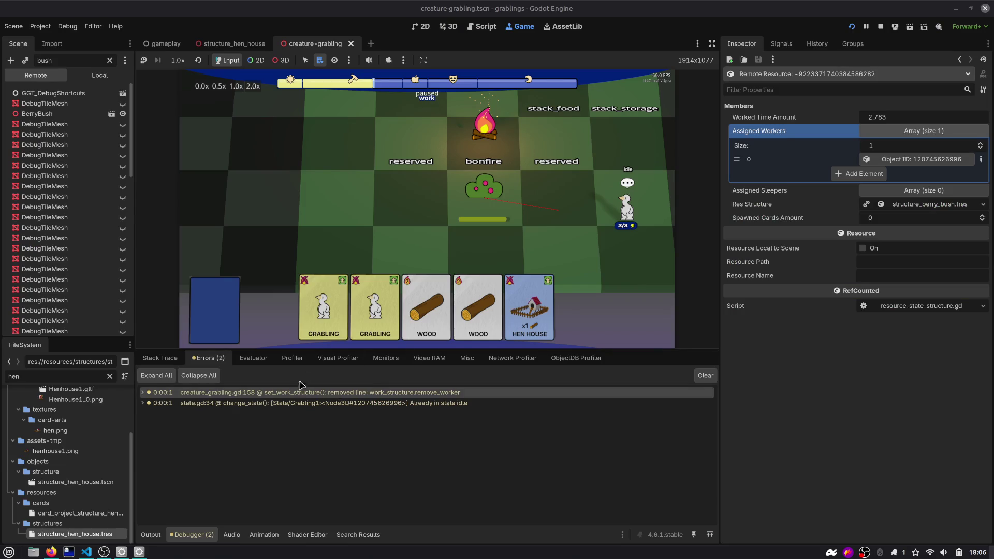
# Step: Search the whole project for set_work_structure(null) from creature_grabling.gd
pyautogui.click(473, 24)
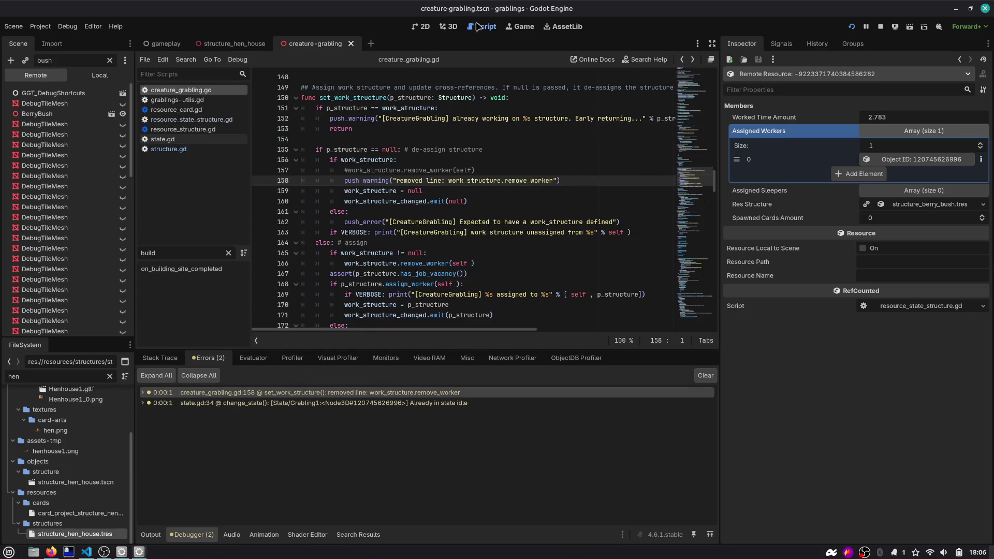
pyautogui.click(380, 166)
pyautogui.press('Up')
pyautogui.press('Up')
pyautogui.press('Up')
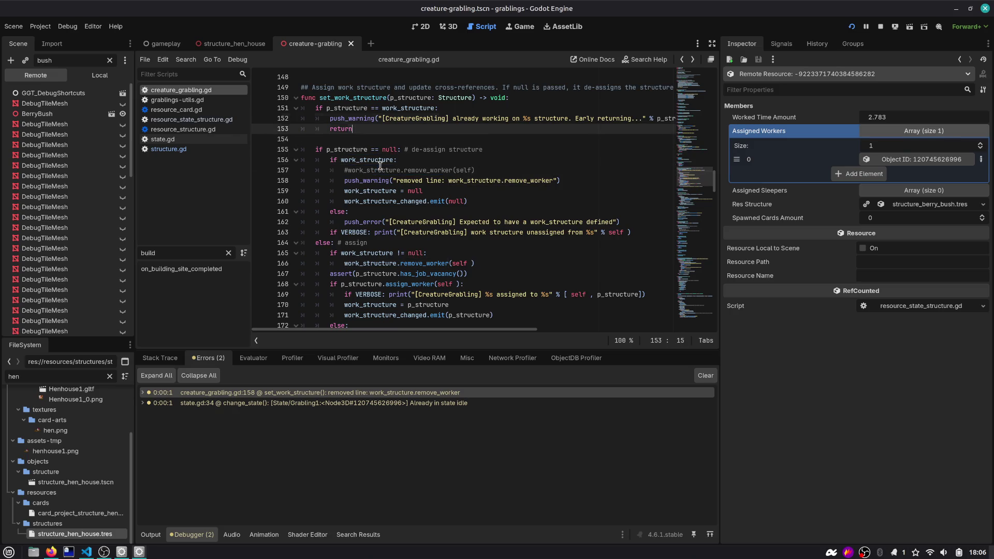
pyautogui.hotkey('ctrl', 'shift', 'Right')
pyautogui.hotkey('ctrl', 'shift', 'f')
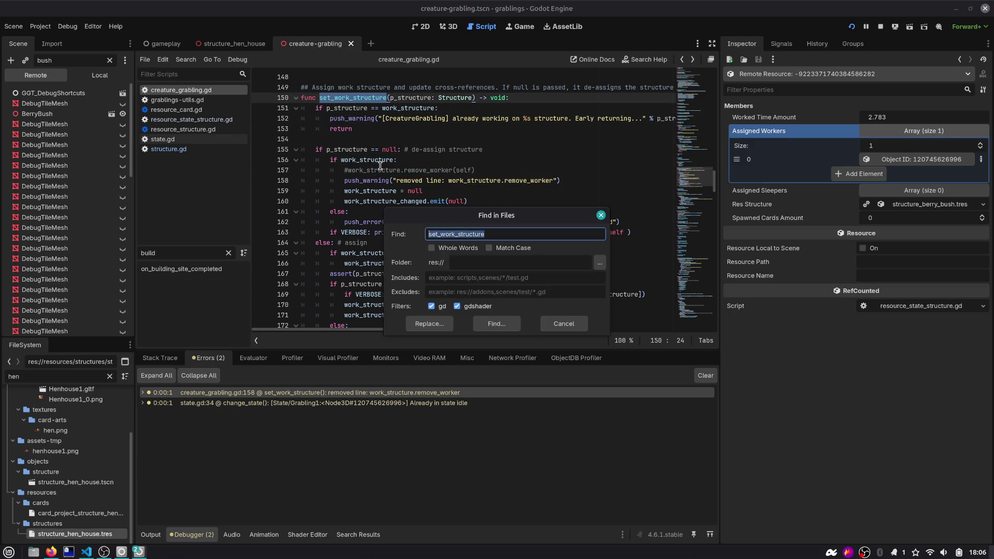
pyautogui.write('(null)')
pyautogui.press('Return')
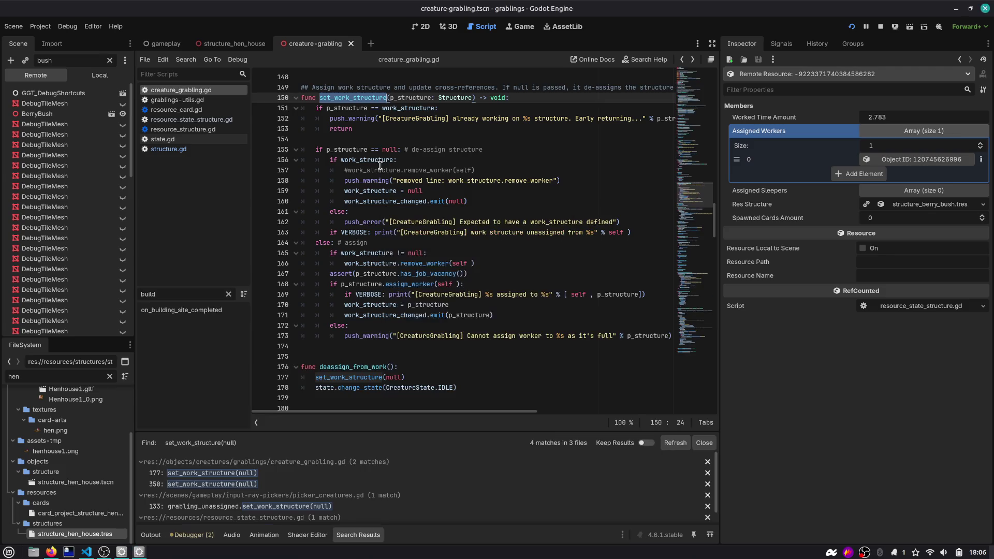
# Step: Enlarge the search results and open the resource_state_structure.gd line 53 match
pyautogui.moveTo(453, 432); pyautogui.dragTo(465, 298)
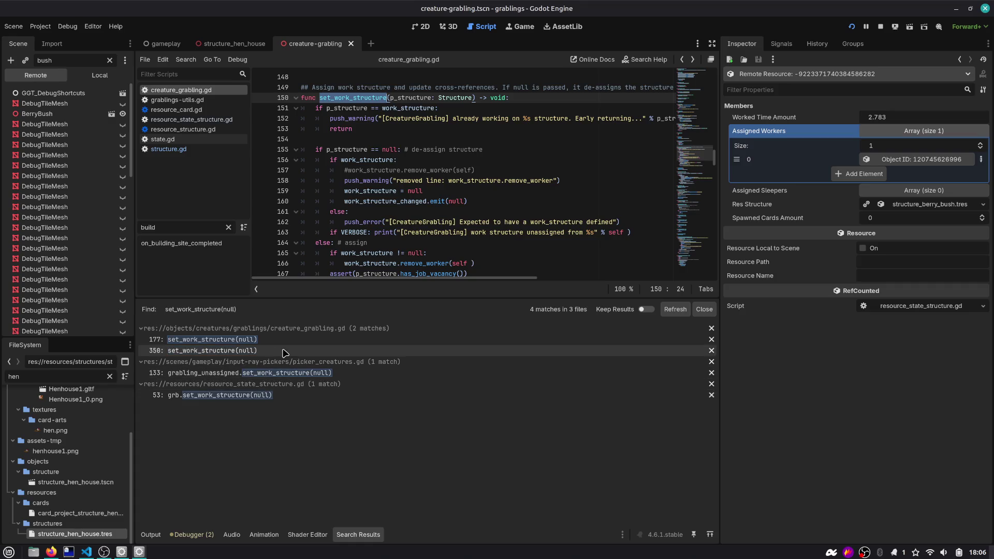
pyautogui.click(217, 394)
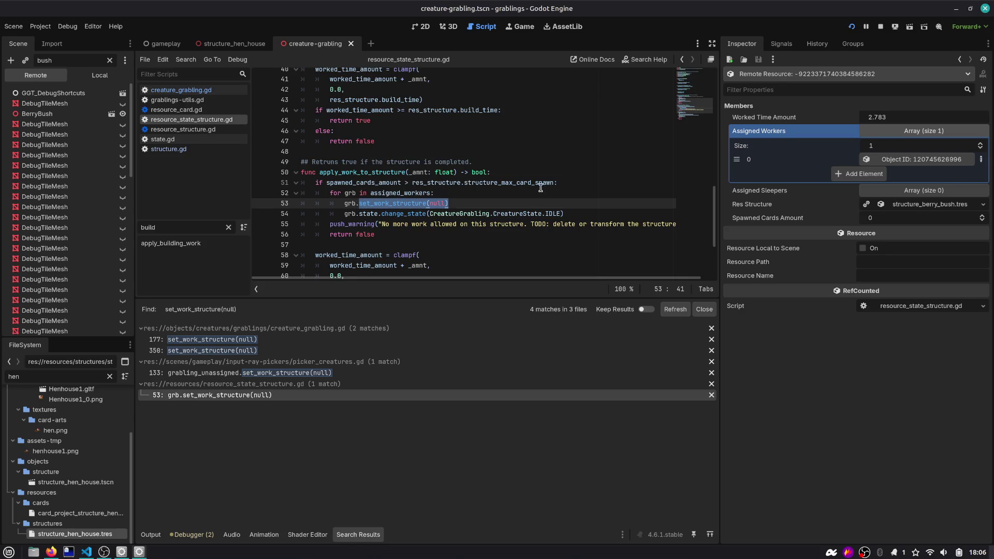
pyautogui.click(618, 173)
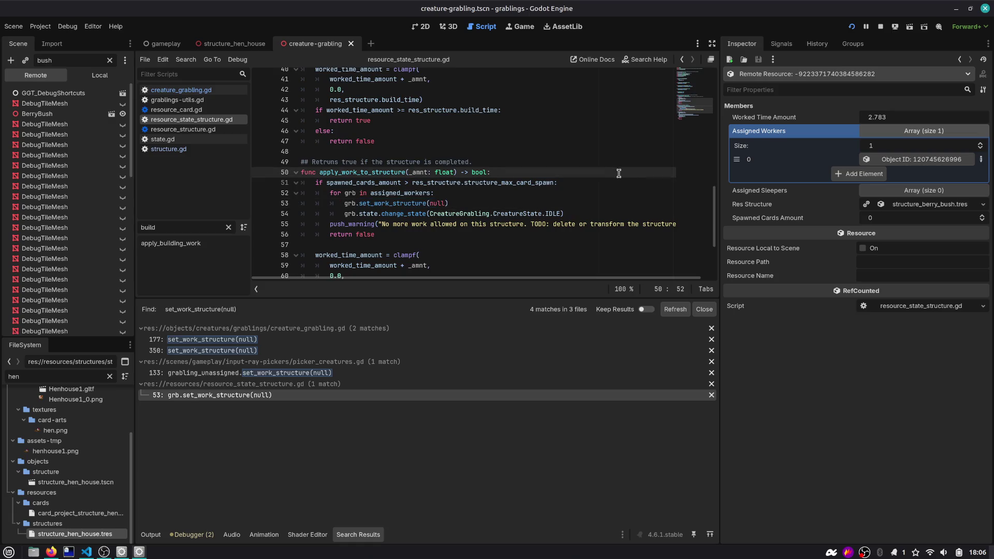
# Step: Complete the comment to read '(eg: empty berry bush)' and save resource_state_structure.gd
pyautogui.press('Return')
pyautogui.write('# all')
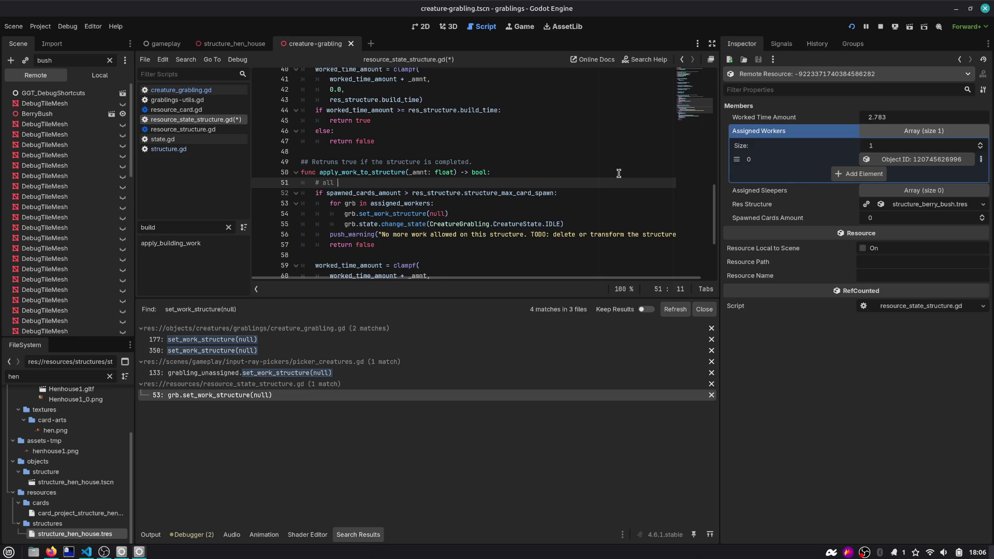
pyautogui.write('spa')
pyautogui.write('wned from the structure (eg: berry')
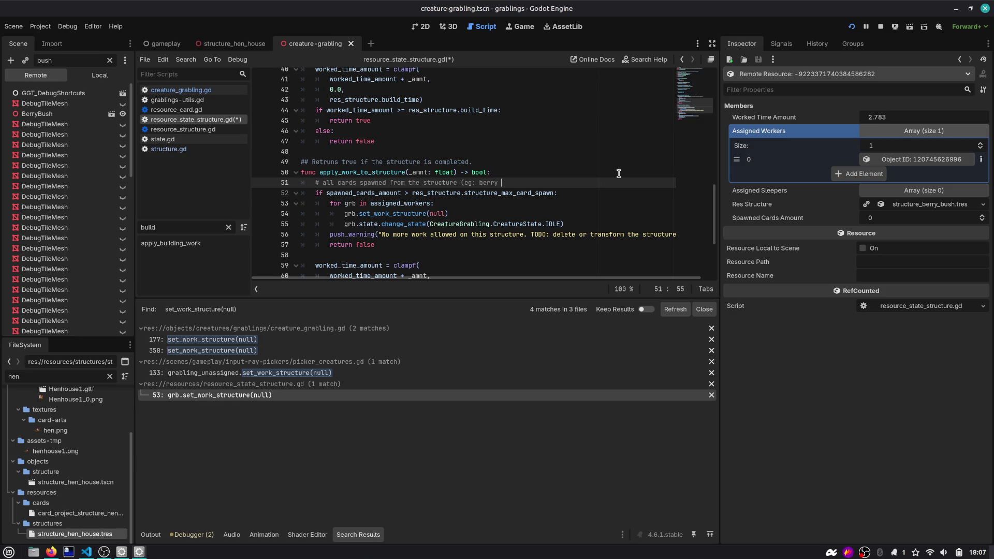
pyautogui.write('empty')
pyautogui.hotkey('ctrl', 'Right')
pyautogui.write(')')
pyautogui.hotkey('ctrl', 's')
# Step: Select words in the new comment, then move the caret through lines 52–53
pyautogui.doubleClick(519, 182)
pyautogui.doubleClick(532, 181)
pyautogui.moveTo(338, 184); pyautogui.dragTo(544, 184)
pyautogui.click(557, 184)
pyautogui.click(351, 193)
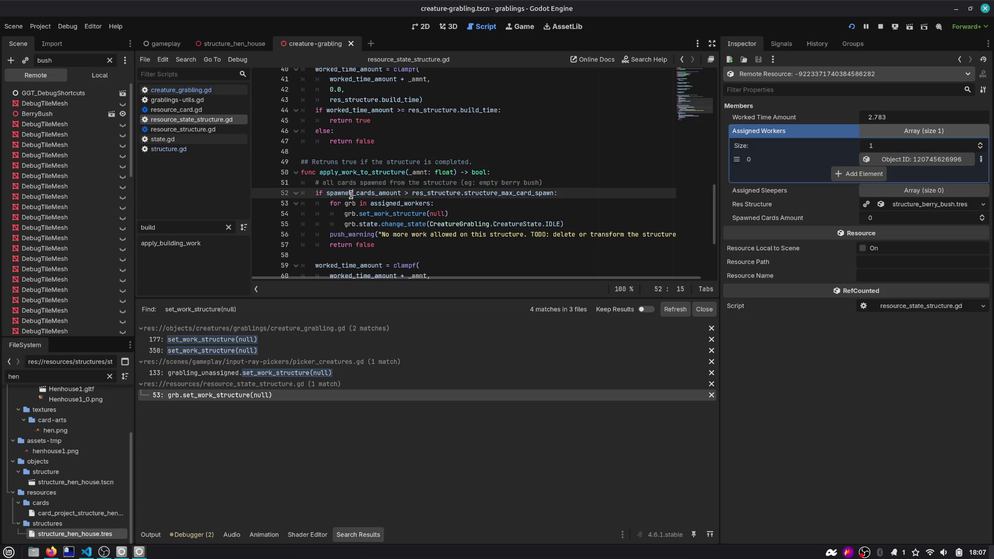
pyautogui.click(463, 203)
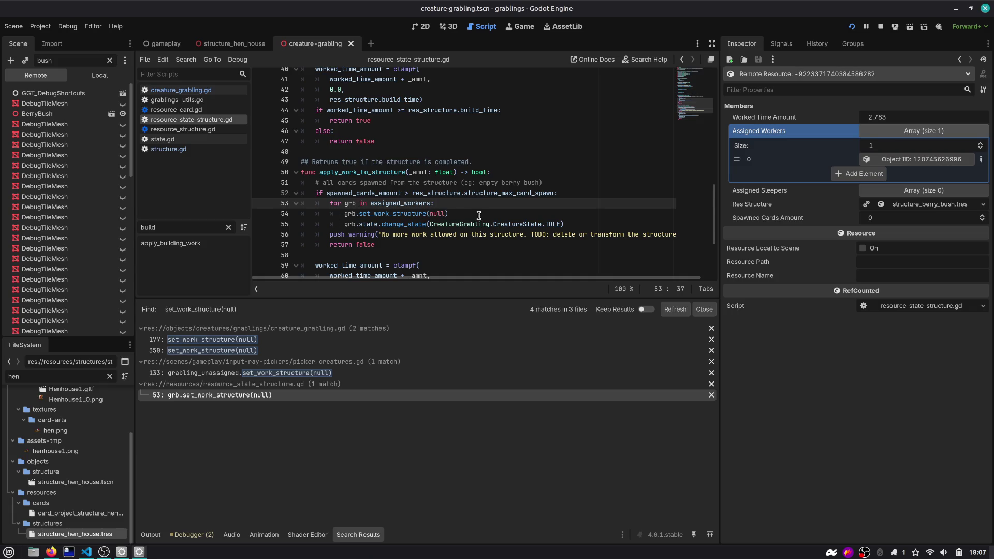
# Step: Inspect the set_work_structure(null) matches at picker_creatures.gd line 133 and creature_grabling.gd line 350
pyautogui.click(284, 375)
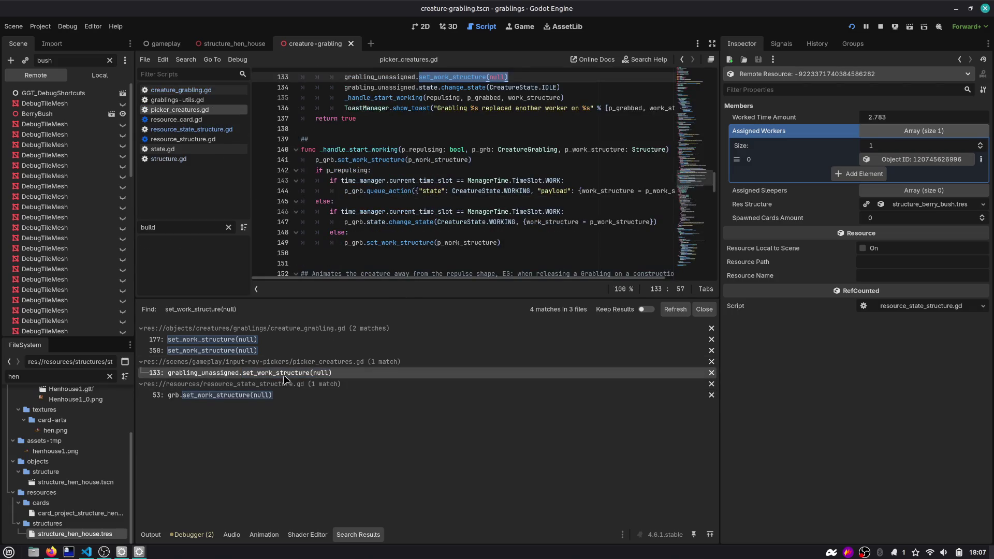
pyautogui.scroll(2, 436, 161)
pyautogui.scroll(1, 437, 161)
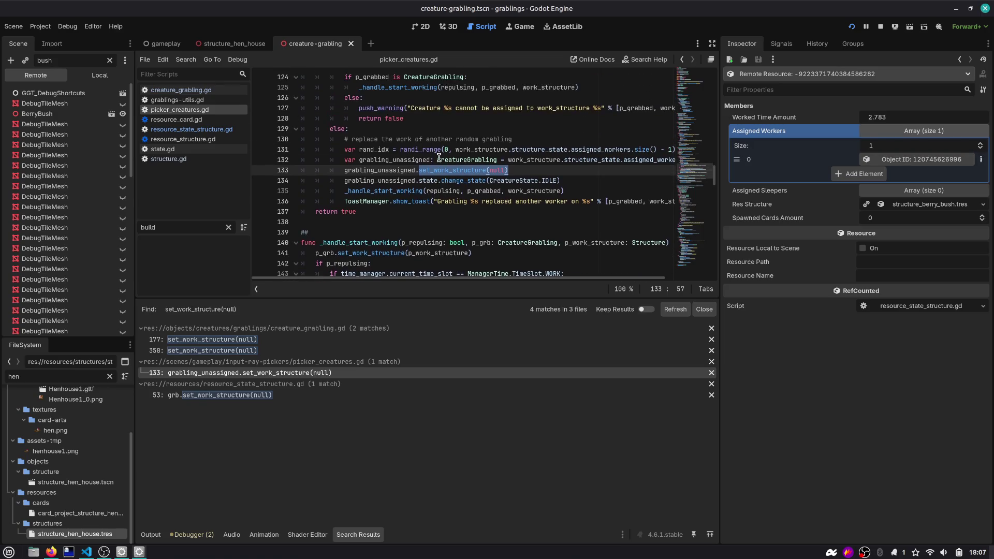
pyautogui.scroll(1, 400, 171)
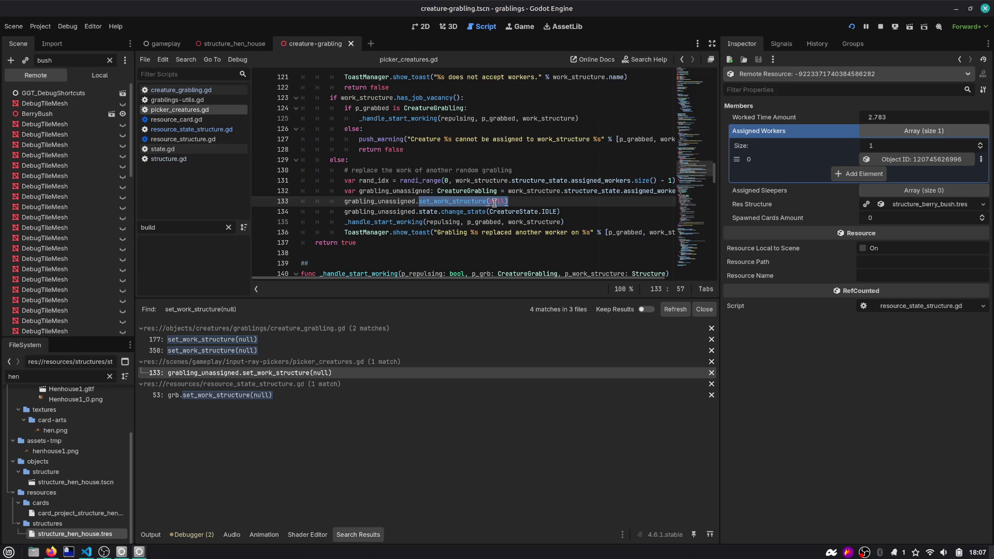
pyautogui.scroll(1, 493, 202)
pyautogui.scroll(-3, 456, 166)
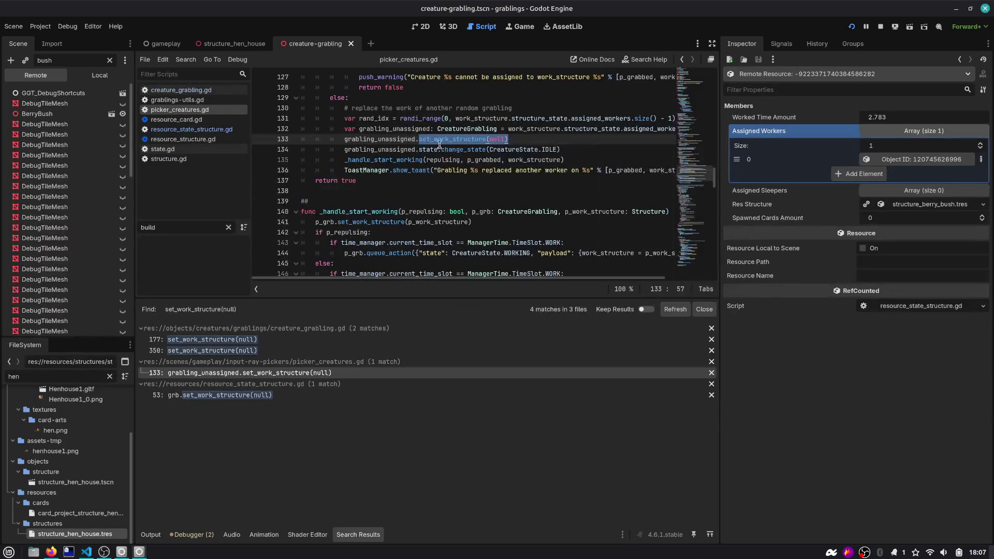
pyautogui.click(259, 350)
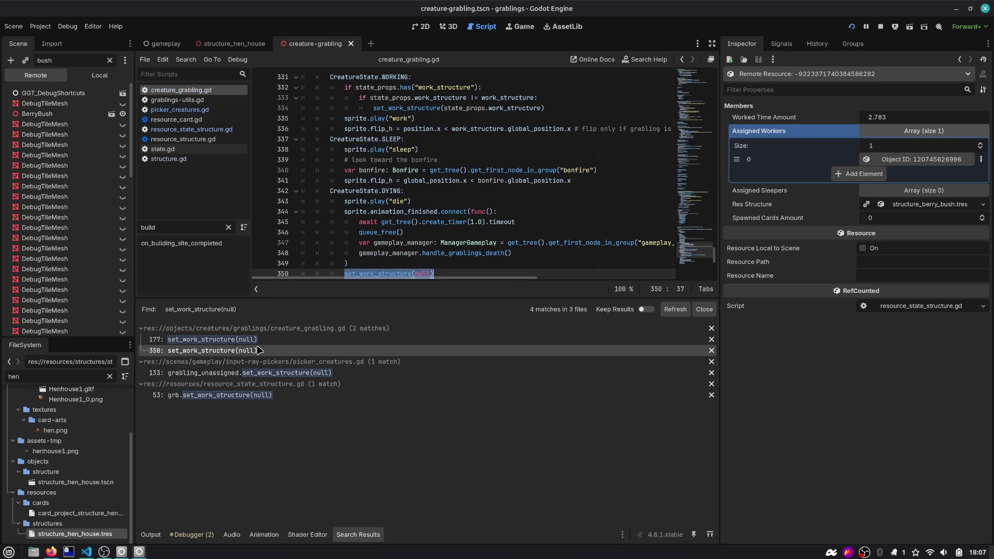
pyautogui.scroll(-2, 430, 155)
# Step: Enlarge the code editor, go to the line 177 match, and select deassign_from_work
pyautogui.moveTo(398, 297)
pyautogui.mouseDown()
pyautogui.moveTo(394, 438)
pyautogui.moveTo(393, 411)
pyautogui.mouseUp()
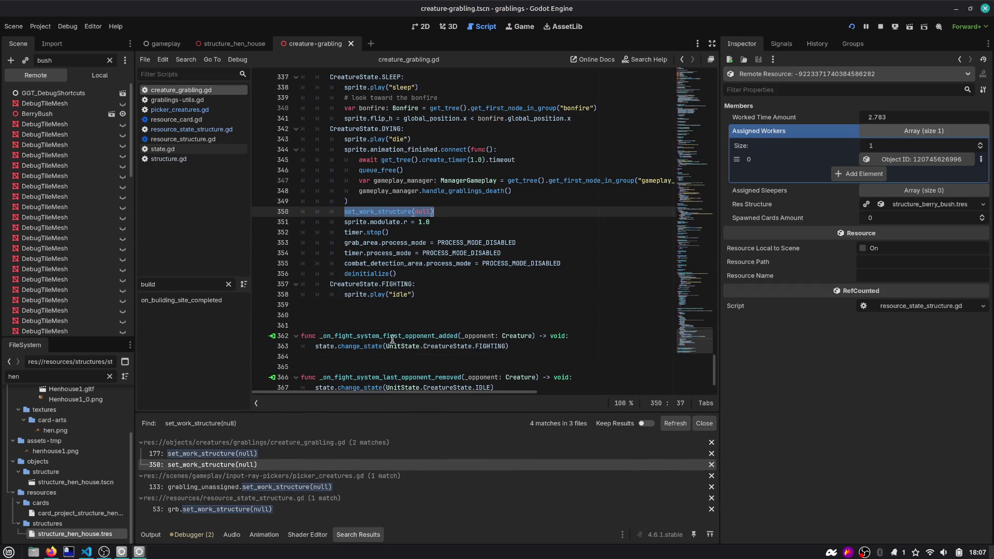
pyautogui.scroll(8, 396, 286)
pyautogui.scroll(-6, 396, 286)
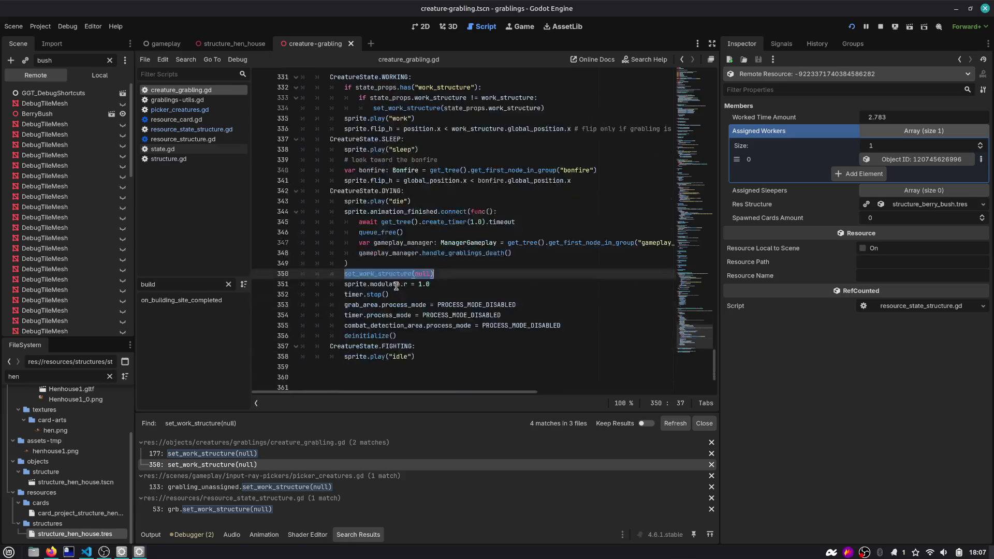
pyautogui.click(269, 453)
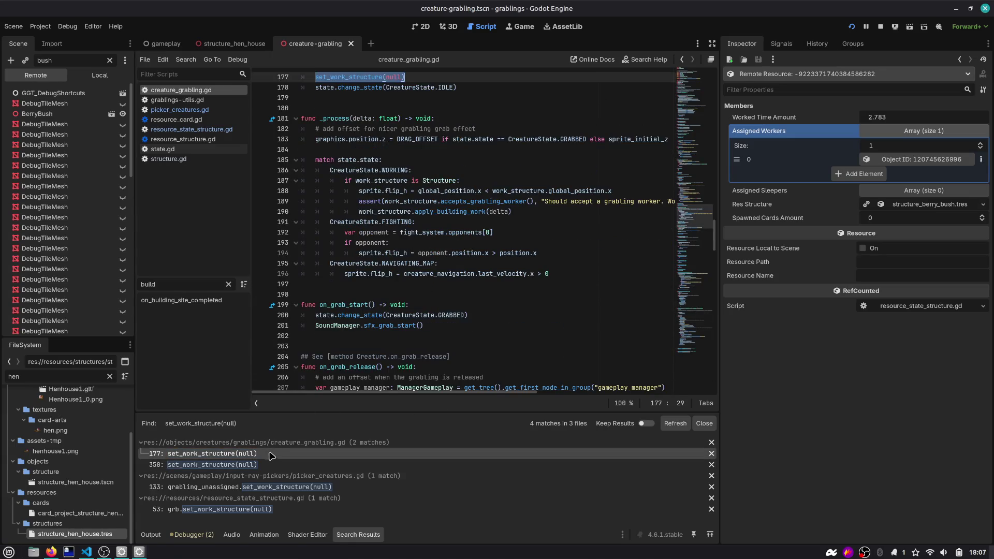
pyautogui.scroll(4, 372, 321)
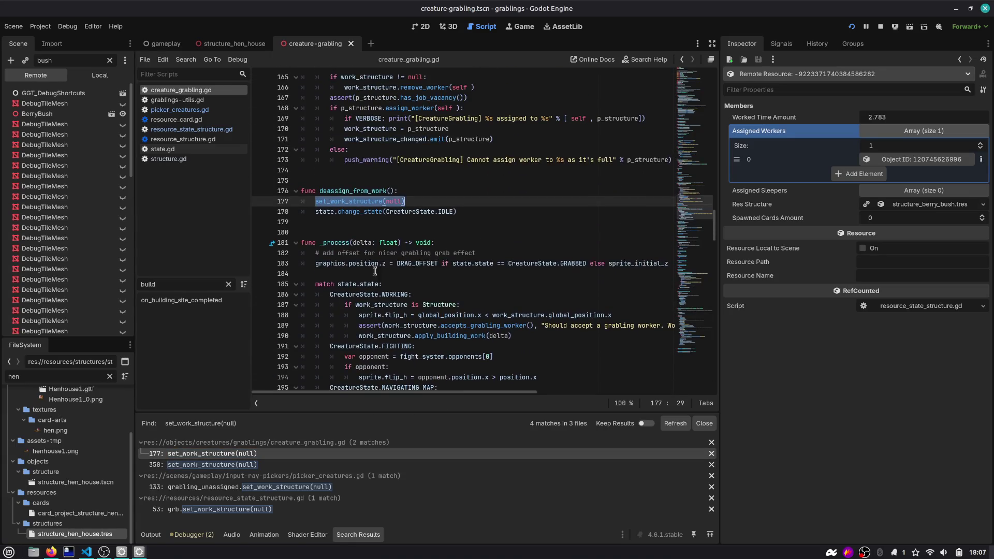
pyautogui.doubleClick(373, 192)
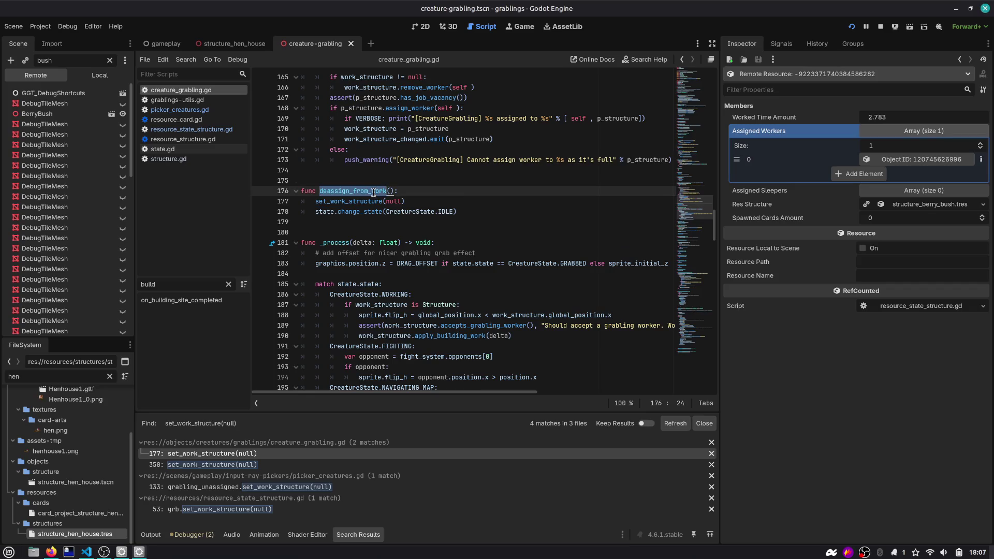
# Step: Search the project for deassign_from_work() and go to its definition on line 176
pyautogui.hotkey('ctrl', 'shift', 'f')
pyautogui.write(')')
pyautogui.press('Return')
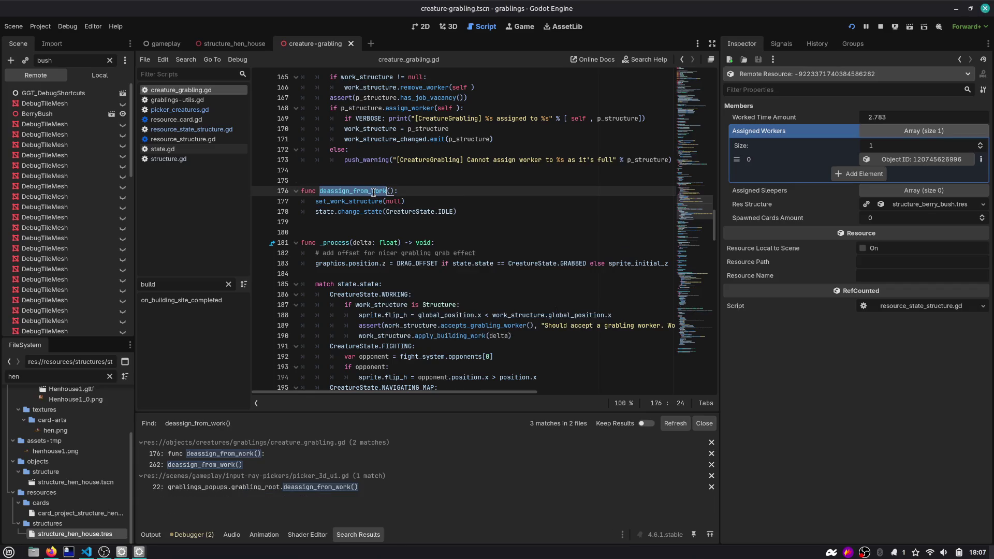
pyautogui.click(228, 465)
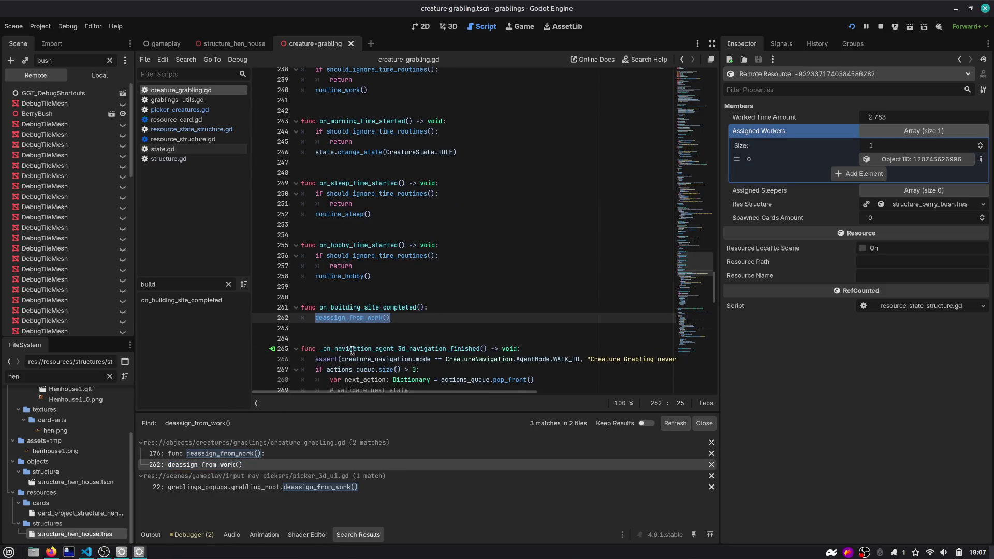
pyautogui.click(254, 444)
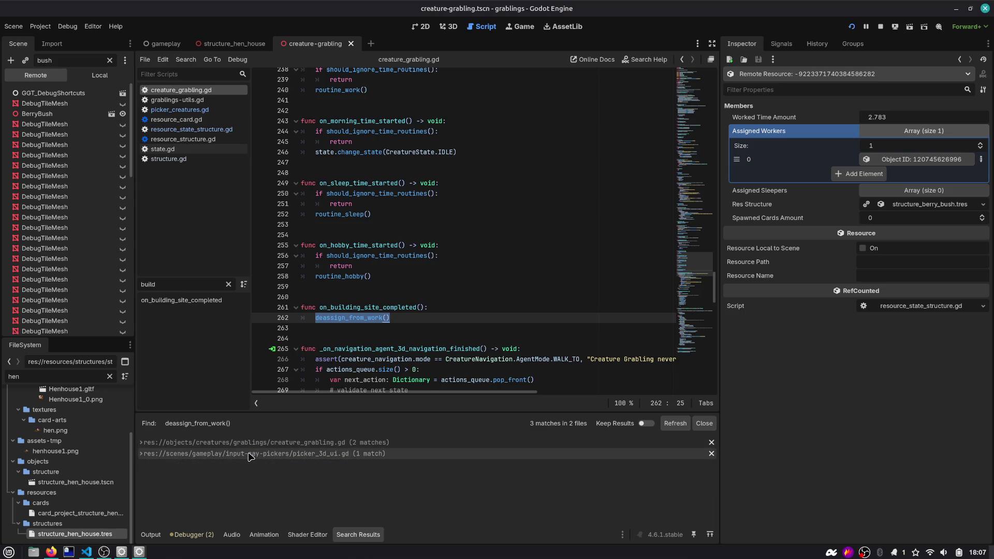
pyautogui.click(249, 454)
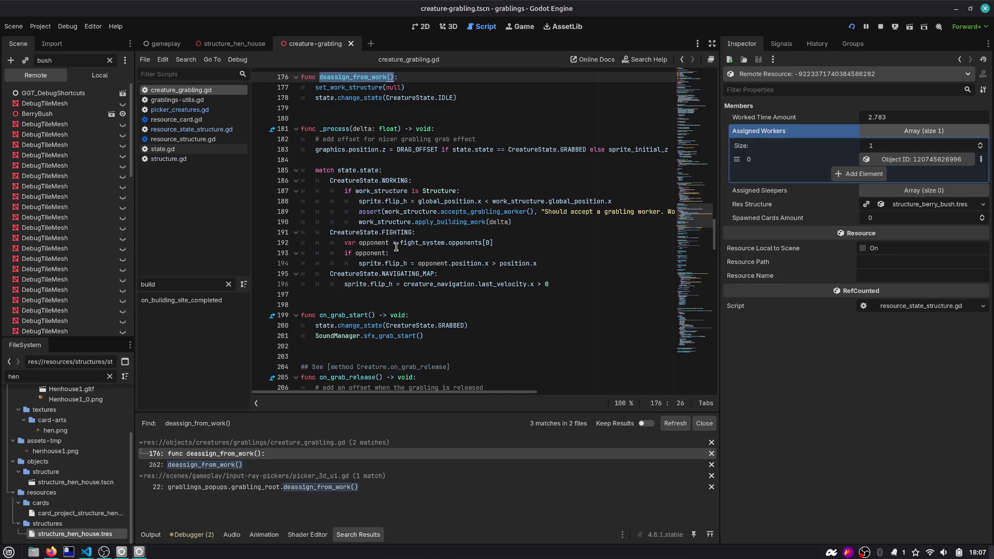
# Step: Delete the deassign_from_work function and inline its body at the creature_grabling.gd call
pyautogui.scroll(2, 455, 163)
pyautogui.click(470, 161)
pyautogui.hotkey('shift', 'Up')
pyautogui.hotkey('shift', 'Home')
pyautogui.hotkey('ctrl', 'c')
pyautogui.press('BackSpace')
pyautogui.hotkey('shift', 'Up')
pyautogui.press('BackSpace')
pyautogui.press('Delete')
pyautogui.press('Delete')
pyautogui.press('Delete')
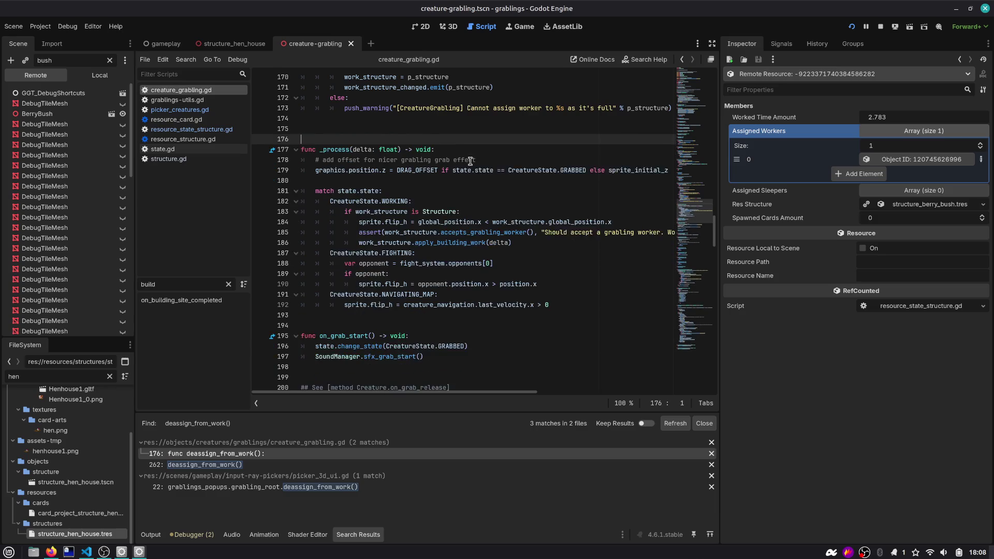
pyautogui.click(257, 465)
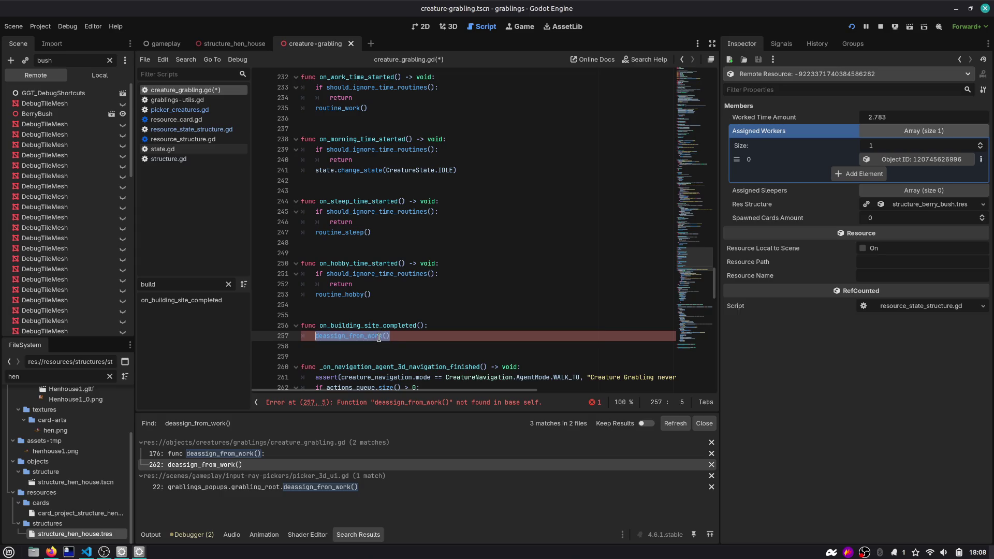
pyautogui.hotkey('ctrl', 'z')
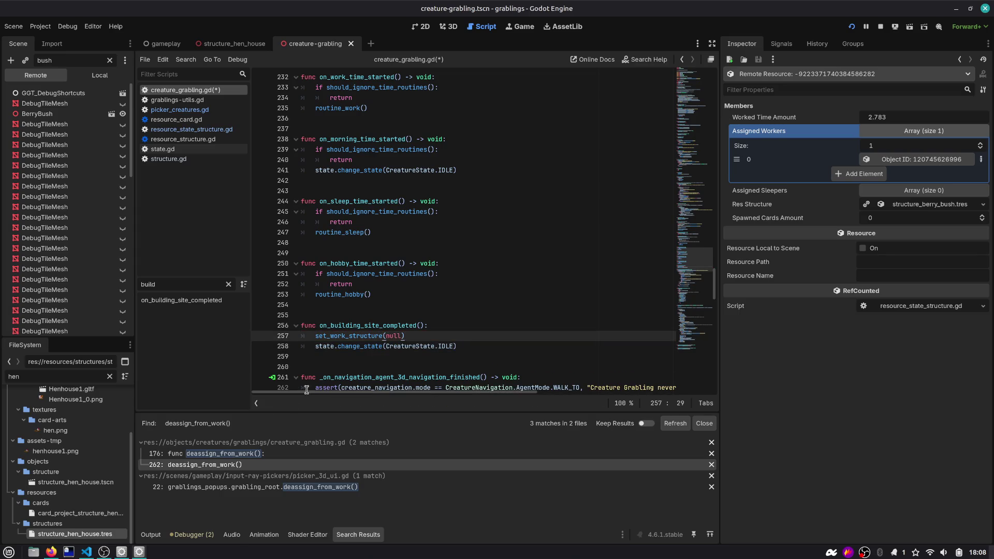
# Step: Paste the set_work_structure(null) and IDLE state-reset lines after the picker_3d_ui.gd call
pyautogui.click(287, 487)
pyautogui.scroll(3, 412, 227)
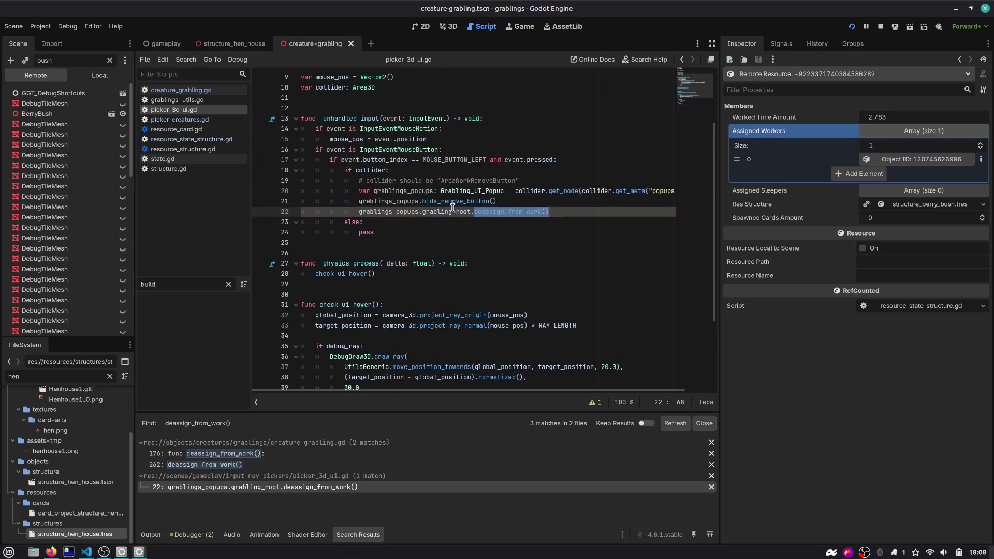
pyautogui.doubleClick(517, 213)
pyautogui.click(568, 212)
pyautogui.hotkey('ctrl', 'v')
pyautogui.press('Home')
pyautogui.press('Tab')
pyautogui.press('Tab')
pyautogui.press('Tab')
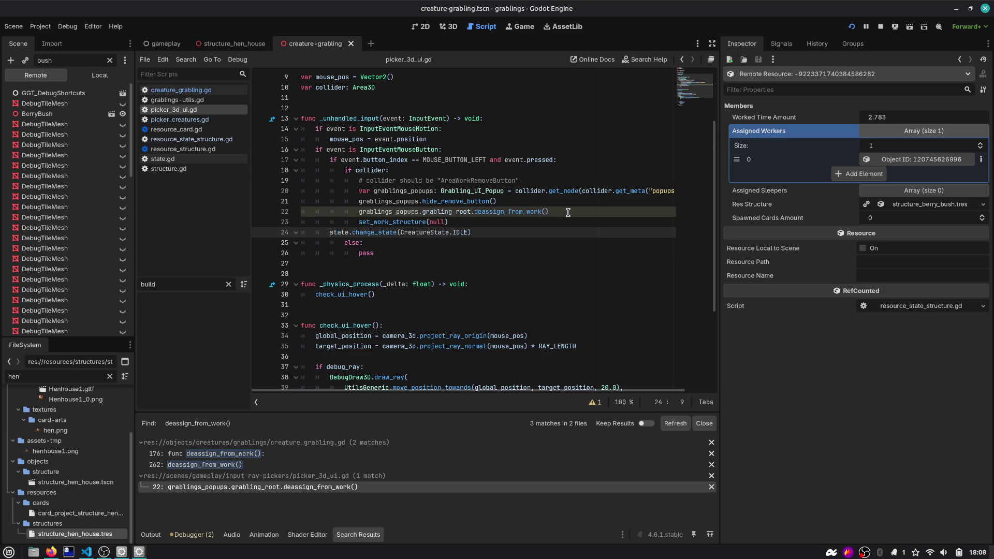
pyautogui.press('Up')
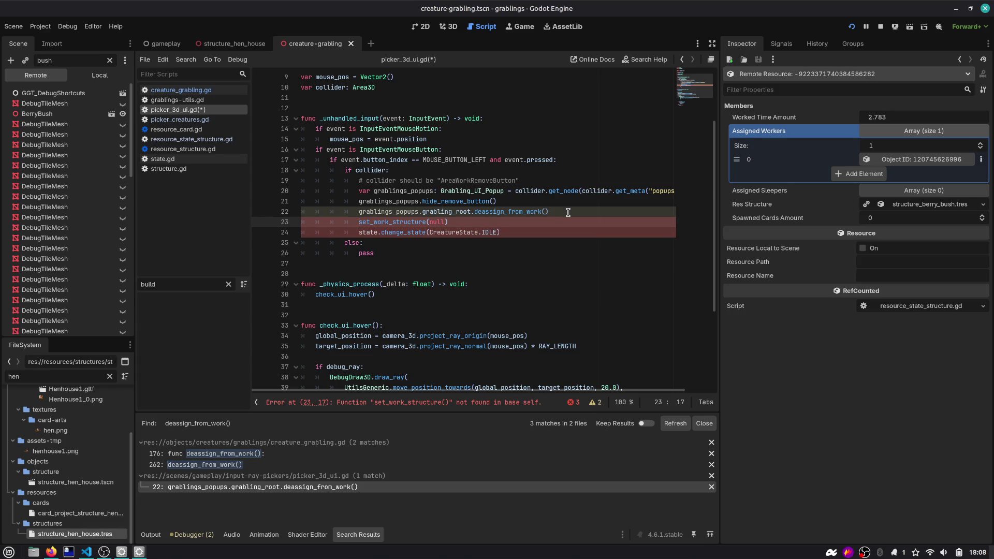
pyautogui.press('Up')
pyautogui.press('Right')
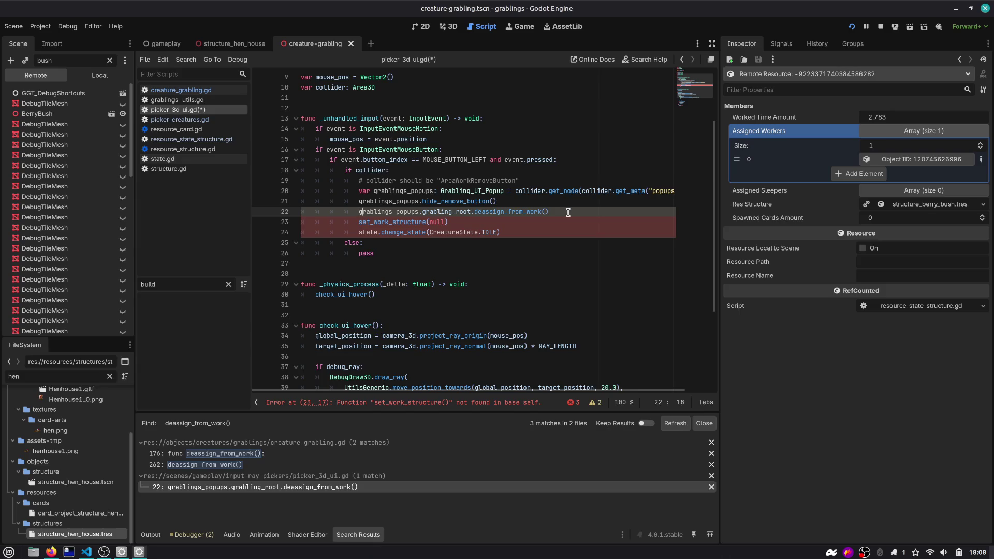
# Step: Add a 'var grb :=' line holding grablings_popups.grabling_root above the call
pyautogui.hotkey('shift', 'Home')
pyautogui.hotkey('ctrl', 'c')
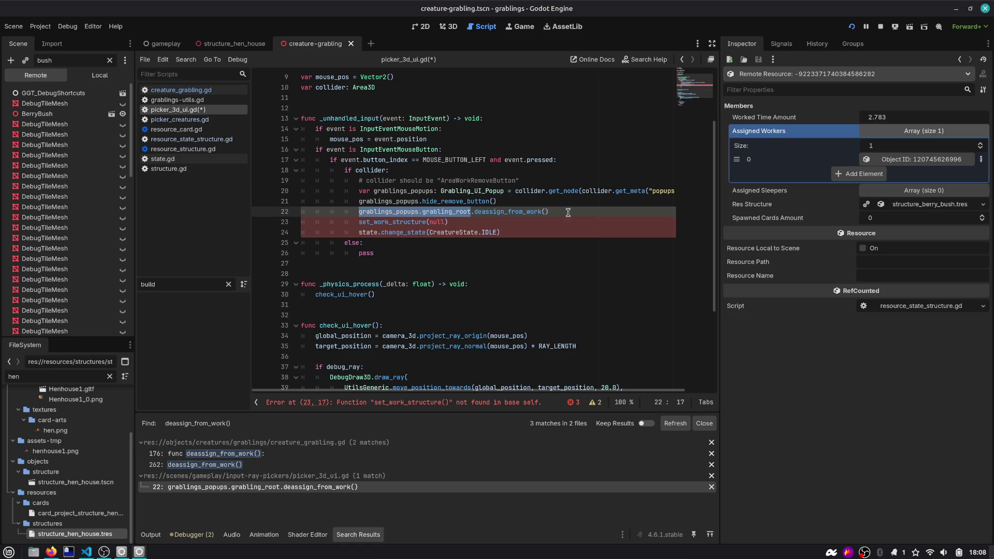
pyautogui.press('Down')
pyautogui.hotkey('ctrl', 'shift', 'Return')
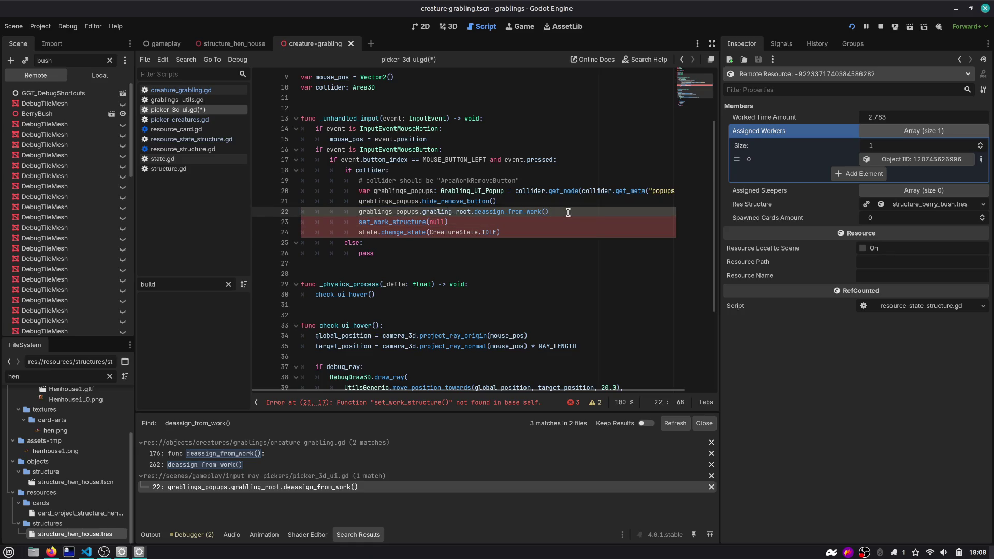
pyautogui.hotkey('ctrl', 'v')
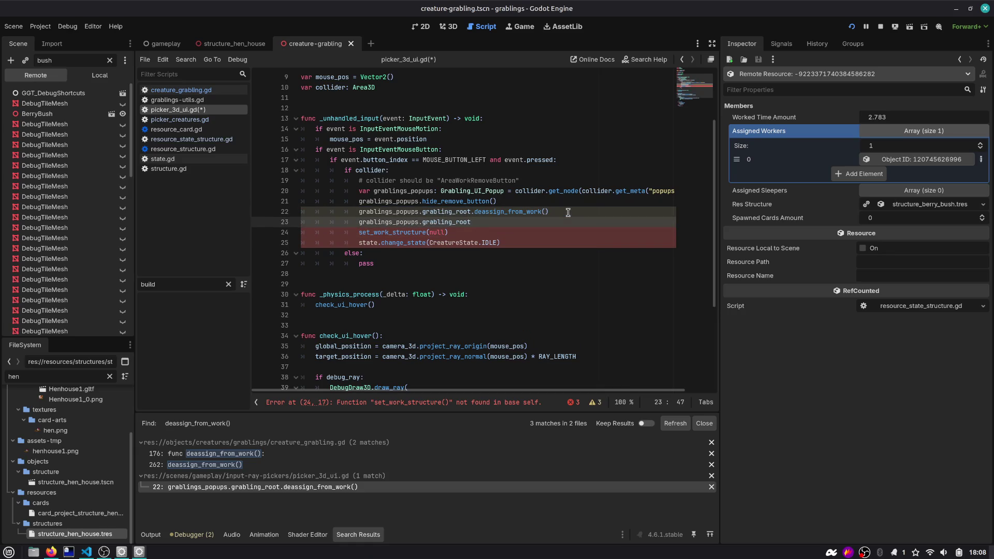
pyautogui.write('var grb =')
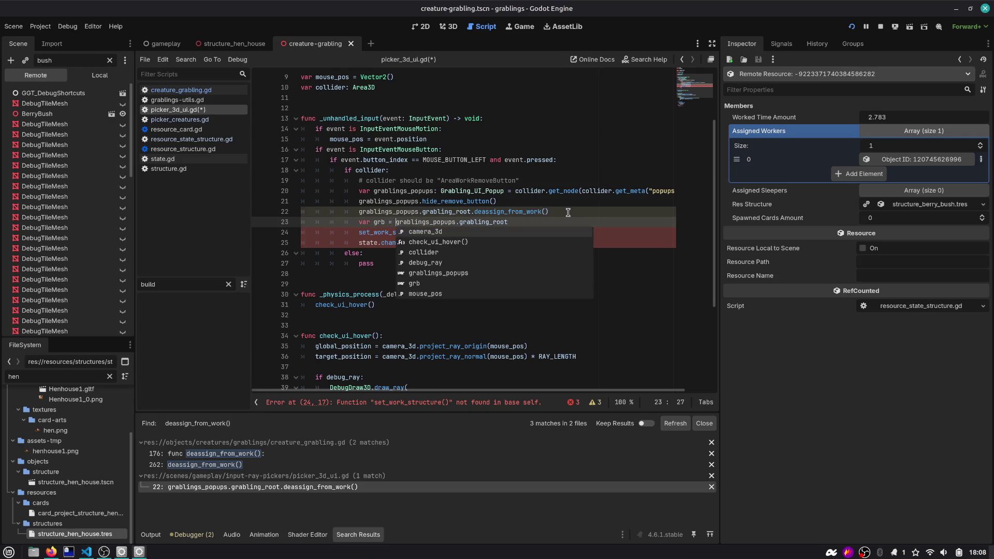
pyautogui.press('Left')
pyautogui.press('Left')
pyautogui.write(':')
pyautogui.hotkey('alt', 'Up')
pyautogui.press('Down')
# Step: Swap the root reference for grb and delete the old deassign_from_work call
pyautogui.press('Home')
pyautogui.hotkey('ctrl', 'shift', 'Right')
pyautogui.hotkey('ctrl', 'shift', 'Right')
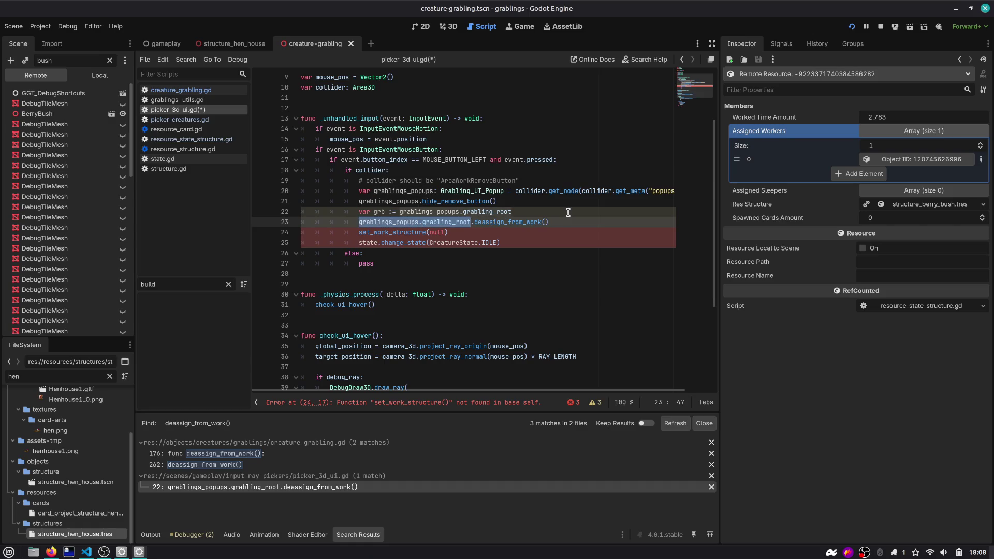
pyautogui.write('grb')
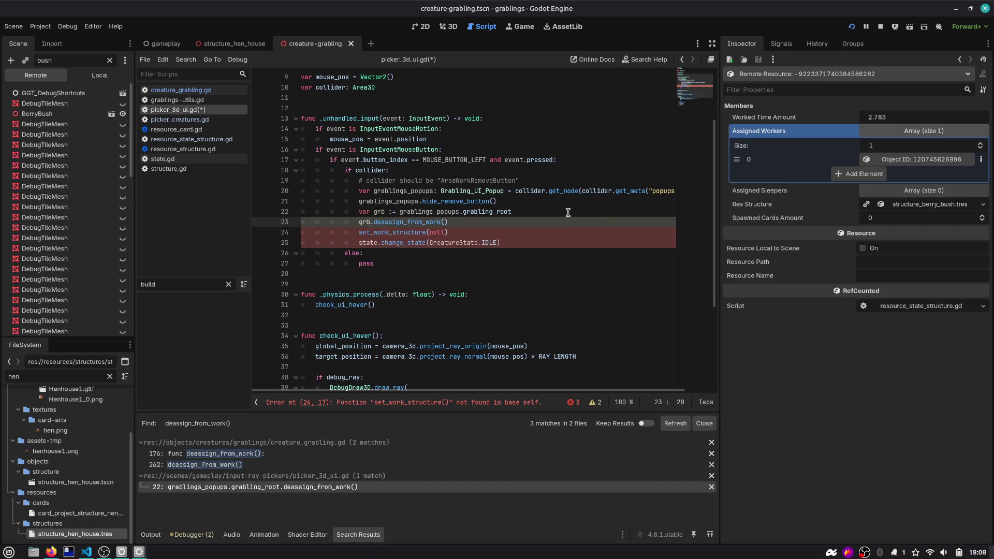
pyautogui.hotkey('shift', 'End')
pyautogui.press('Delete')
pyautogui.press('BackSpace')
pyautogui.press('BackSpace')
pyautogui.press('BackSpace')
pyautogui.press('Down')
# Step: Prefix set_work_structure and state.change_state with 'grb.' and remove the leftover empty line
pyautogui.write('grb.')
pyautogui.press('Down')
pyautogui.press('Home')
pyautogui.hotkey('ctrl', 'shift', 'Right')
pyautogui.press('Left')
pyautogui.write('grb.')
pyautogui.press('Escape')
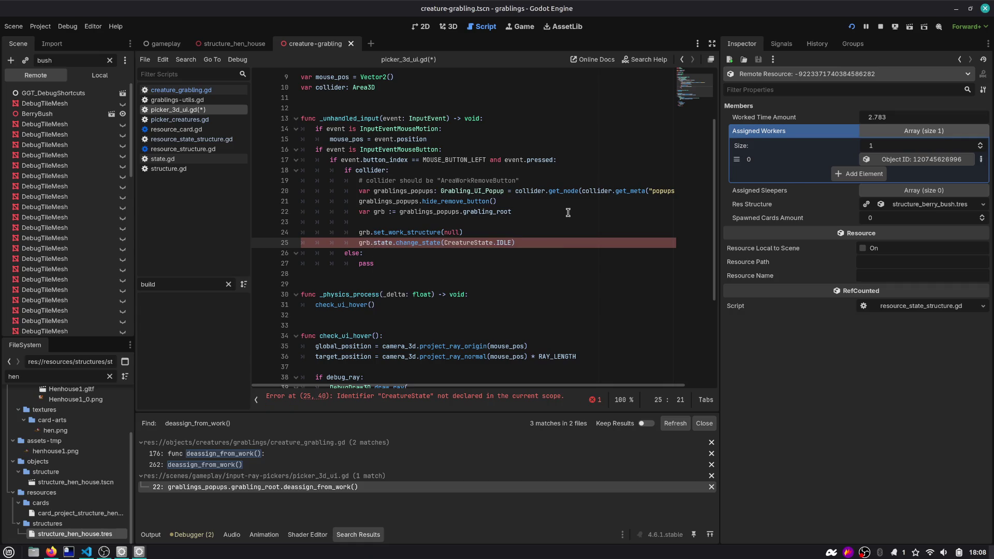
pyautogui.press('Up')
pyautogui.press('Down')
pyautogui.press('Up')
pyautogui.press('Up')
pyautogui.hotkey('ctrl', 'shift', 'k')
pyautogui.press('Down')
pyautogui.press('End')
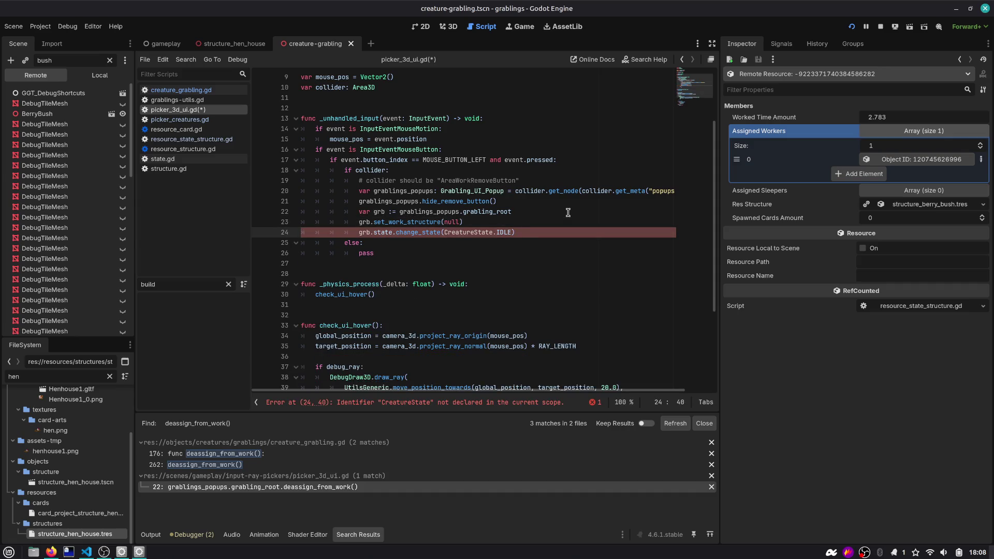
# Step: Change line 24 to UnitState.CreatureState.IDLE and save picker_3d_ui.gd
pyautogui.hotkey('ctrl', 'Left')
pyautogui.write('Creature')
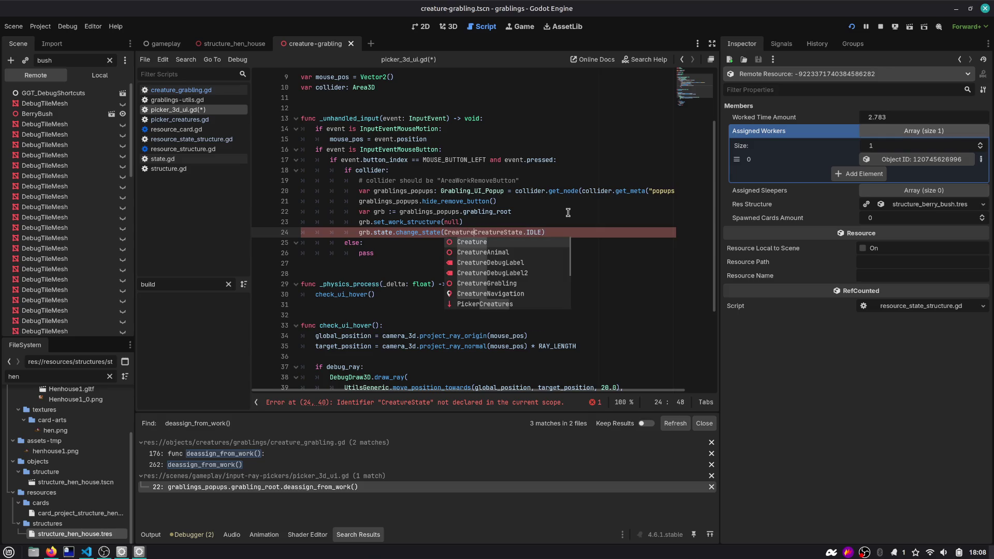
pyautogui.press('Escape')
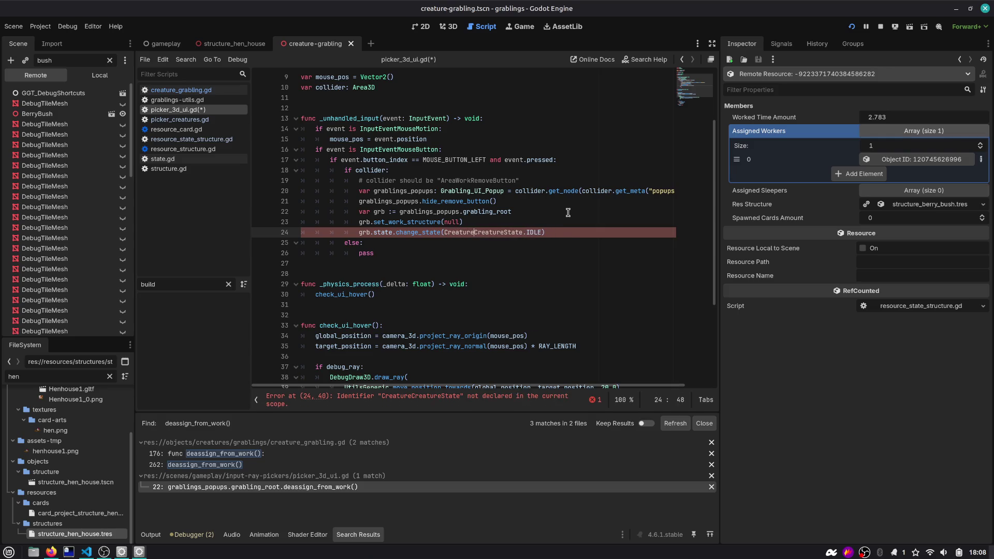
pyautogui.write('.')
pyautogui.press('Escape')
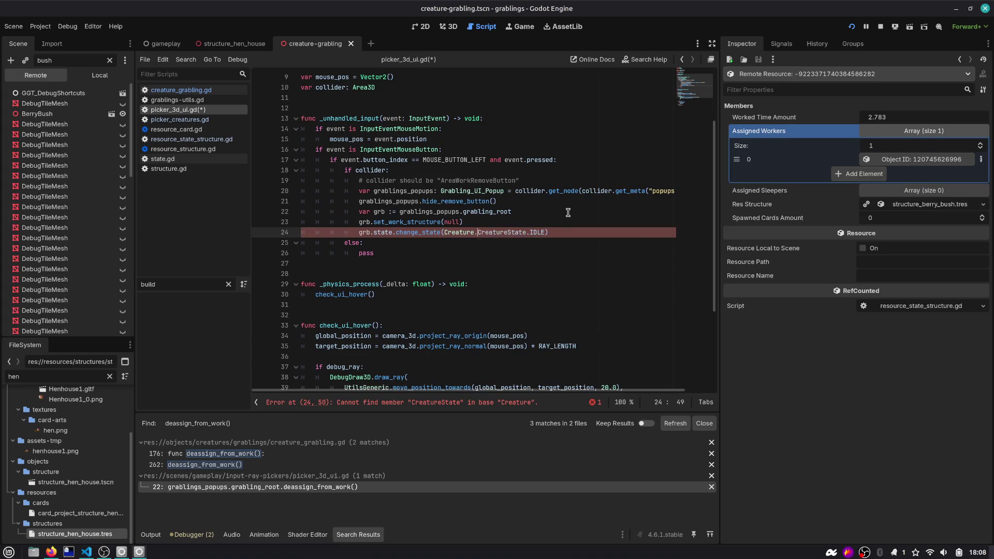
pyautogui.hotkey('ctrl', 'space')
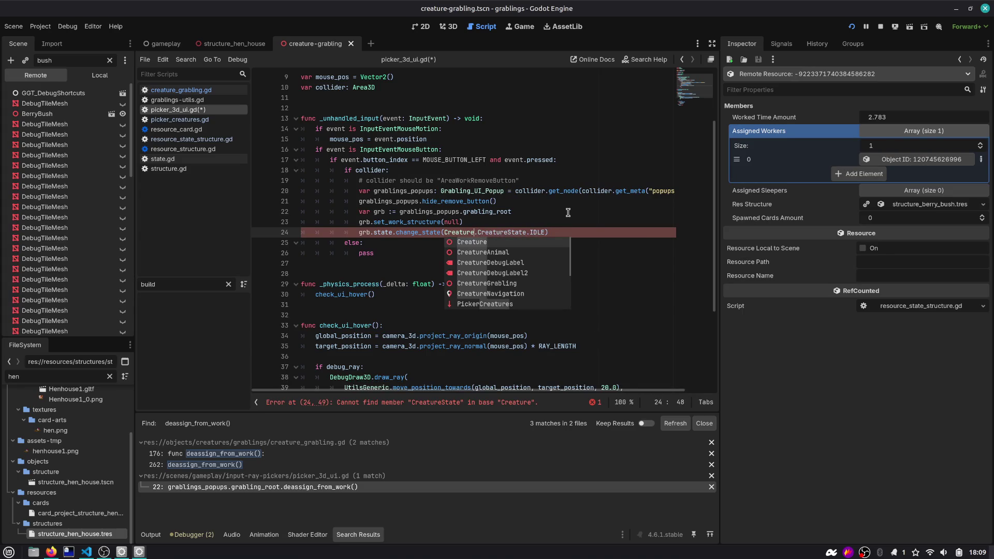
pyautogui.press('BackSpace')
pyautogui.press('BackSpace')
pyautogui.press('BackSpace')
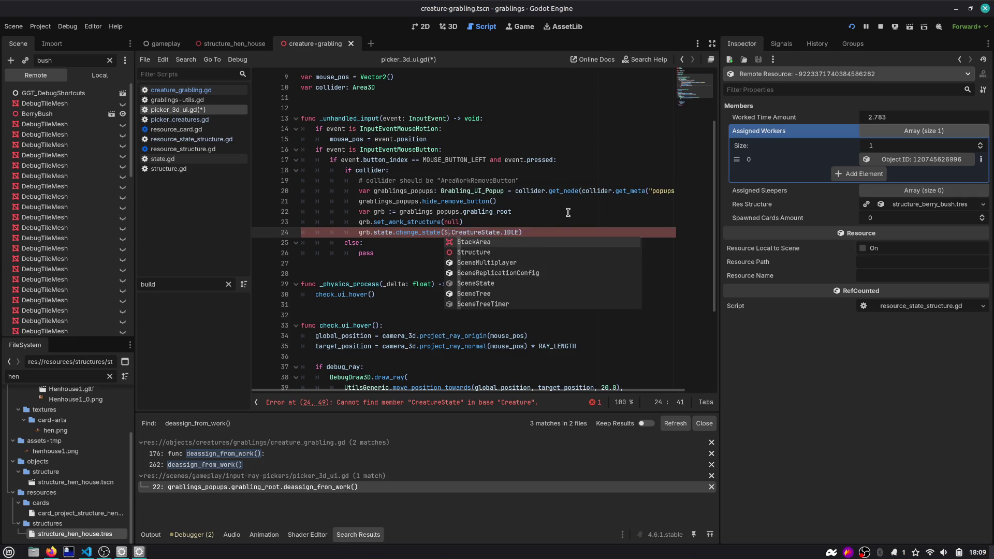
pyautogui.press('BackSpace')
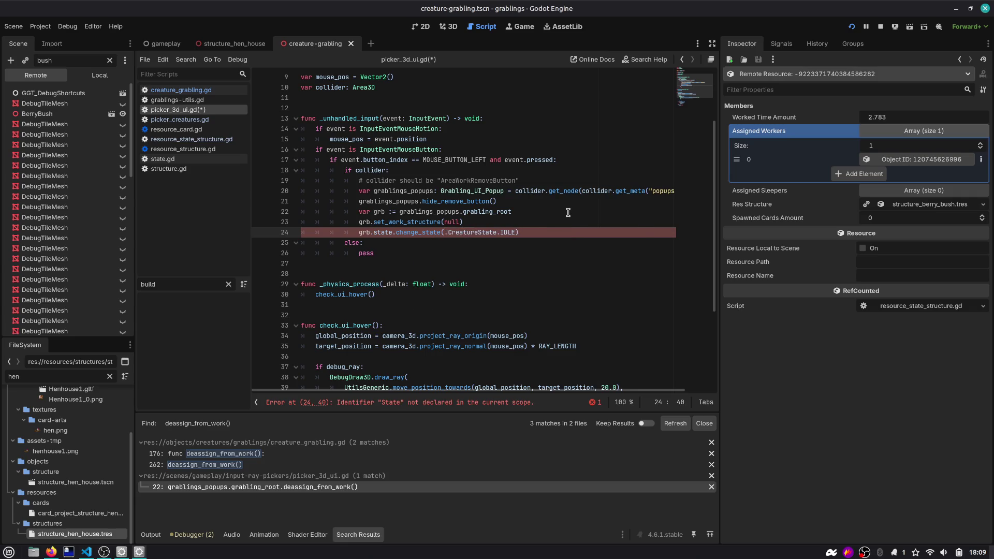
pyautogui.write('UnitState')
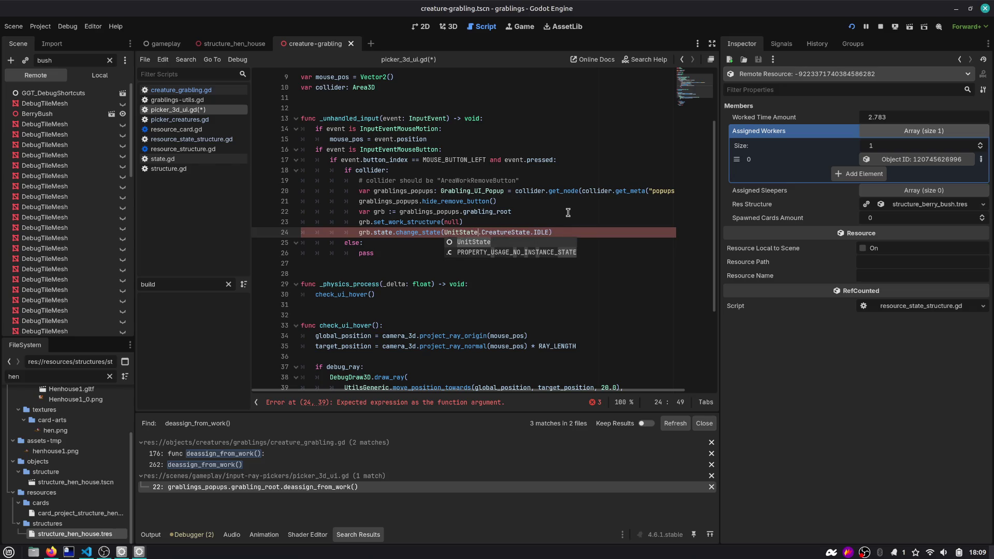
pyautogui.hotkey('ctrl', 's')
pyautogui.moveTo(555, 187)
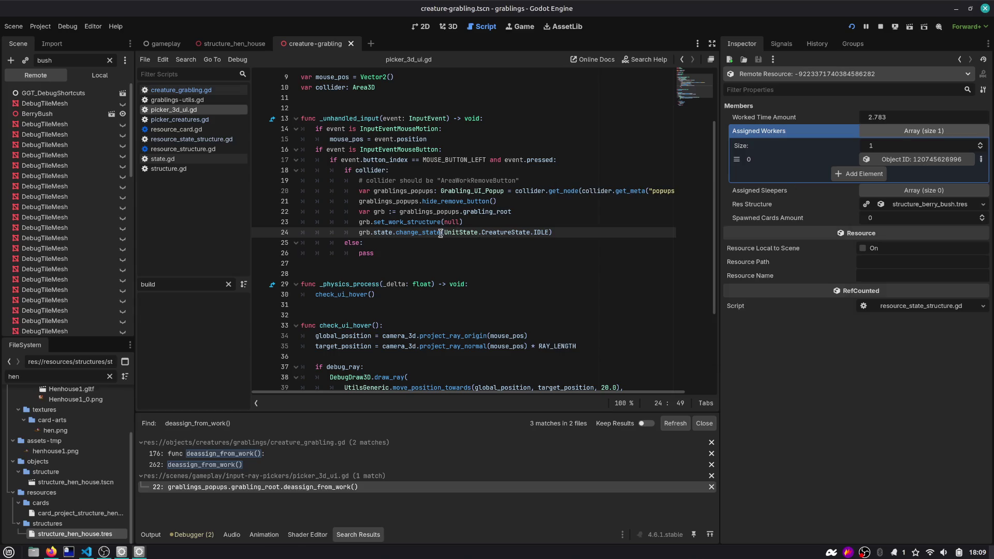
pyautogui.click(504, 228)
# Step: Review the edited lines 22–24 and refresh the deassign_from_work() search results
pyautogui.press('End')
pyautogui.hotkey('shift', 'Up')
pyautogui.hotkey('shift', 'Home')
pyautogui.hotkey('shift', 'Up')
pyautogui.hotkey('shift', 'Home')
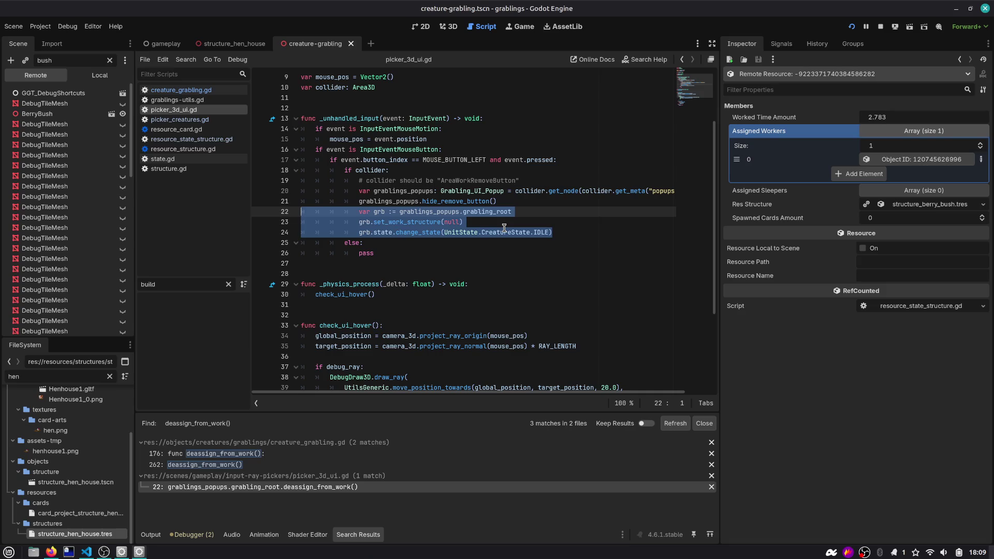
pyautogui.press('Down')
pyautogui.press('Down')
pyautogui.doubleClick(475, 236)
pyautogui.click(581, 231)
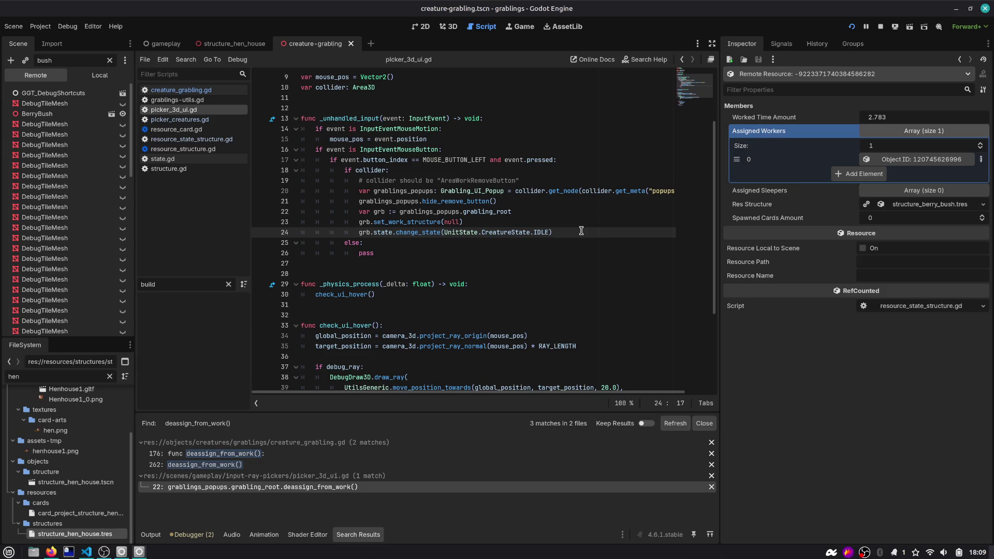
pyautogui.click(675, 424)
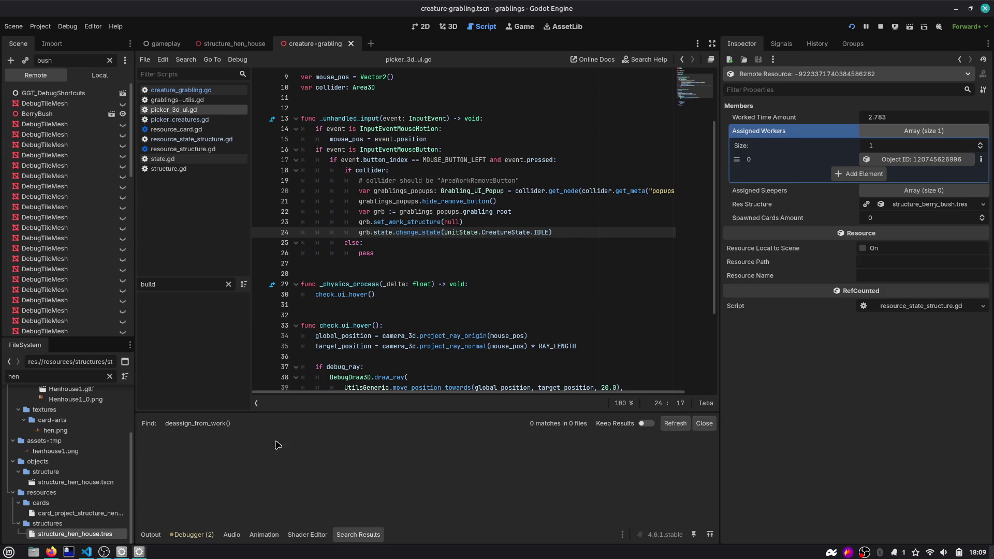
pyautogui.click(468, 221)
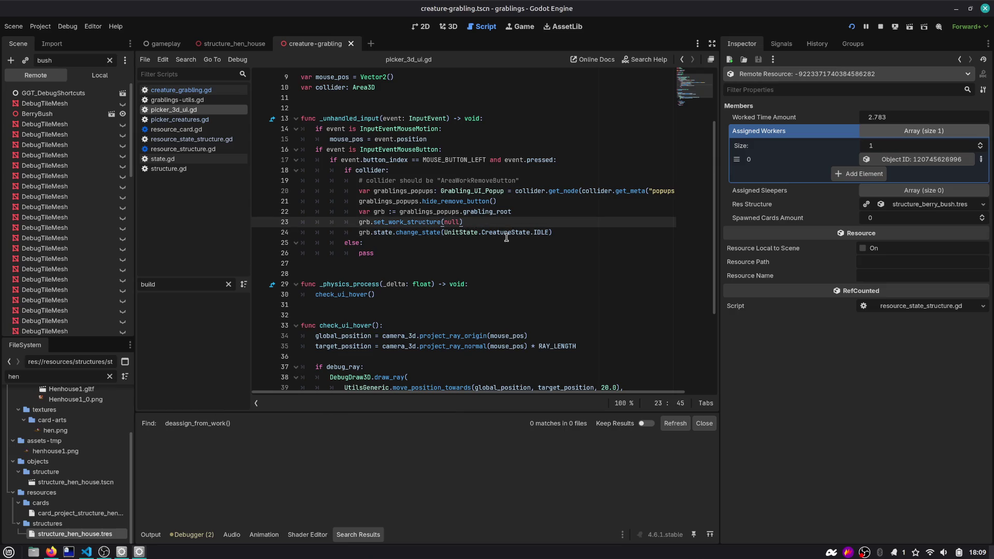
pyautogui.doubleClick(415, 222)
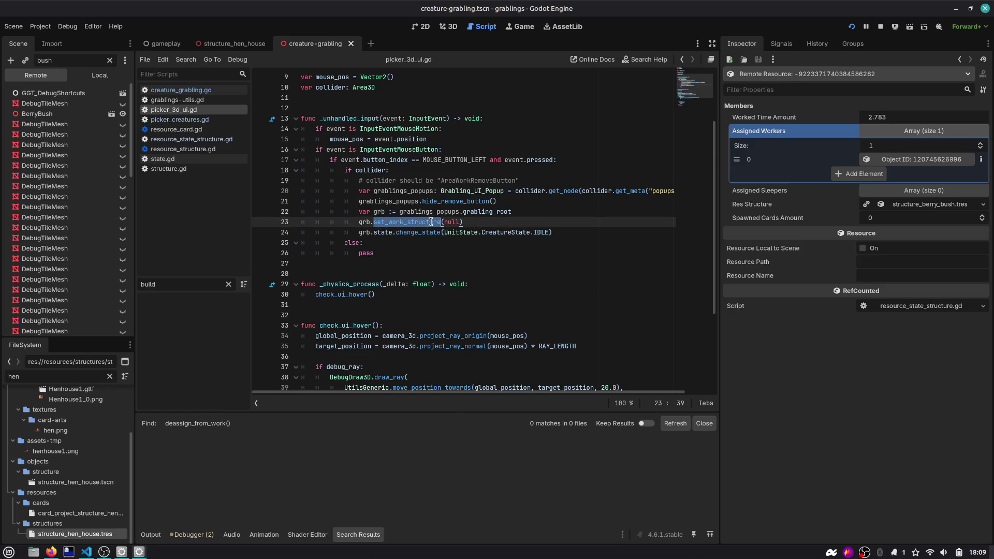
pyautogui.click(573, 231)
pyautogui.hotkey('shift', 'Up')
pyautogui.hotkey('shift', 'Home')
pyautogui.hotkey('shift', 'Home')
# Step: Test-run the game with the hen house card, then stop it
pyautogui.click(849, 27)
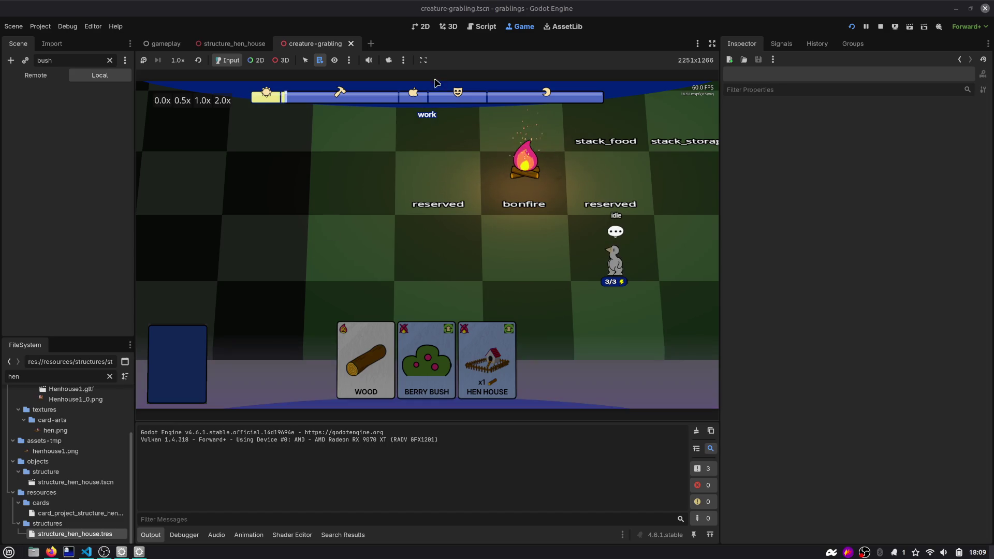
pyautogui.click(471, 28)
pyautogui.click(880, 27)
pyautogui.click(411, 190)
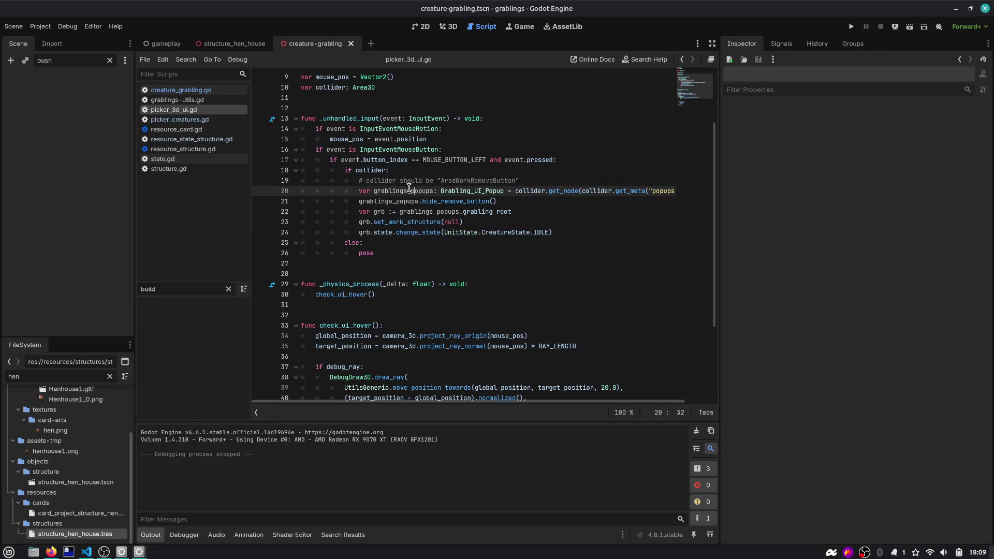
# Step: Search all project files for set_work_structure(null)
pyautogui.doubleClick(393, 221)
pyautogui.hotkey('ctrl', 'shift', 'f')
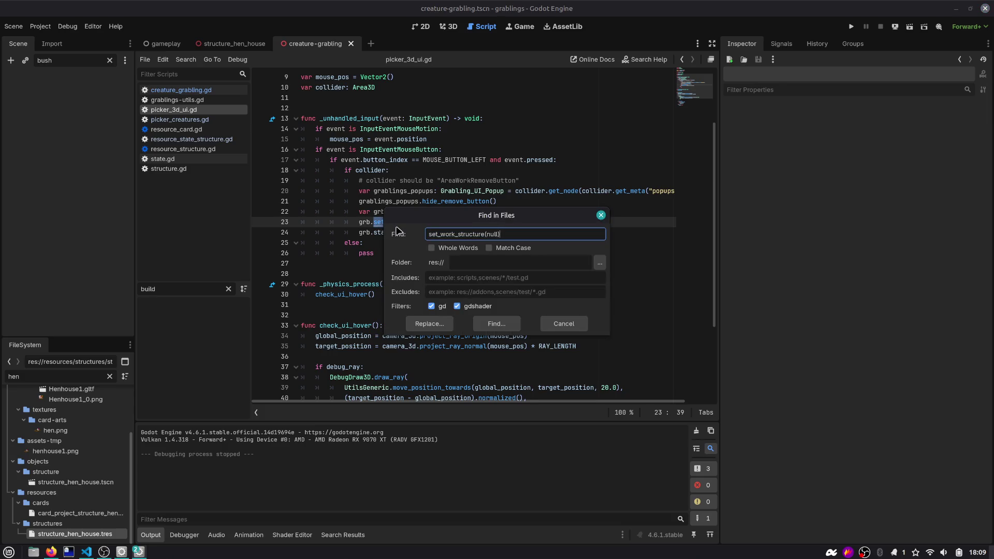
pyautogui.press('Return')
# Step: Draw down arrows before rows ·1 and ·2 and circle both rows
pyautogui.moveTo(409, 412)
pyautogui.mouseDown()
pyautogui.moveTo(362, 300)
pyautogui.moveTo(311, 278)
pyautogui.mouseUp()
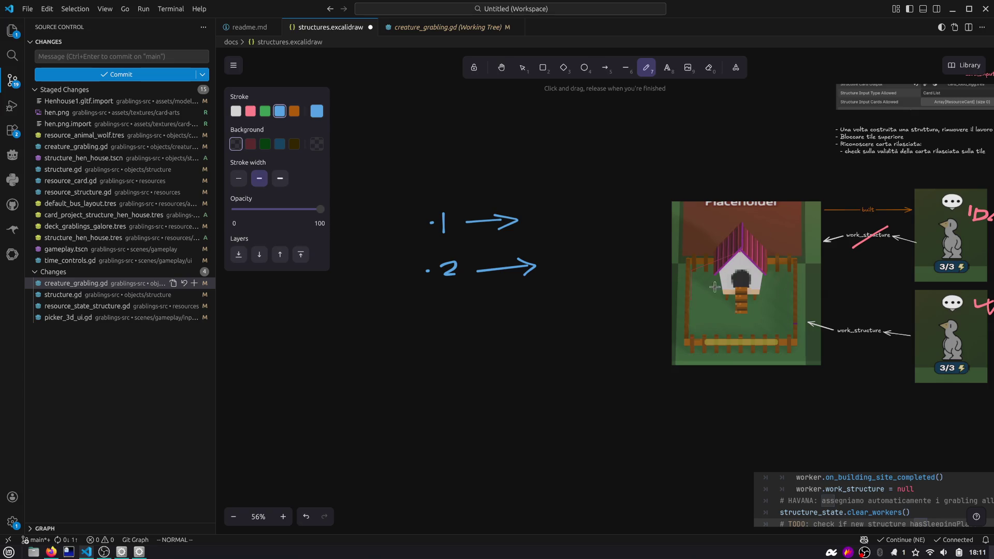
pyautogui.moveTo(412, 192)
pyautogui.mouseDown()
pyautogui.moveTo(404, 289)
pyautogui.moveTo(413, 278)
pyautogui.mouseUp()
pyautogui.moveTo(399, 221); pyautogui.dragTo(423, 220)
pyautogui.moveTo(569, 170)
pyautogui.mouseDown()
pyautogui.moveTo(376, 306)
pyautogui.moveTo(565, 161)
pyautogui.mouseUp()
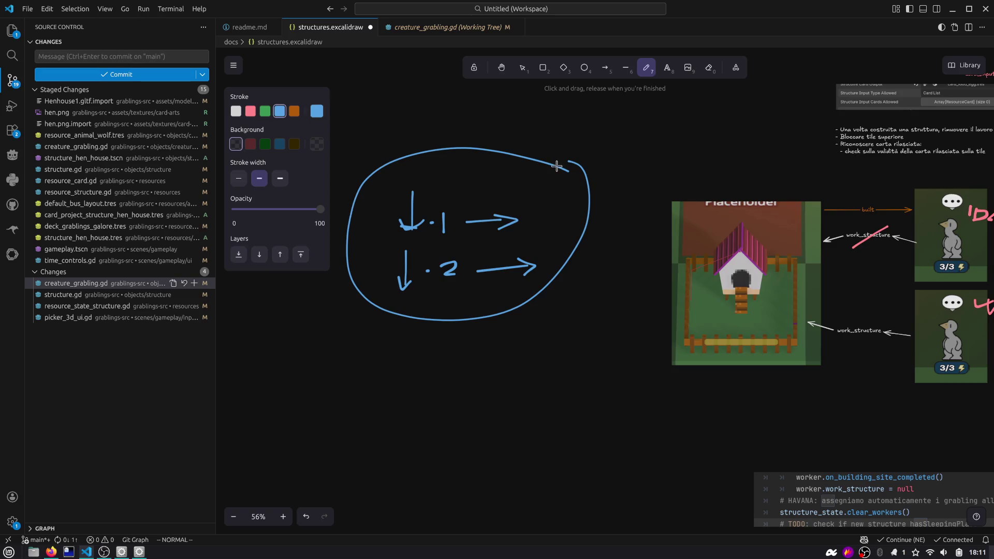
# Step: Sketch brackets and a mark under the house picture, plus an arrow from the second hen card
pyautogui.hscroll(3, 766, 217)
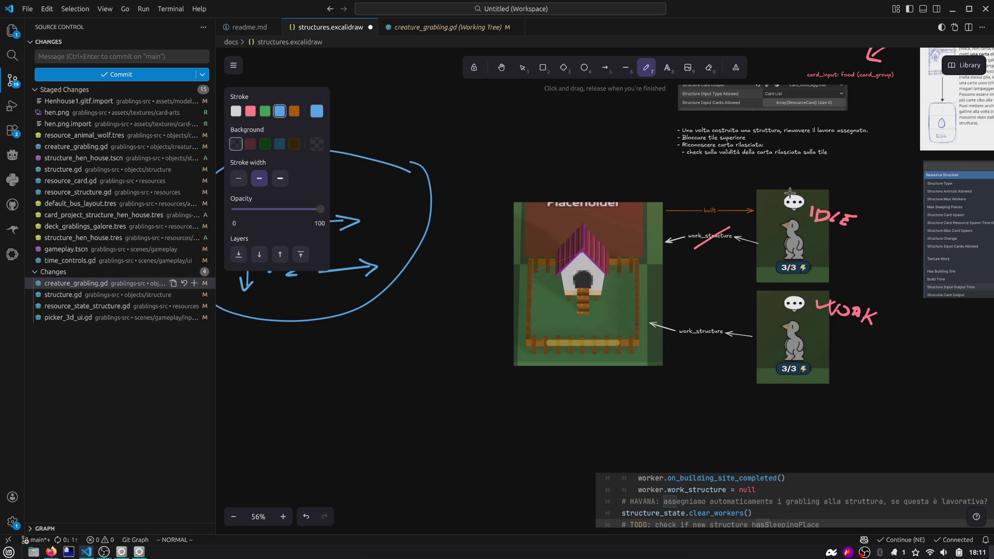
pyautogui.hscroll(-3, 462, 243)
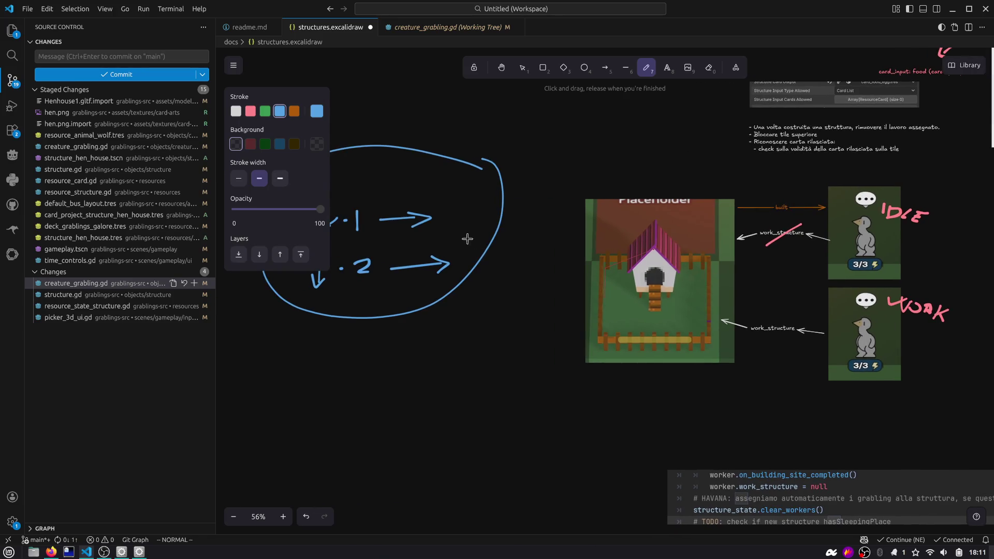
pyautogui.scroll(-4, 538, 245)
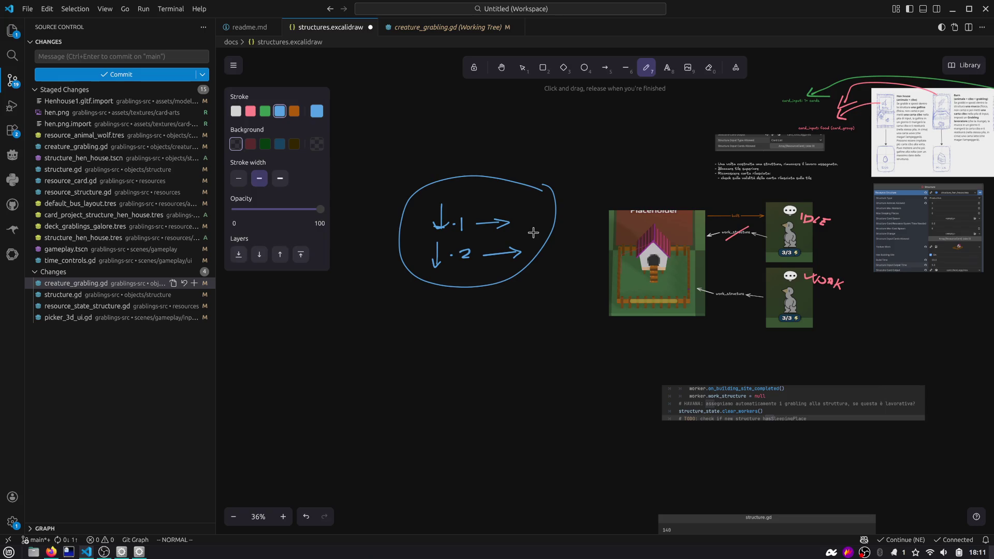
pyautogui.hscroll(3, 570, 232)
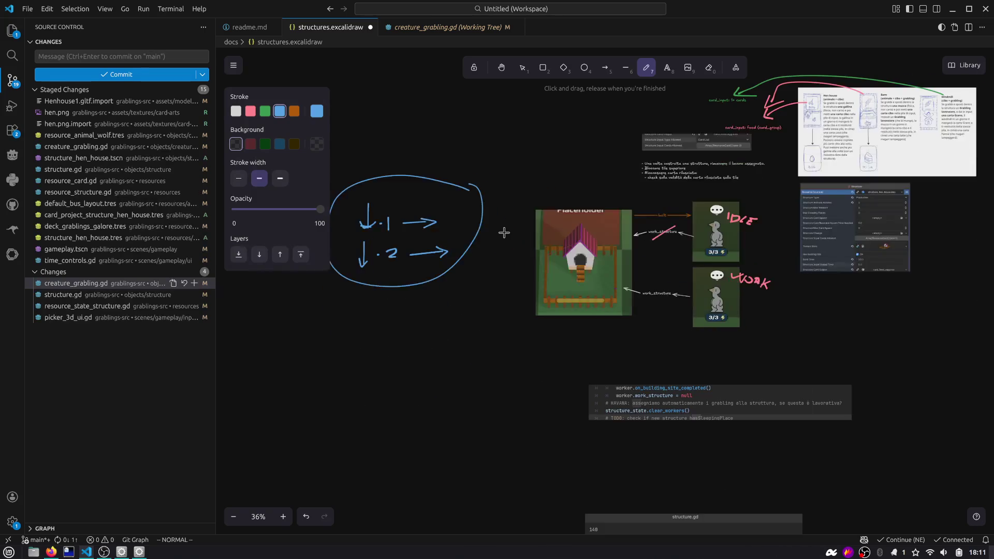
pyautogui.moveTo(444, 282); pyautogui.dragTo(482, 259)
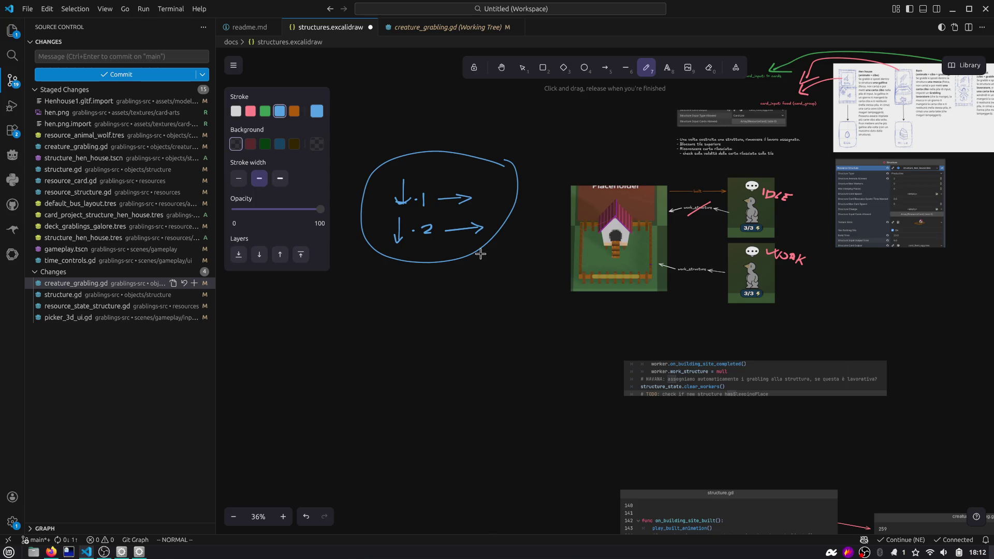
pyautogui.scroll(3, 620, 239)
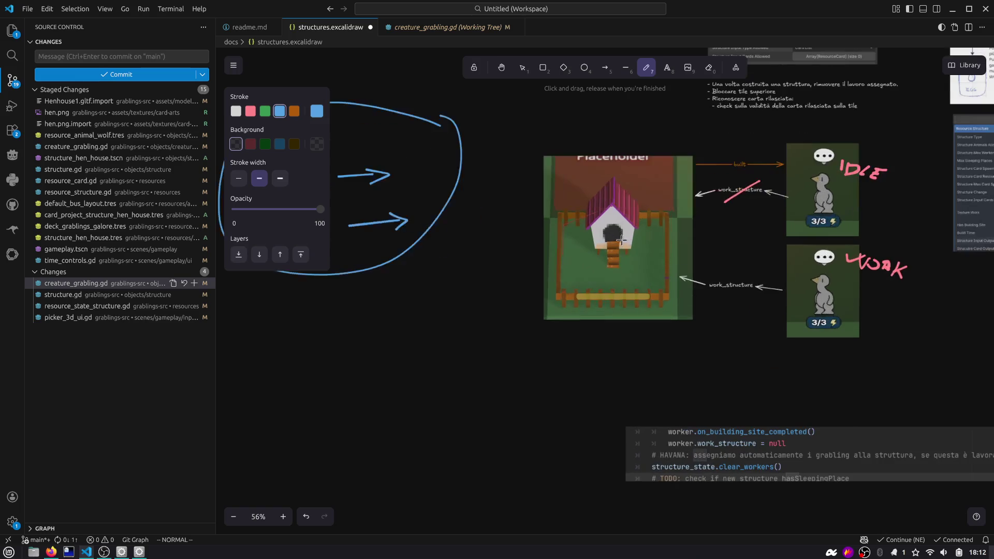
pyautogui.scroll(-1, 633, 214)
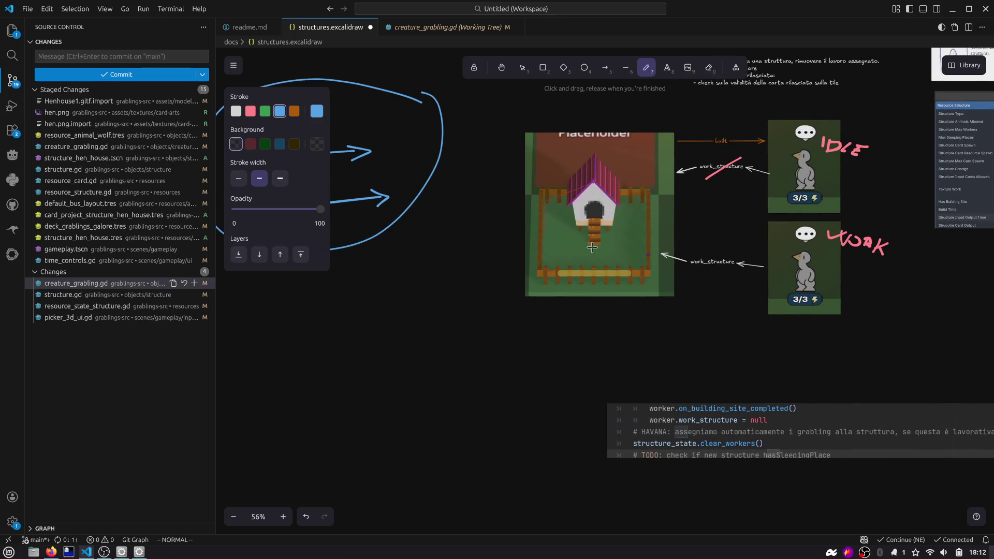
pyautogui.moveTo(532, 300); pyautogui.dragTo(534, 317)
pyautogui.moveTo(528, 305); pyautogui.dragTo(535, 304)
pyautogui.moveTo(648, 307); pyautogui.dragTo(645, 326)
pyautogui.moveTo(825, 322); pyautogui.dragTo(828, 338)
pyautogui.moveTo(765, 297)
pyautogui.mouseDown()
pyautogui.moveTo(699, 285)
pyautogui.moveTo(693, 293)
pyautogui.mouseUp()
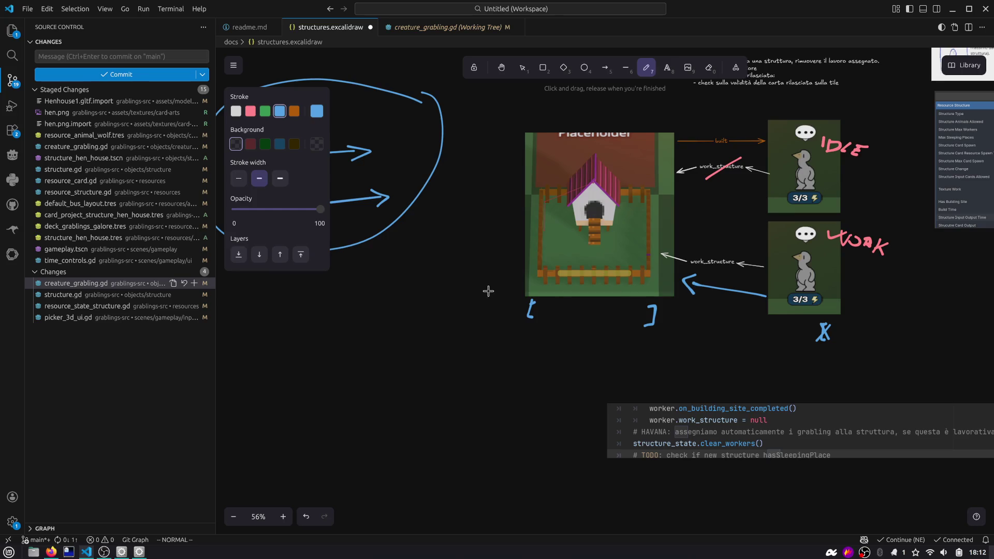
pyautogui.hscroll(-5, 489, 292)
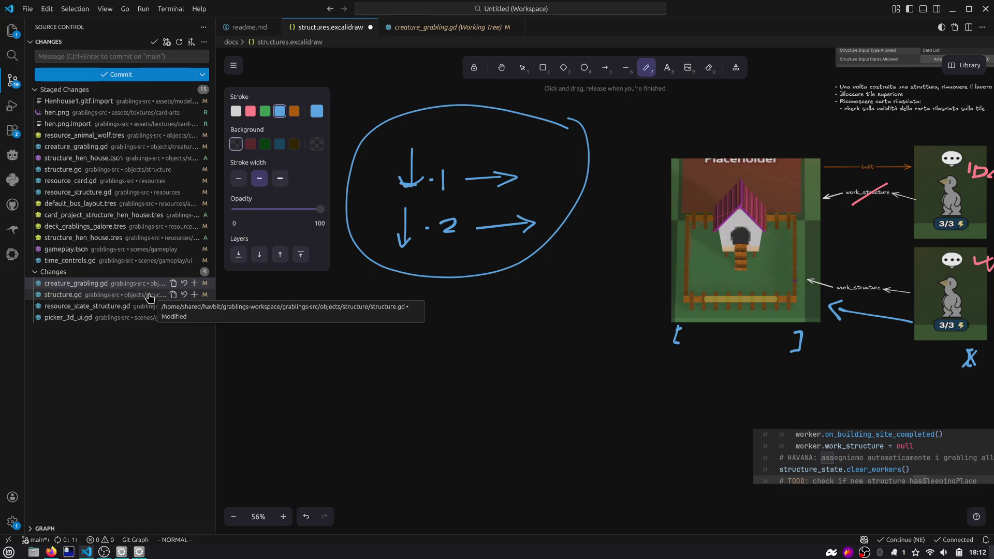
pyautogui.hscroll(5, 629, 267)
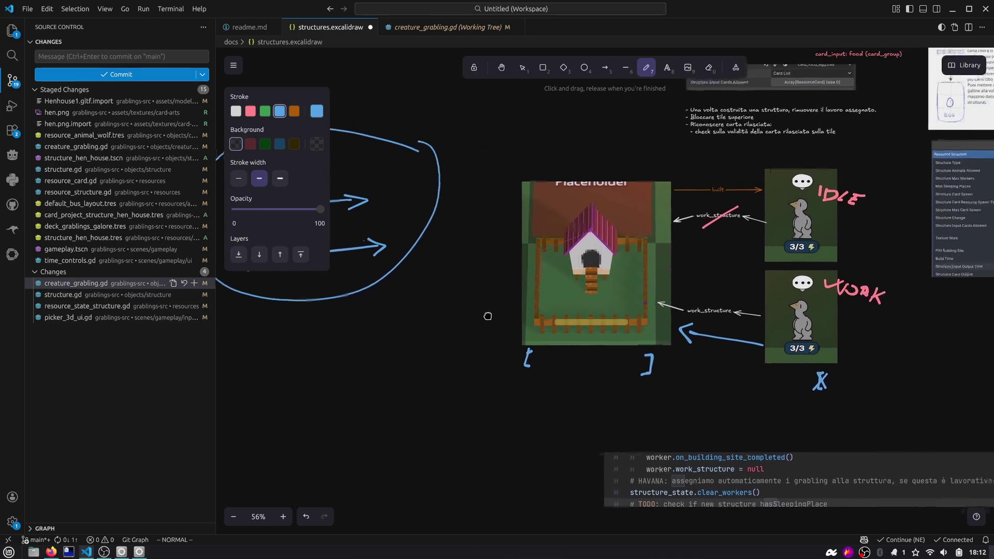
pyautogui.scroll(-5, 629, 267)
pyautogui.scroll(-3, 772, 271)
pyautogui.scroll(5, 572, 250)
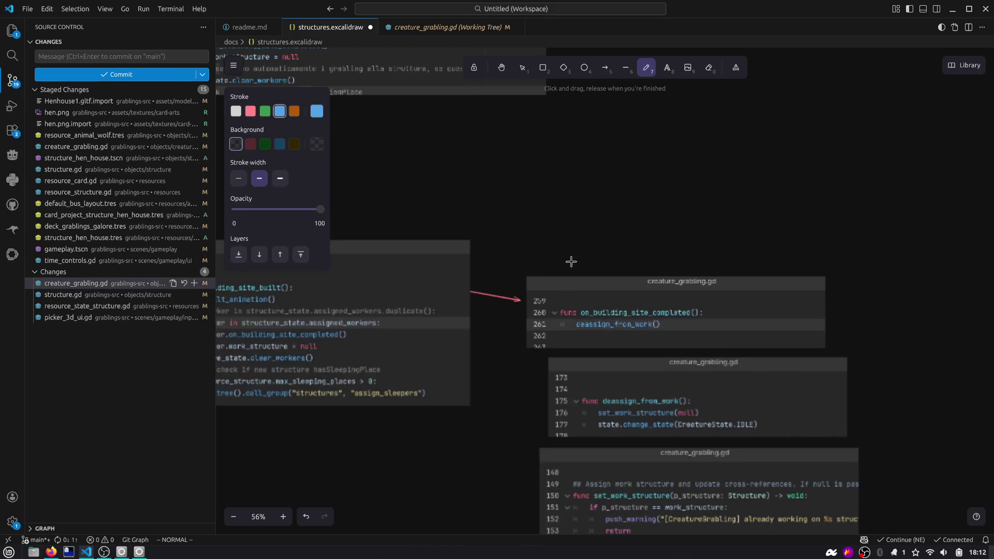
pyautogui.moveTo(638, 177); pyautogui.dragTo(737, 170)
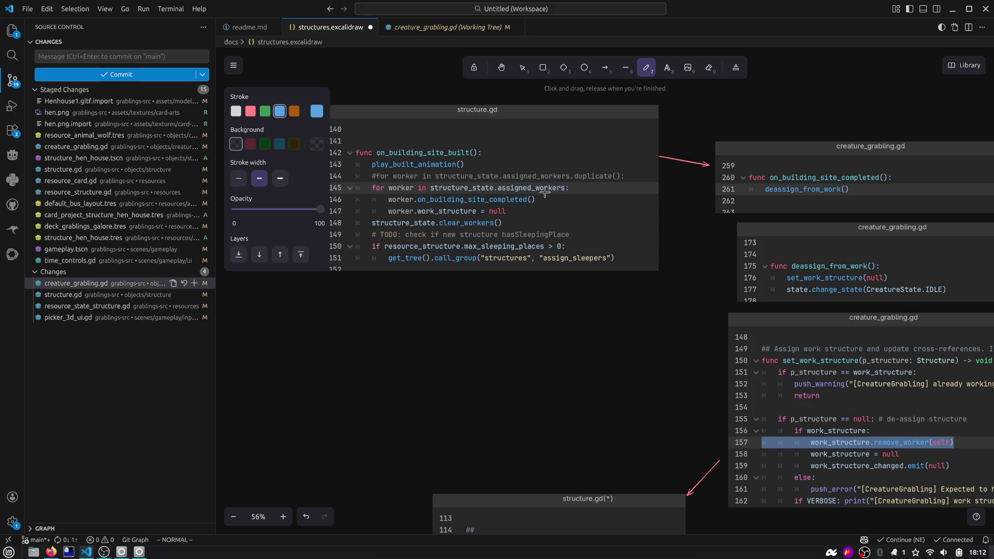
pyautogui.moveTo(547, 192); pyautogui.dragTo(557, 204)
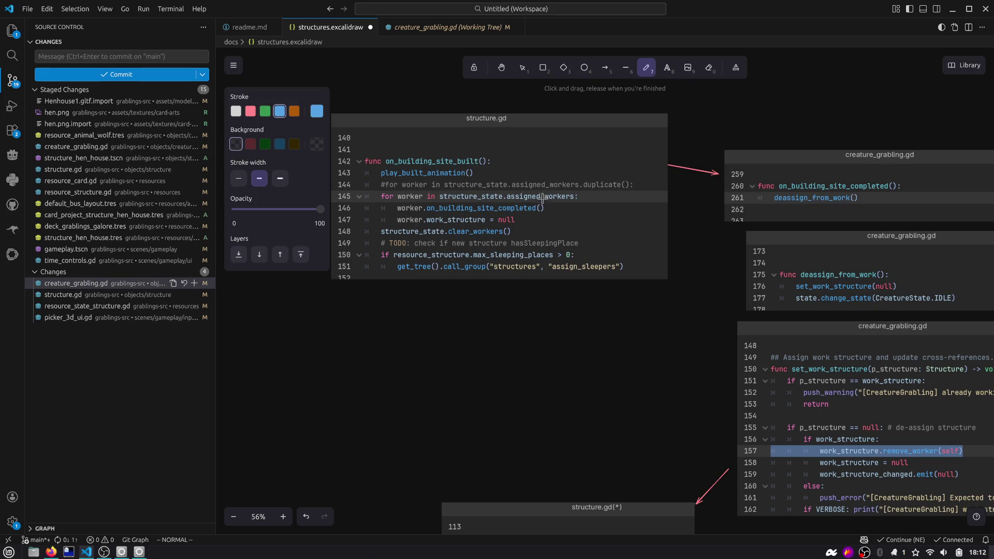
pyautogui.moveTo(609, 398); pyautogui.dragTo(571, 339)
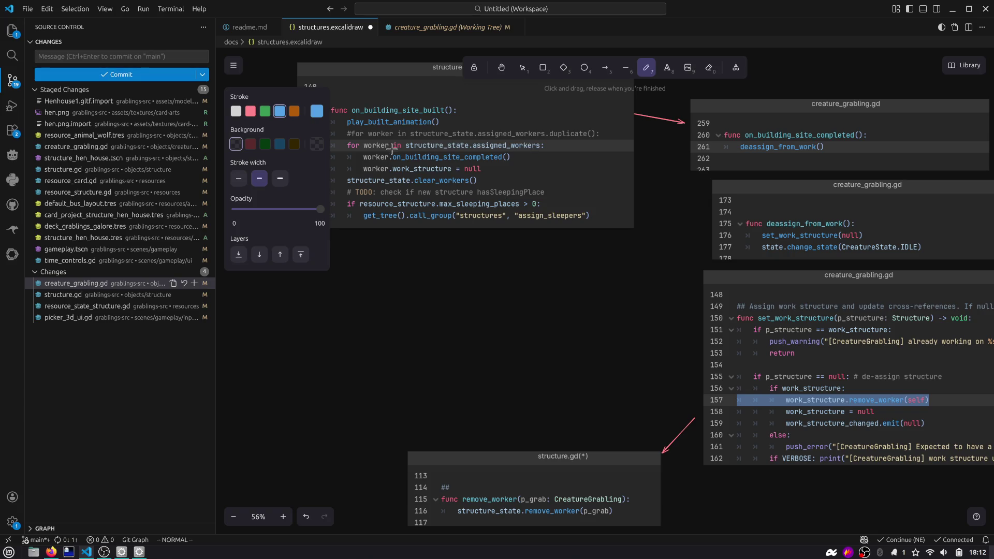
pyautogui.scroll(-2, 686, 337)
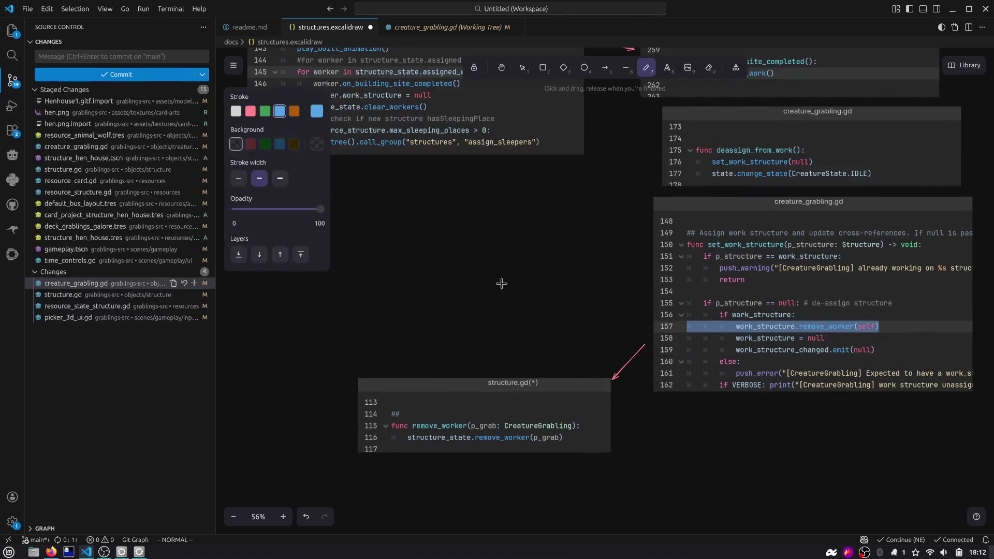
pyautogui.hscroll(5, 675, 341)
pyautogui.scroll(2, 675, 341)
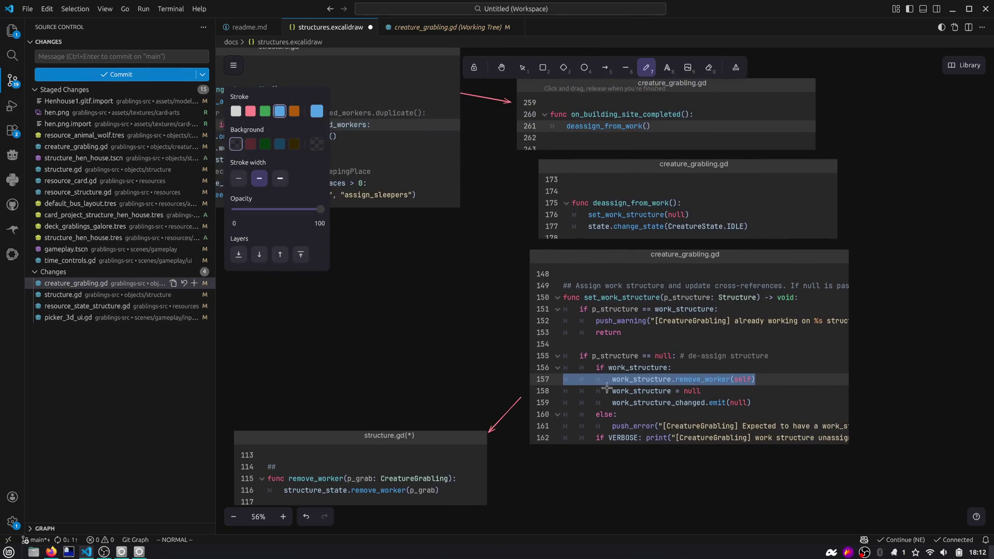
pyautogui.moveTo(744, 371)
pyautogui.mouseDown()
pyautogui.moveTo(673, 385)
pyautogui.moveTo(694, 374)
pyautogui.mouseUp()
pyautogui.hotkey('ctrl', 'z')
pyautogui.scroll(-3, 616, 342)
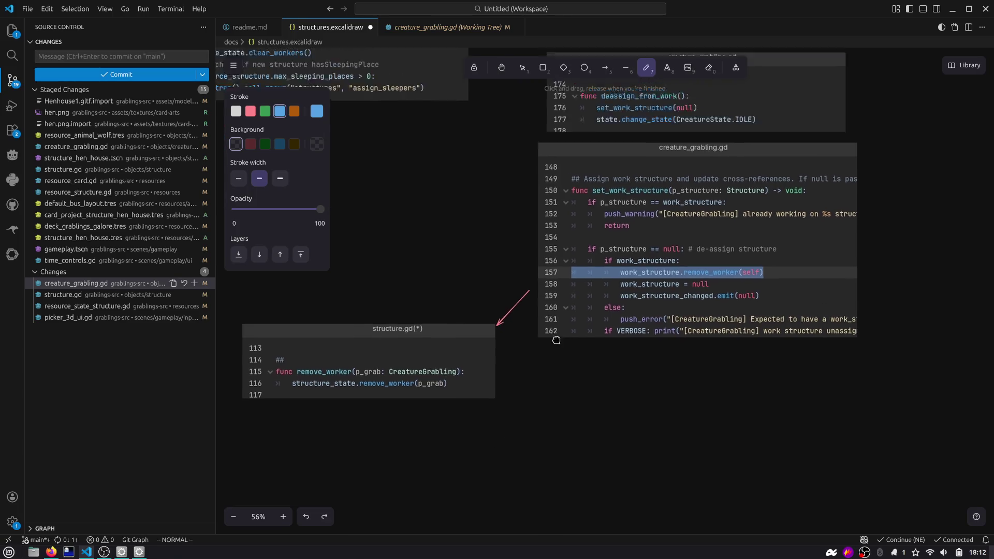
pyautogui.scroll(5, 553, 335)
pyautogui.hscroll(-4, 554, 335)
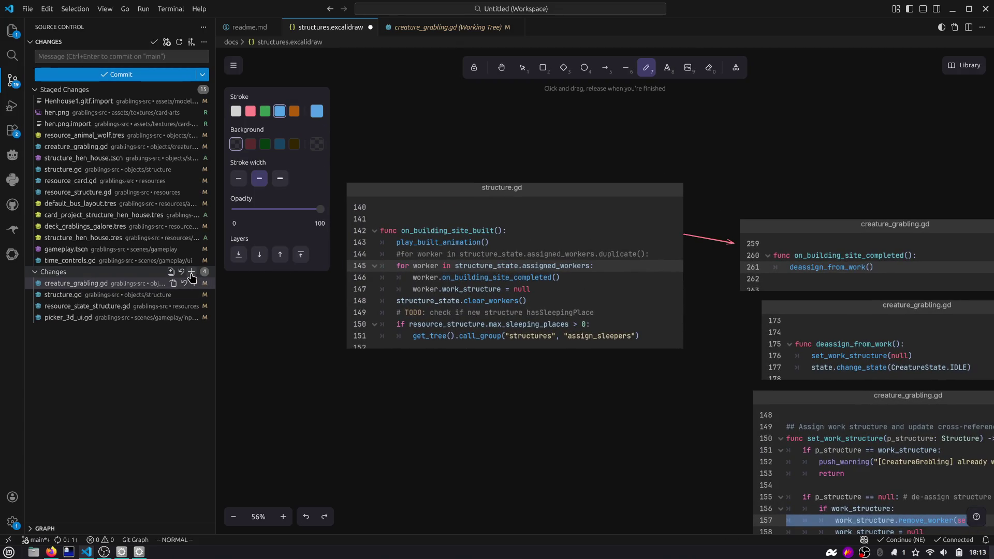
# Step: Restore the original remove_worker call on line 157 of creature_grabling.gd
pyautogui.click(134, 287)
pyautogui.click(420, 29)
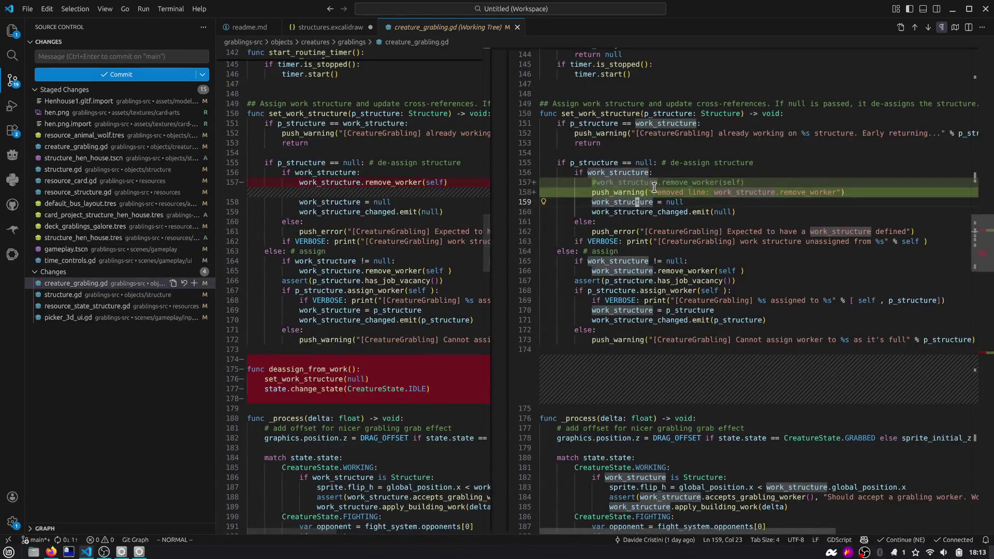
pyautogui.press('u')
pyautogui.press('u')
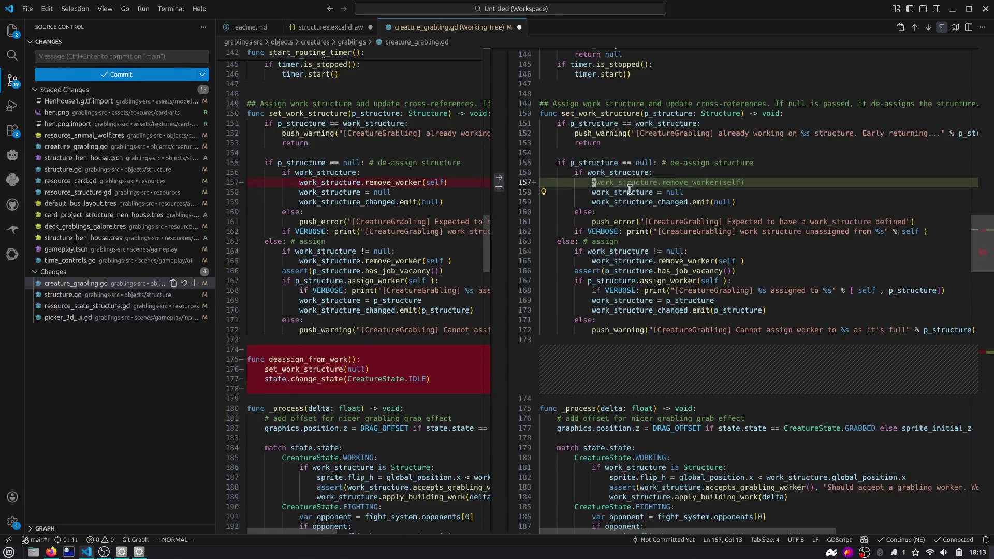
pyautogui.scroll(-6, 702, 245)
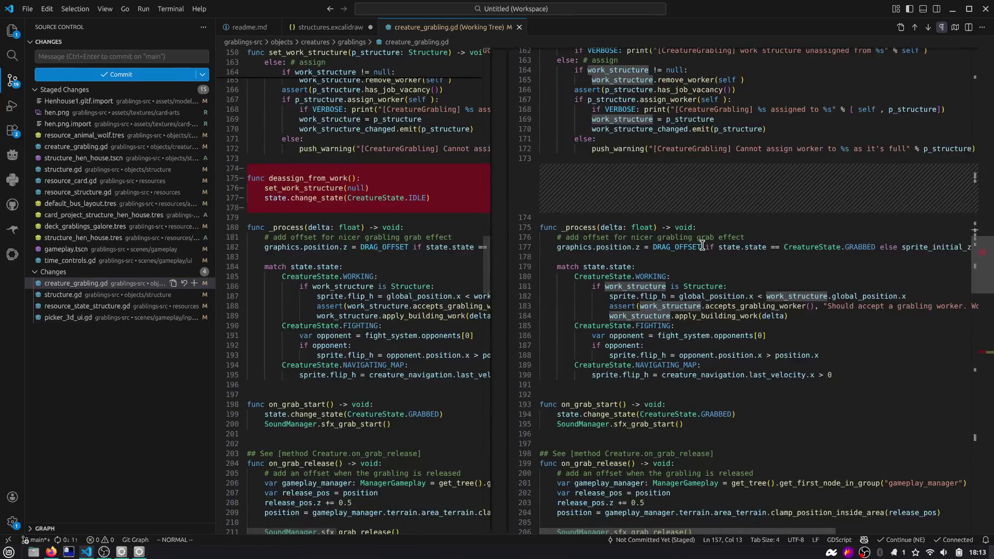
pyautogui.scroll(-10, 702, 245)
pyautogui.moveTo(983, 291); pyautogui.dragTo(985, 341)
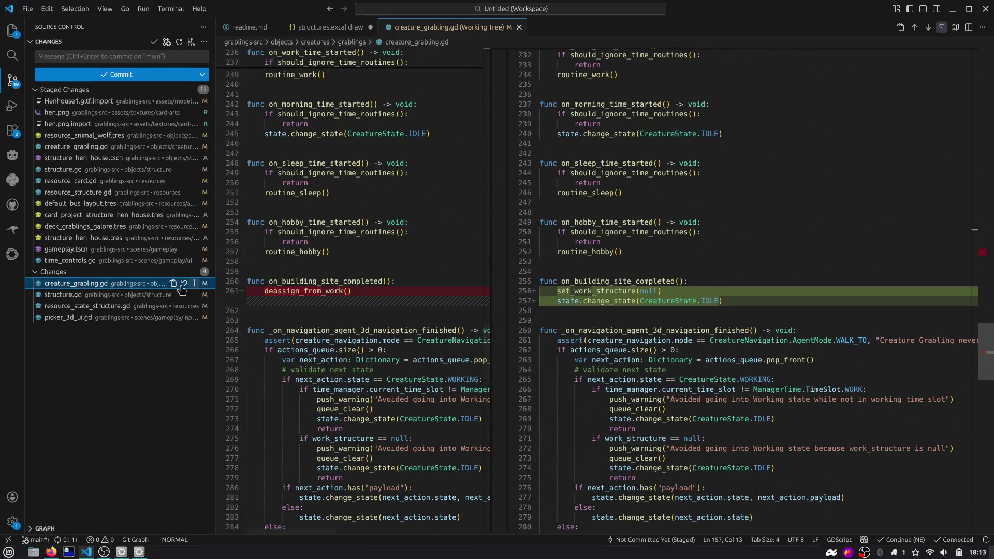
# Step: Stage creature_grabling.gd, resource_state_structure.gd and structure.gd, then return to the structures diagram
pyautogui.click(194, 283)
pyautogui.click(113, 295)
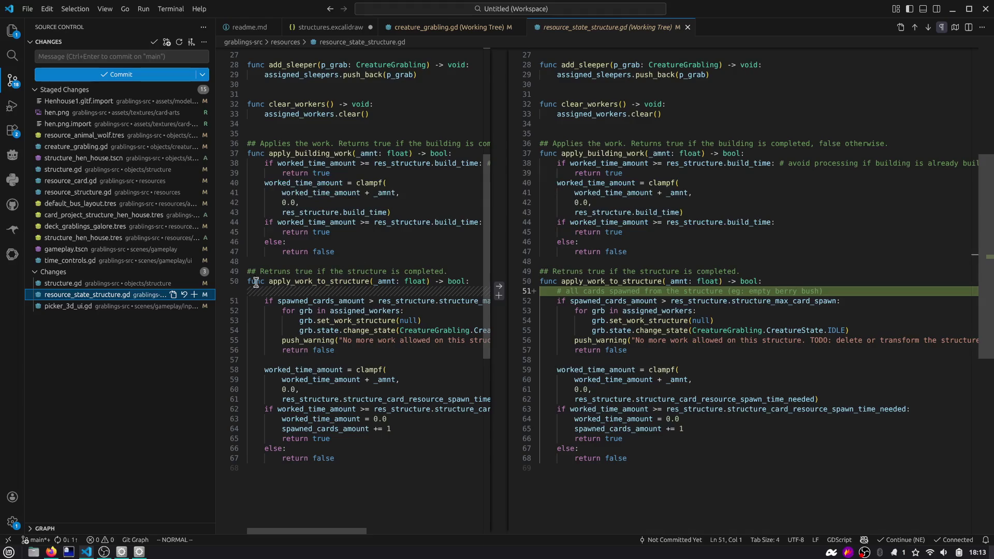
pyautogui.click(194, 295)
pyautogui.click(129, 294)
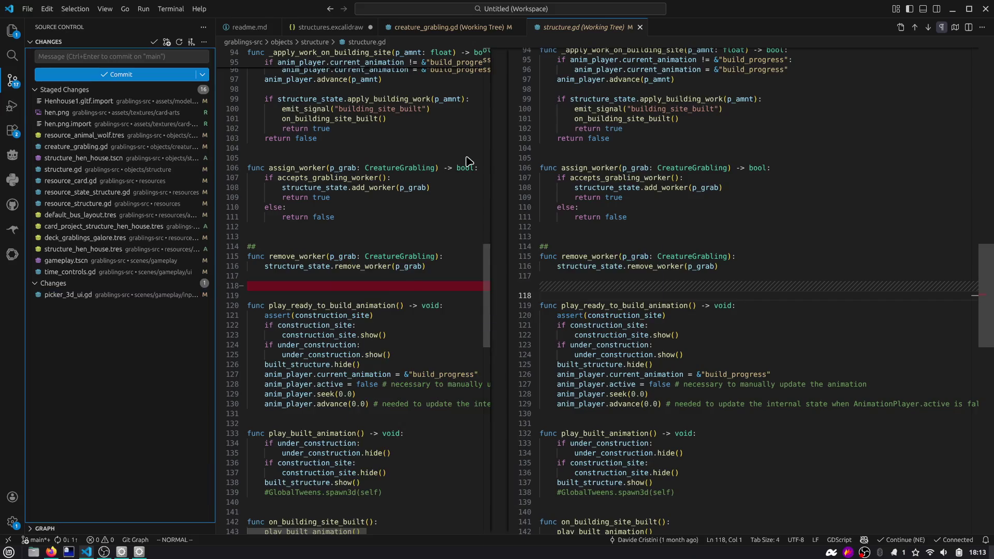
pyautogui.hotkey('alt', 'Tab')
pyautogui.hotkey('alt', 'Tab')
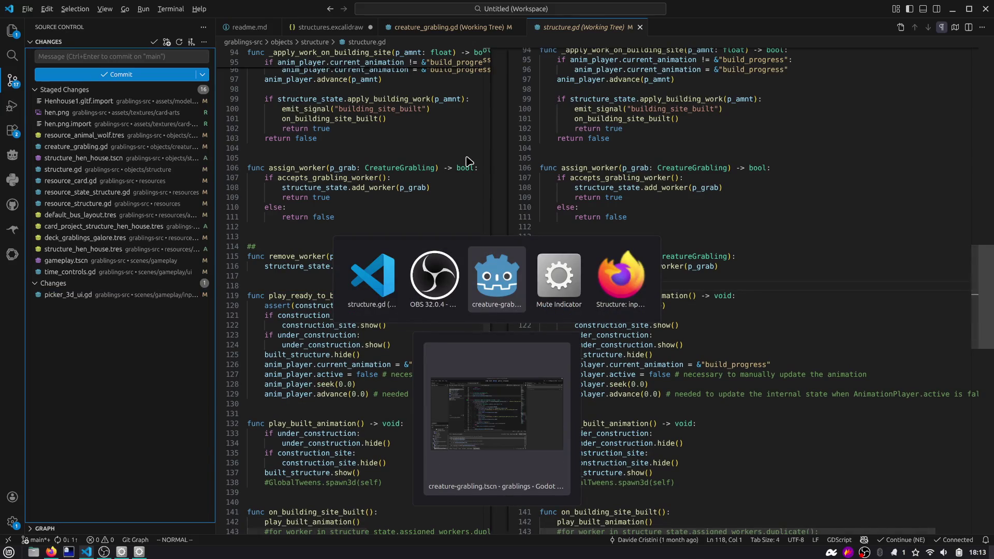
pyautogui.click(362, 27)
# Step: Group the circled two-arrow sketch and move it beside the hen house image
pyautogui.scroll(-5, 552, 263)
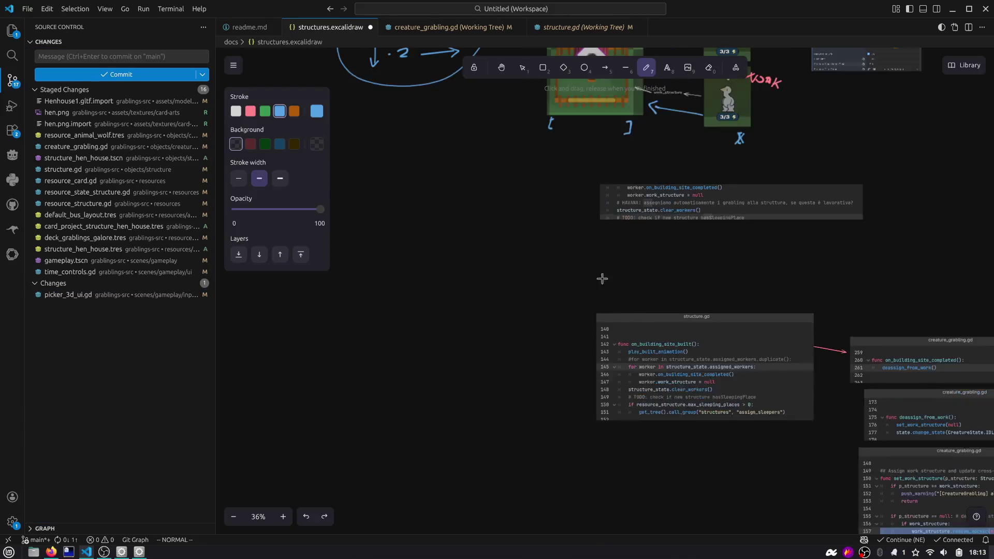
pyautogui.scroll(4, 536, 254)
pyautogui.scroll(-3, 535, 254)
pyautogui.press('v')
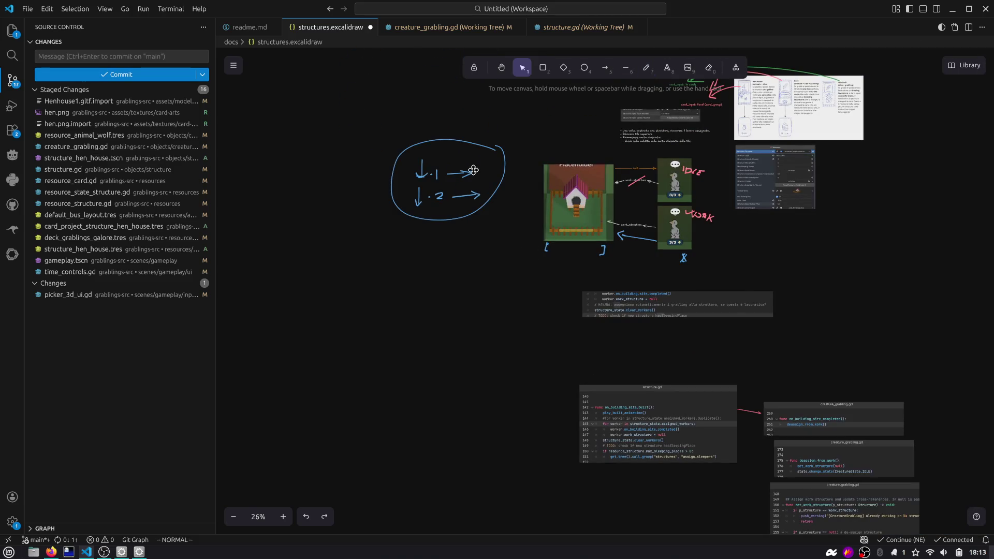
pyautogui.click(471, 141)
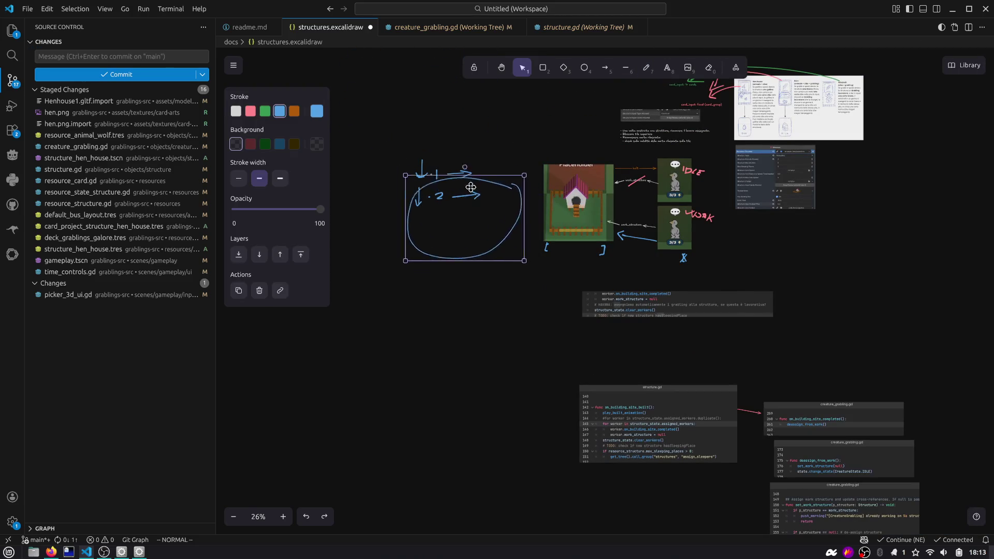
pyautogui.moveTo(368, 103)
pyautogui.mouseDown()
pyautogui.moveTo(541, 280)
pyautogui.moveTo(515, 262)
pyautogui.mouseUp()
pyautogui.hotkey('ctrl', 'g')
pyautogui.moveTo(465, 192)
pyautogui.mouseDown()
pyautogui.moveTo(473, 223)
pyautogui.moveTo(495, 226)
pyautogui.mouseUp()
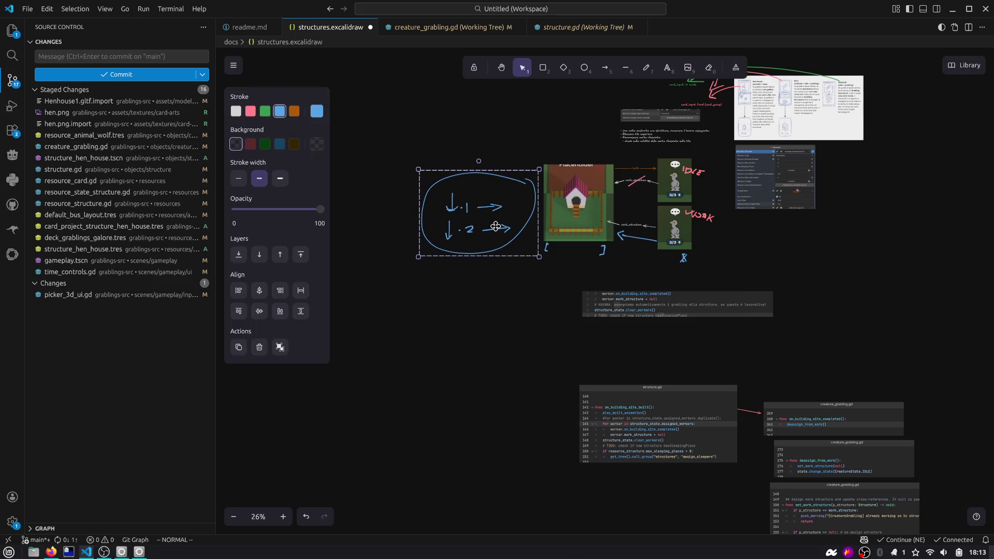
# Step: Capture a region screenshot of the sketch, hen house and grabling cards
pyautogui.scroll(3, 495, 227)
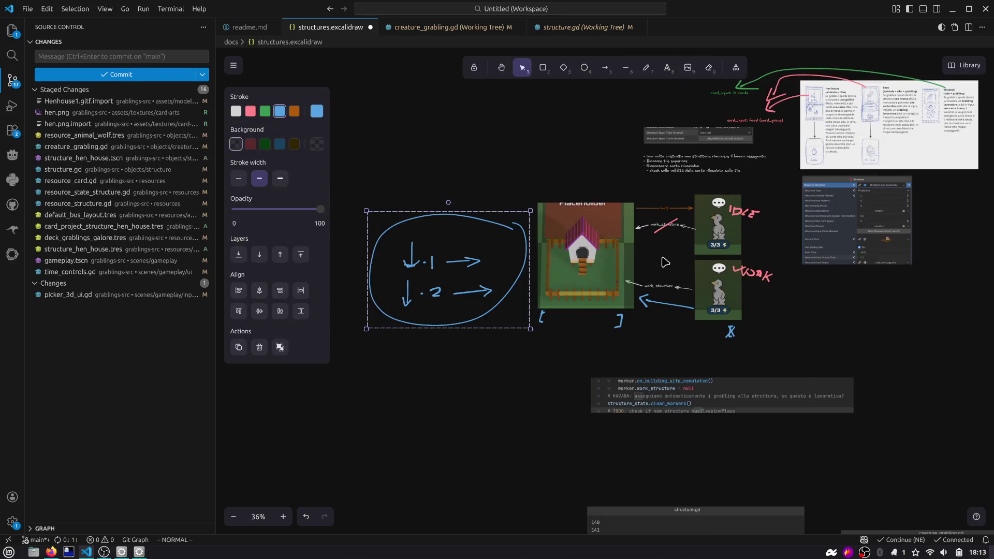
pyautogui.hscroll(-2, 655, 263)
pyautogui.click(703, 282)
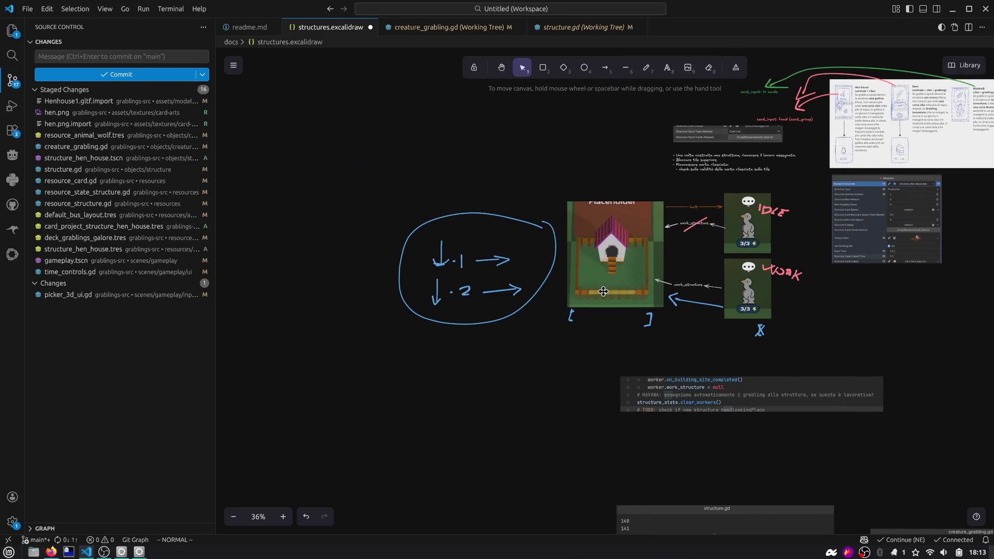
pyautogui.click(419, 192)
pyautogui.click(453, 199)
pyautogui.press('Print')
pyautogui.moveTo(368, 176)
pyautogui.mouseDown()
pyautogui.moveTo(740, 306)
pyautogui.moveTo(811, 348)
pyautogui.mouseUp()
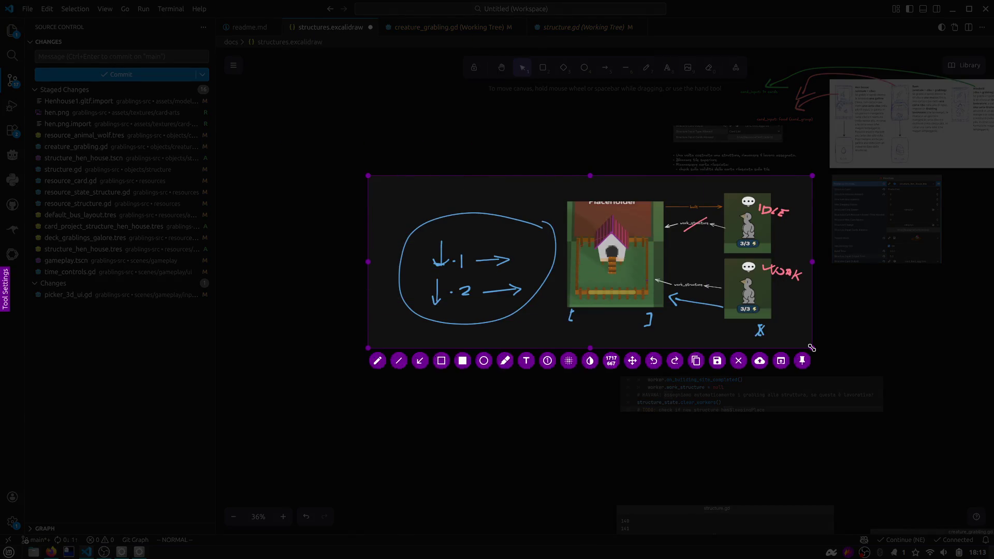
# Step: Copy the capture, then close the open issue details on the browser's Kanban board
pyautogui.hotkey('ctrl', 'c')
pyautogui.hotkey('alt', 'Tab')
pyautogui.hotkey('alt', 'Tab')
pyautogui.hotkey('alt', 'Tab')
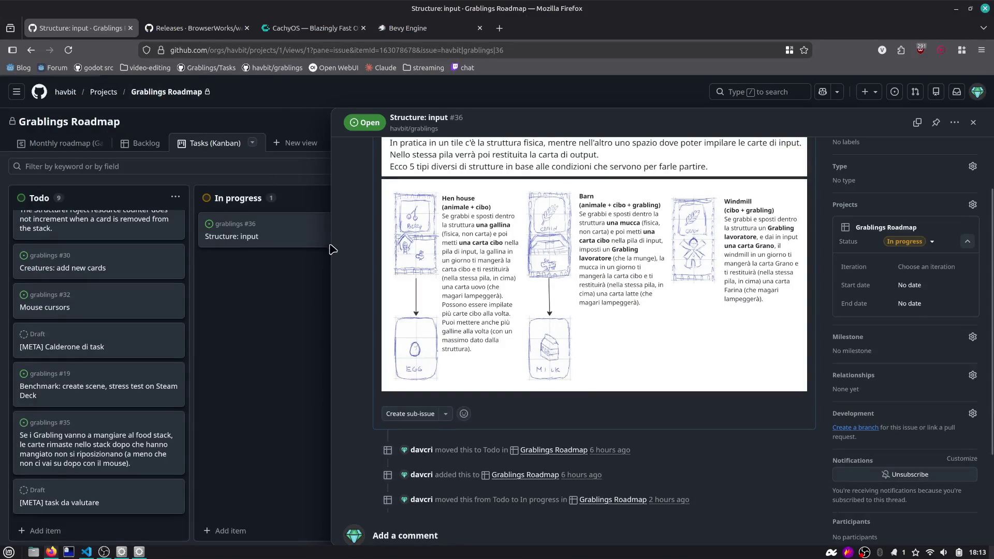
pyautogui.click(302, 291)
pyautogui.click(42, 530)
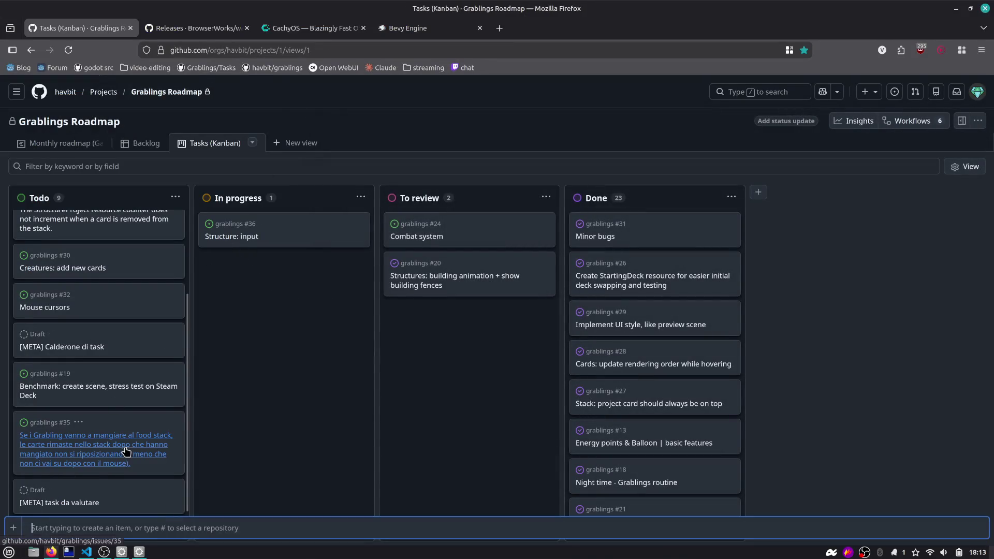
# Step: Enter a 'refactor:' title for a structures-to-grablings map and make it a new issue
pyautogui.write('refactor: have a single map for structures -> grablings instead of 2 separate lists')
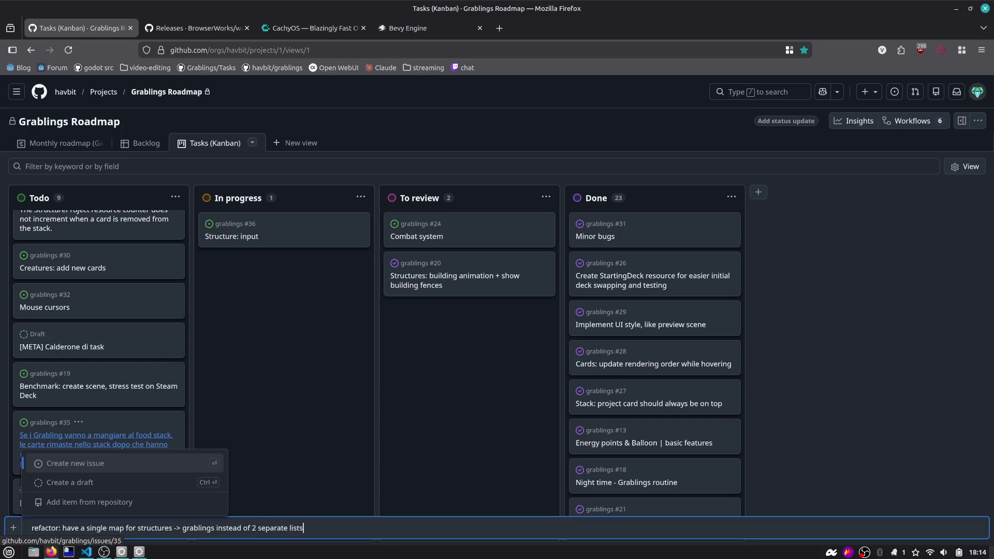
pyautogui.click(154, 463)
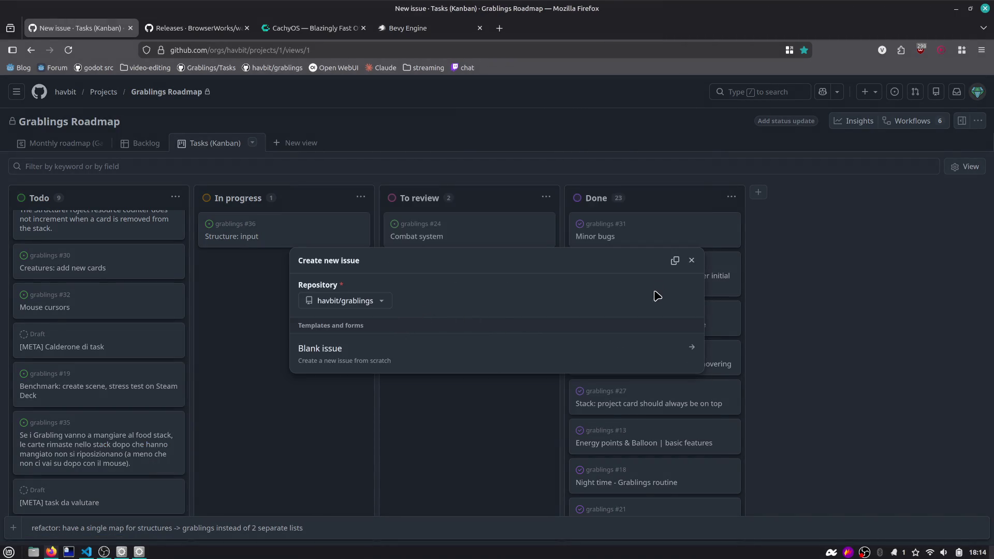
# Step: Create the blank refactor issue with the pasted diagram and a 'why:' list of reasons
pyautogui.click(328, 358)
pyautogui.click(382, 290)
pyautogui.hotkey('ctrl', 'v')
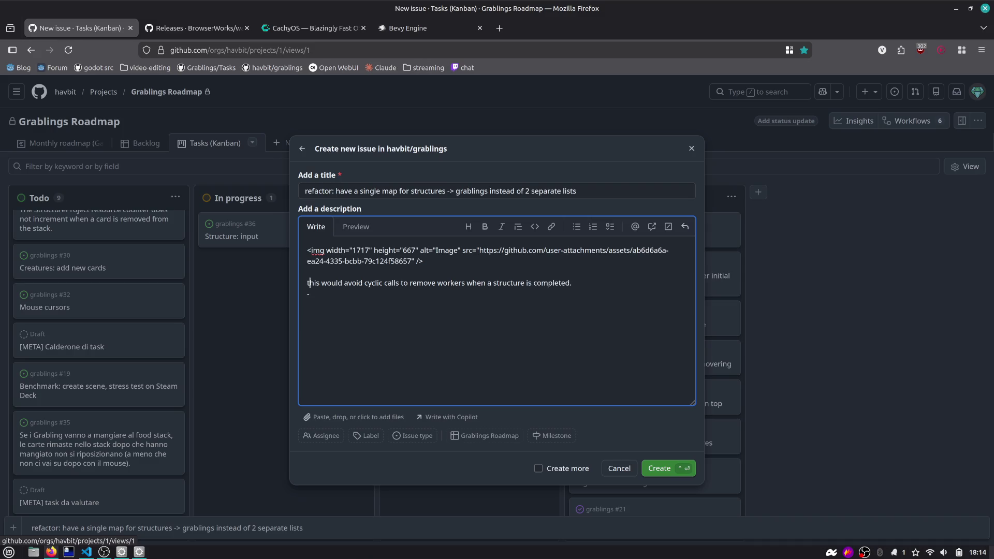
pyautogui.write('-')
pyautogui.press('Up')
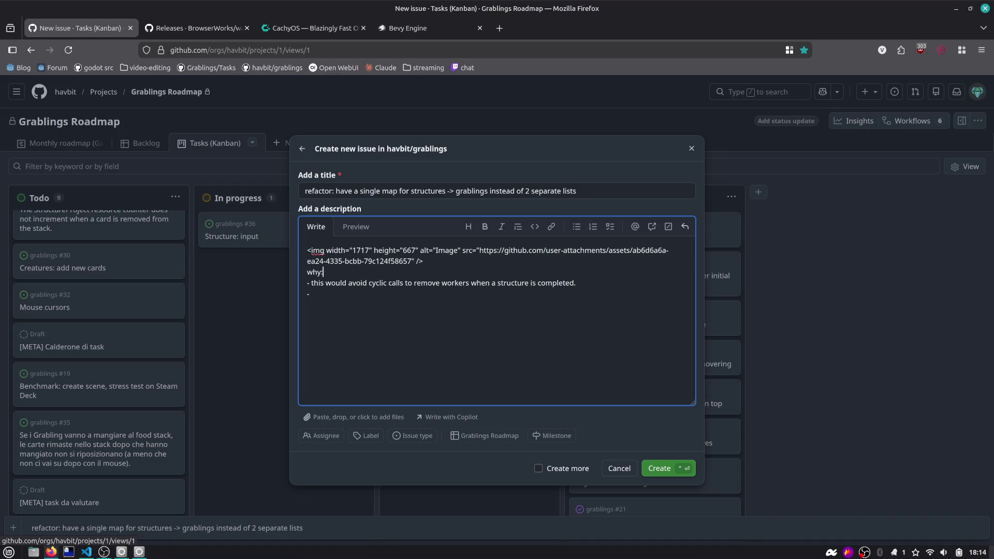
pyautogui.press('Home')
pyautogui.press('Return')
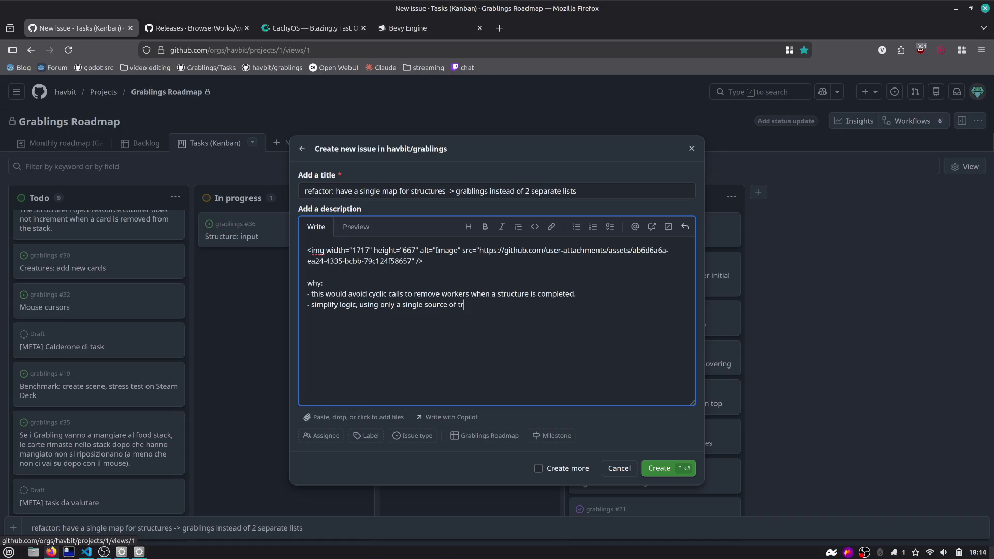
pyautogui.click(671, 469)
pyautogui.hotkey('alt', 'Tab')
pyautogui.hotkey('alt', 'Tab')
pyautogui.hotkey('alt', 'Tab')
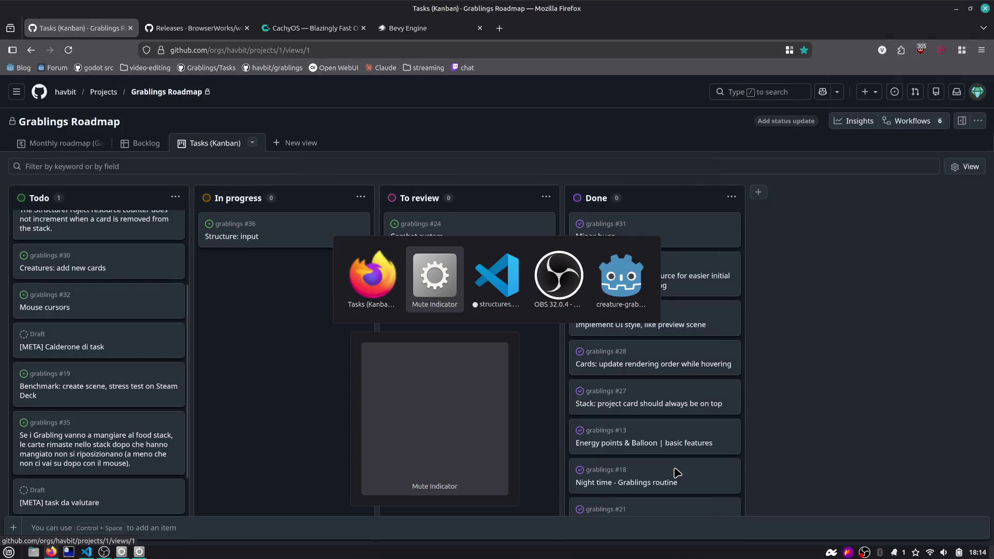
# Step: Select all the linked code snippet cards in Excalidraw and copy them as a PNG
pyautogui.hotkey('alt', 'shift', 'Tab')
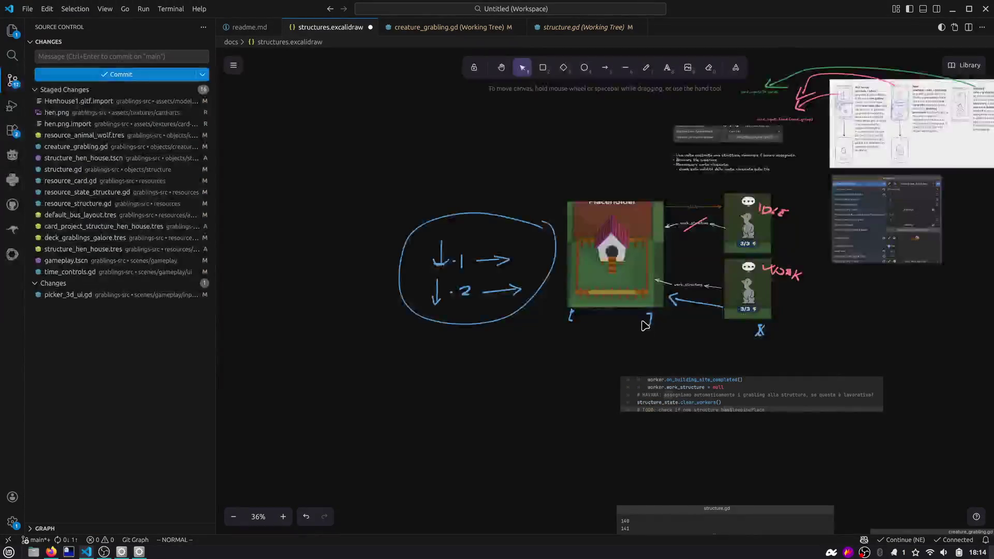
pyautogui.scroll(-3, 774, 281)
pyautogui.scroll(-5, 621, 224)
pyautogui.scroll(5, 621, 270)
pyautogui.scroll(-4, 621, 269)
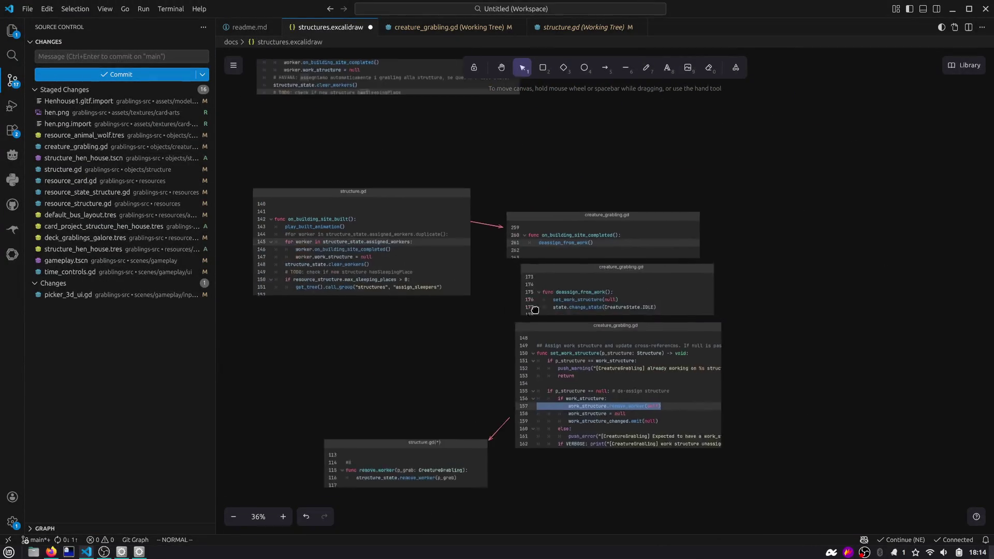
pyautogui.moveTo(285, 103)
pyautogui.mouseDown()
pyautogui.moveTo(714, 455)
pyautogui.moveTo(897, 498)
pyautogui.mouseUp()
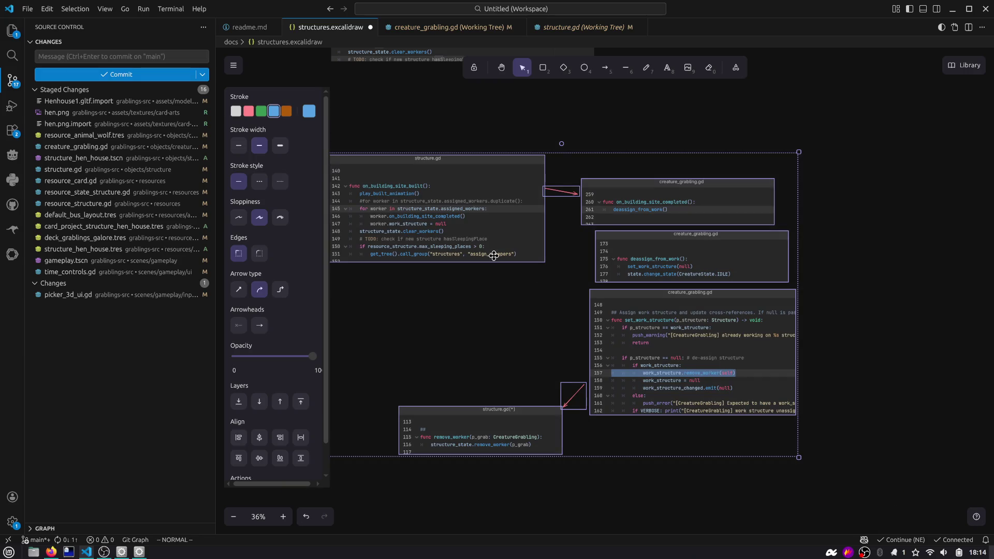
pyautogui.rightClick(495, 256)
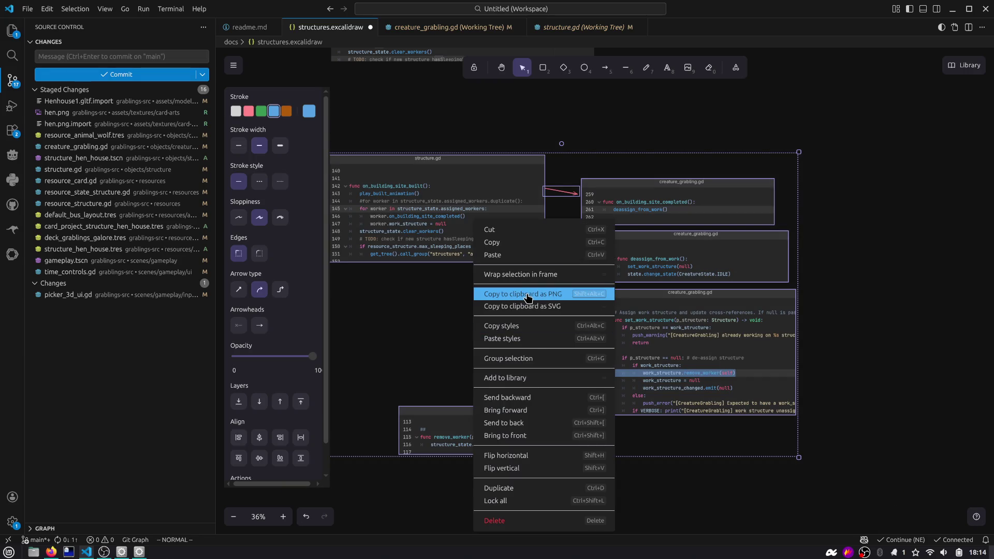
pyautogui.click(519, 296)
pyautogui.hotkey('alt', 'Tab')
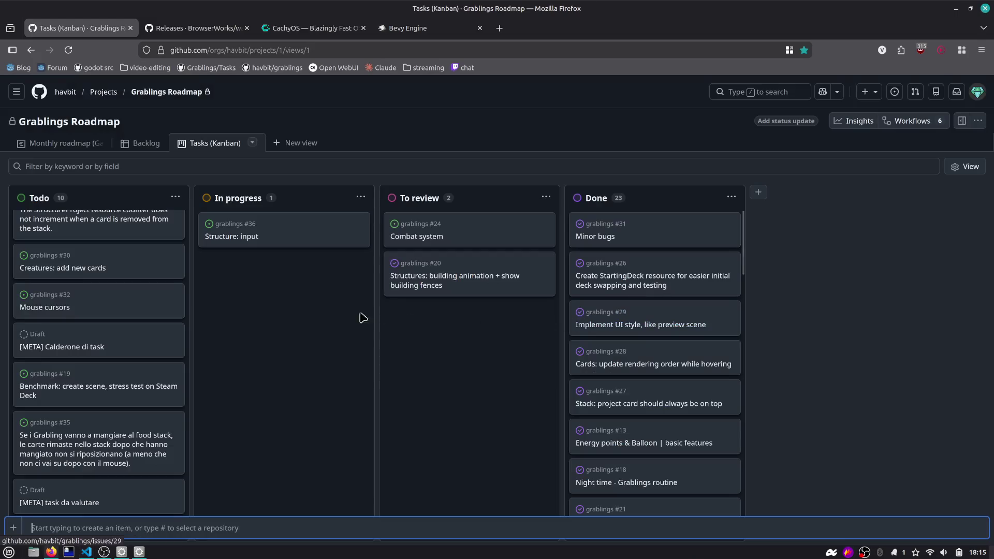
# Step: Paste the code cards image into issue #37's description, save it and close the issue
pyautogui.scroll(-3, 122, 440)
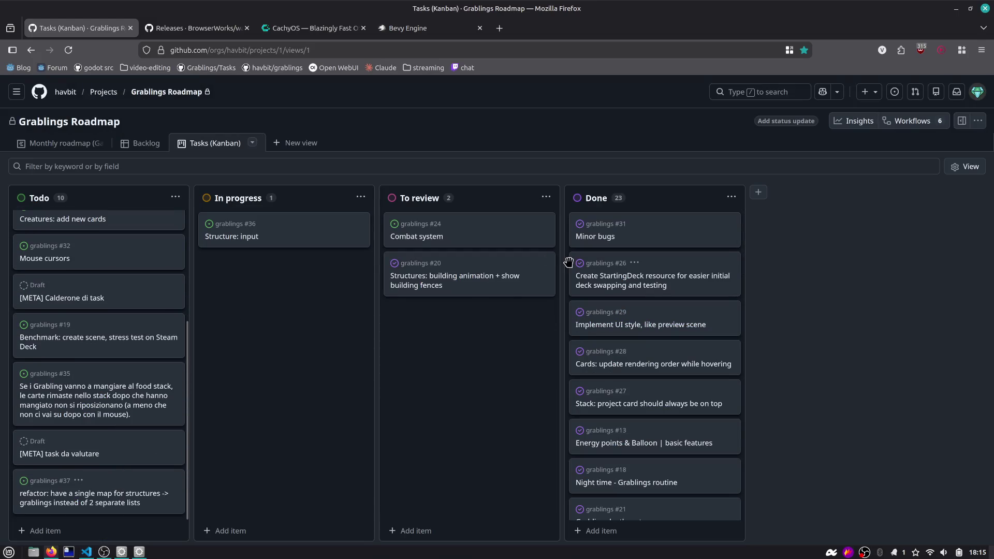
pyautogui.click(129, 496)
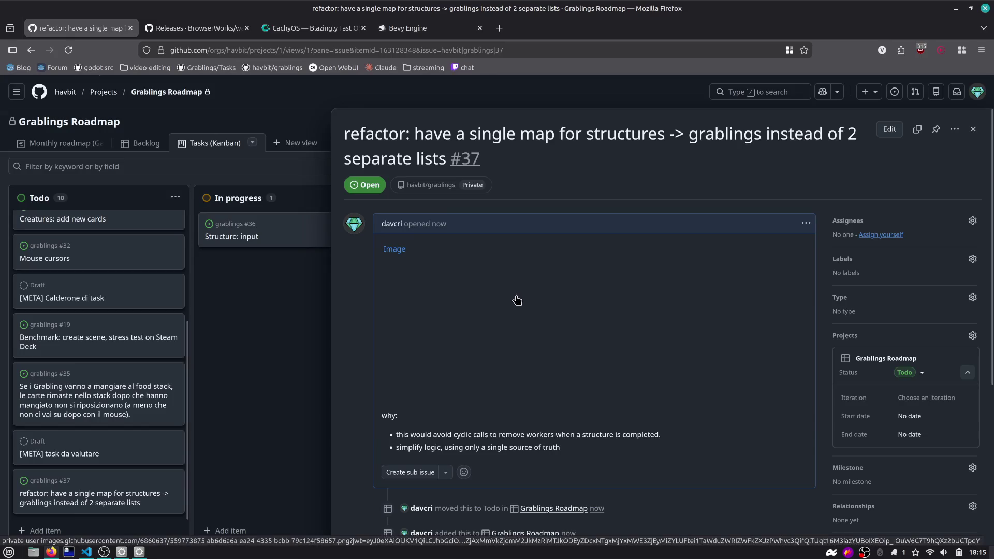
pyautogui.click(806, 223)
pyautogui.click(823, 288)
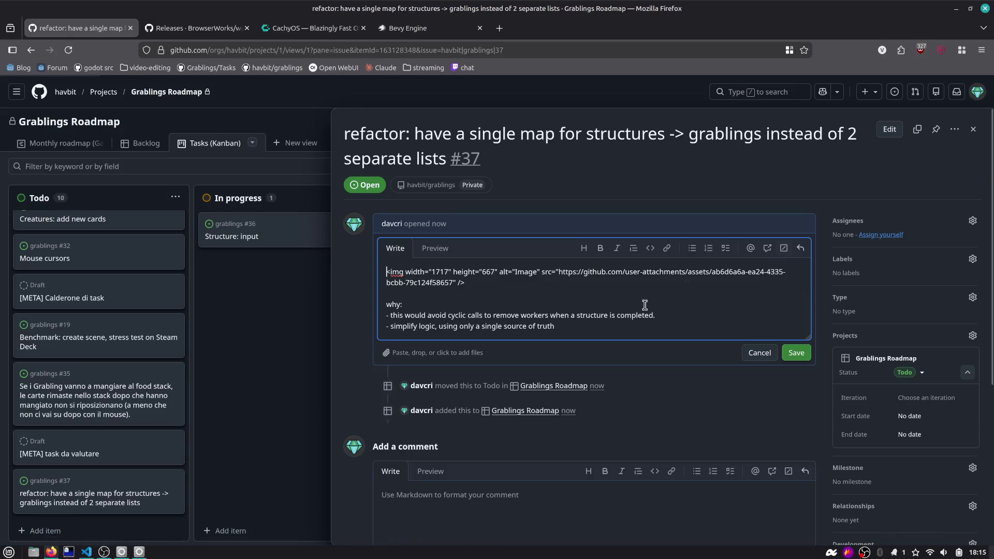
pyautogui.click(459, 298)
pyautogui.hotkey('ctrl', 'v')
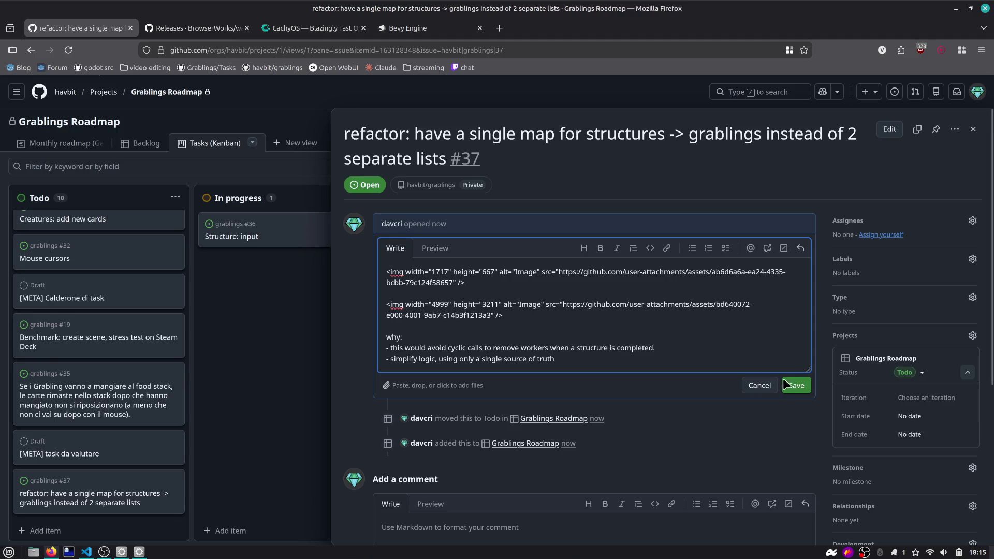
pyautogui.click(796, 386)
pyautogui.scroll(-3, 480, 354)
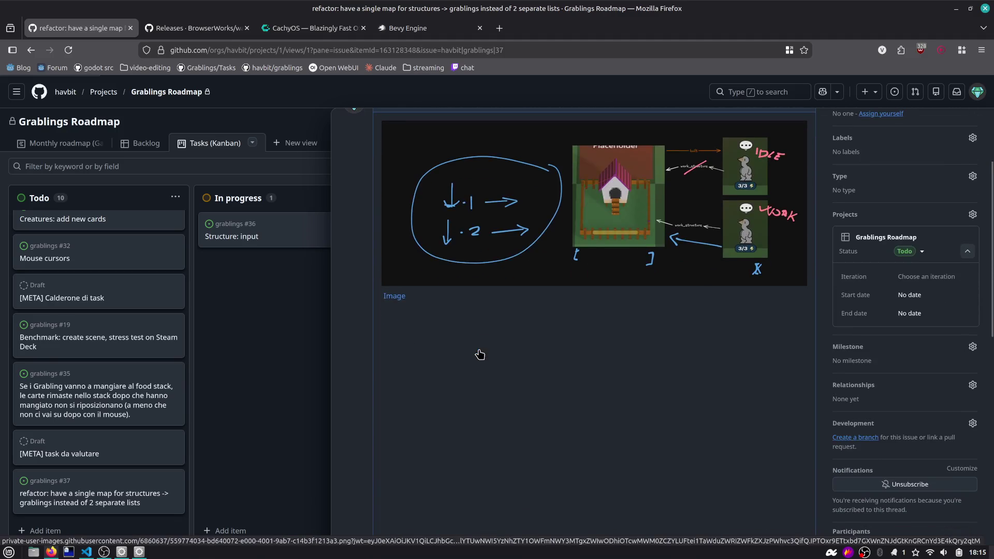
pyautogui.scroll(-4, 480, 353)
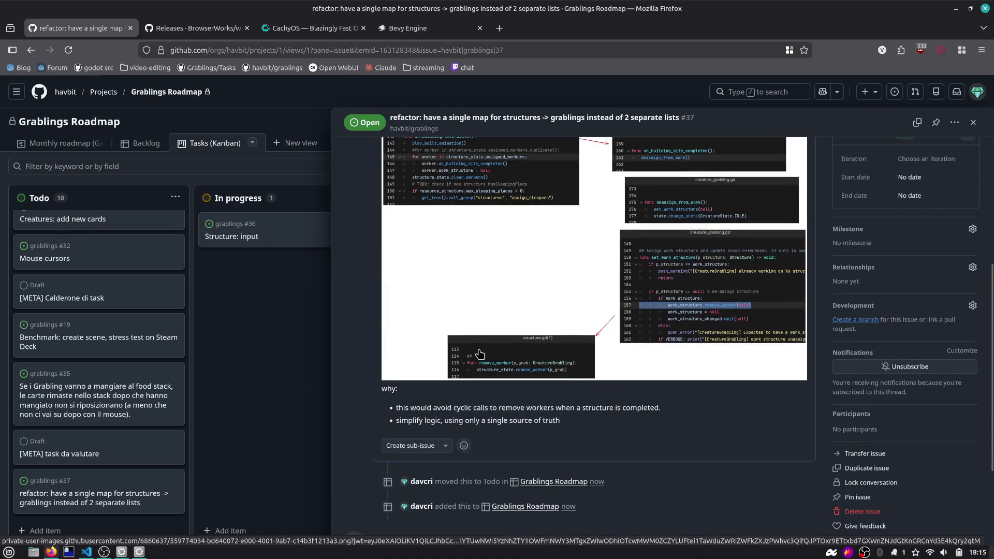
pyautogui.scroll(4, 480, 354)
pyautogui.click(257, 383)
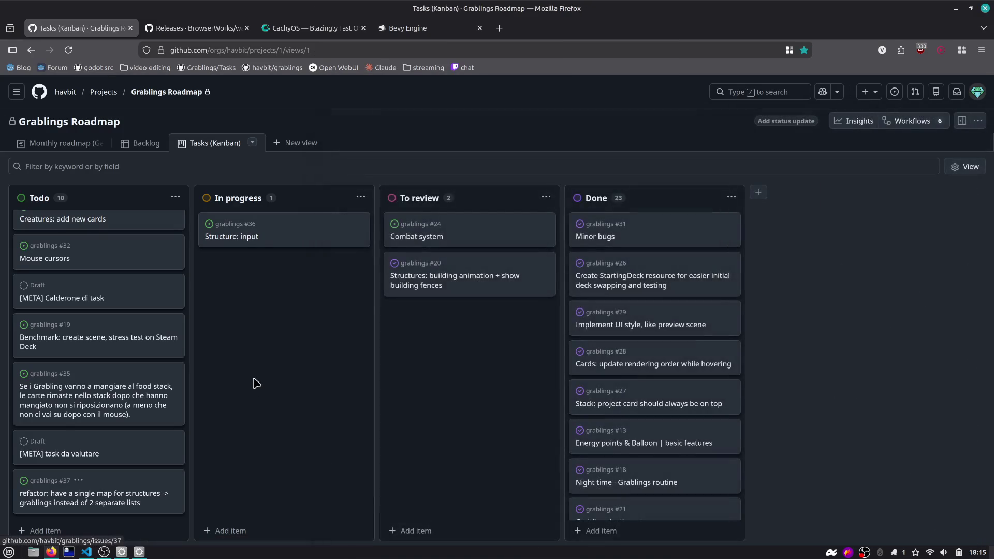
pyautogui.hotkey('alt', 'Tab')
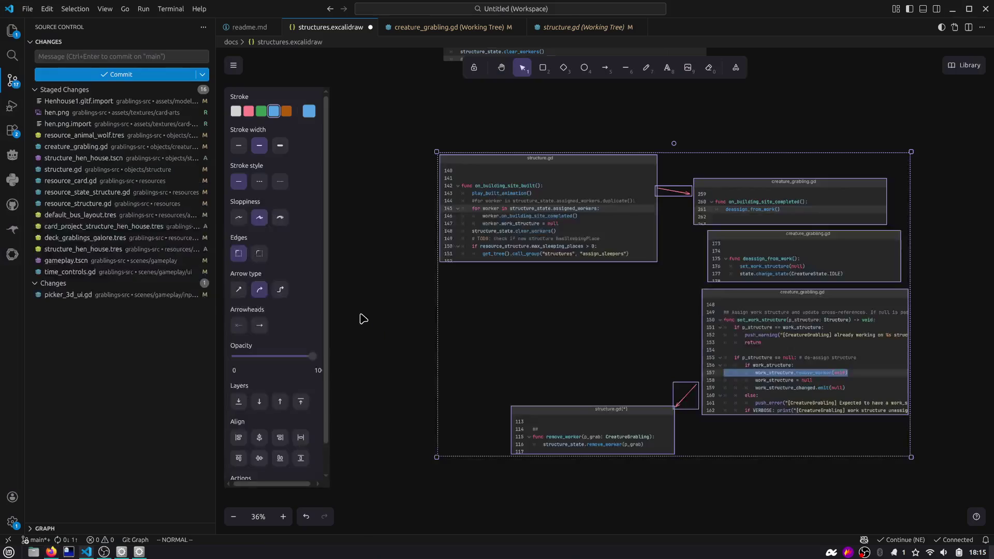
# Step: In Godot, open structure.gd from the CreatureGrabling root node
pyautogui.click(364, 320)
pyautogui.hotkey('alt', 'Tab')
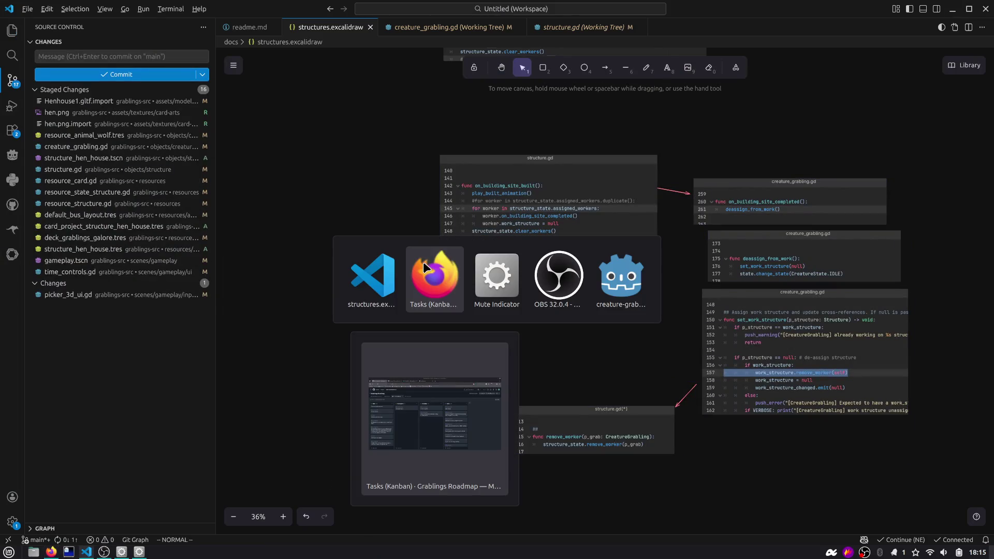
pyautogui.hotkey('alt', 'Tab')
pyautogui.hotkey('alt', 'Tab')
pyautogui.hotkey('alt', 'Tab')
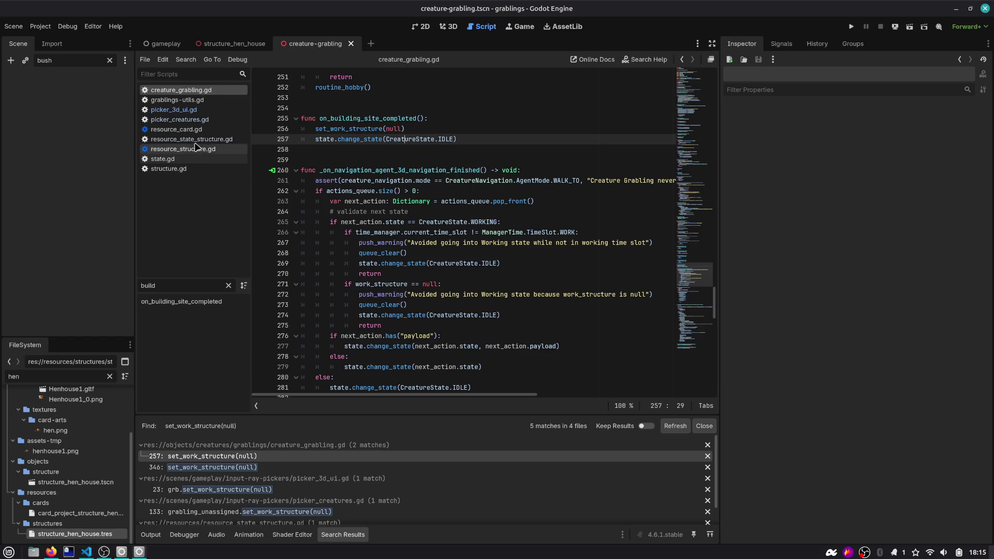
pyautogui.click(109, 60)
pyautogui.click(79, 83)
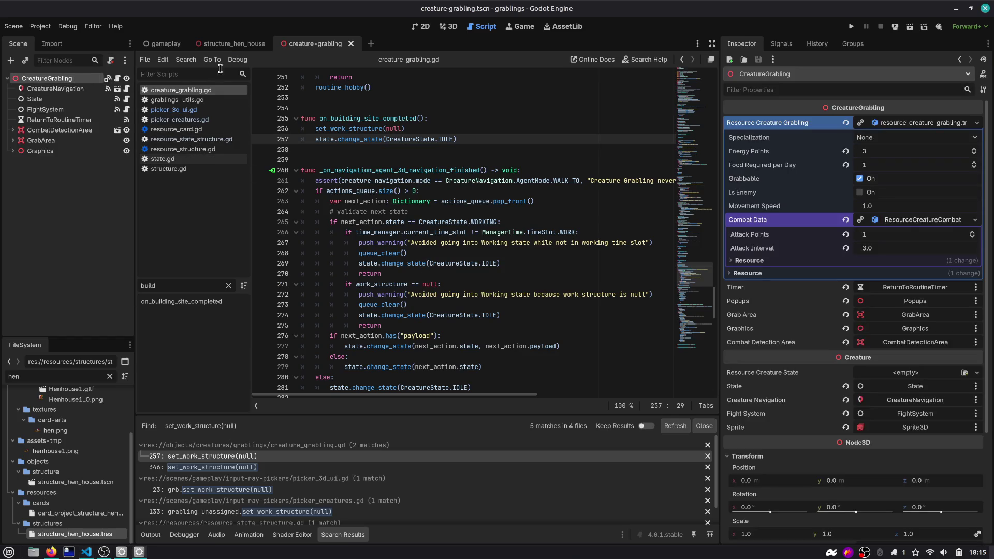
pyautogui.click(196, 171)
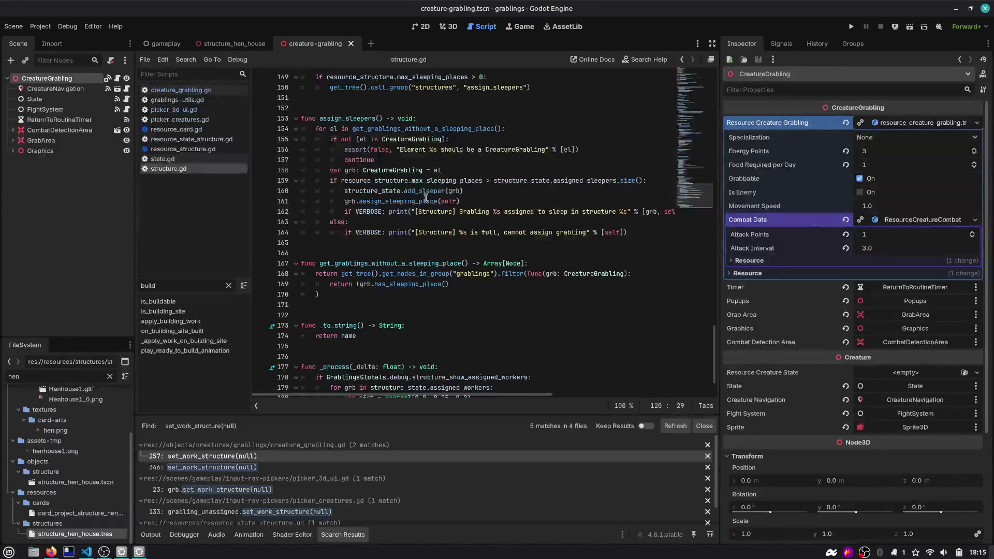
# Step: Search structure.gd for 'remove' to locate the remove_worker code
pyautogui.scroll(5, 459, 197)
pyautogui.scroll(6, 422, 226)
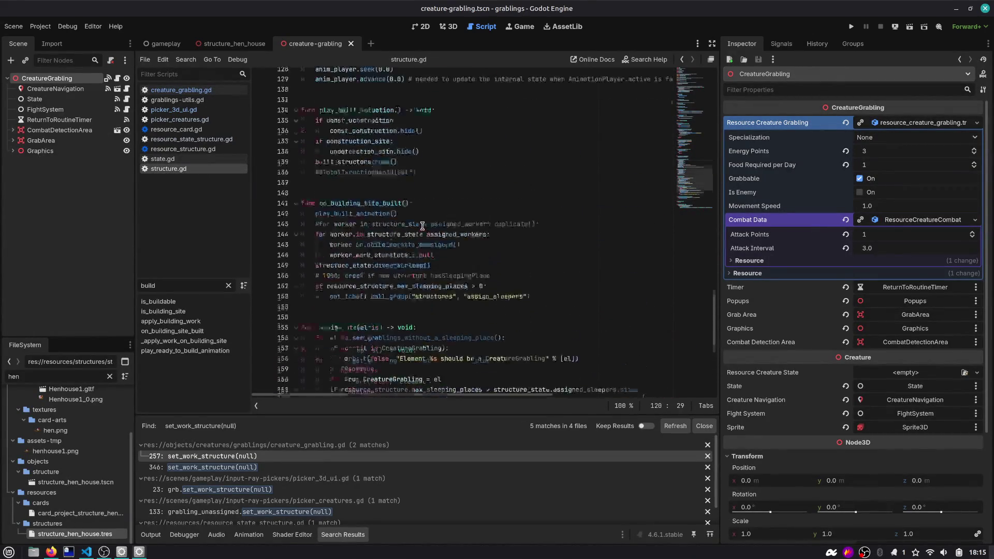
pyautogui.click(411, 165)
pyautogui.hotkey('ctrl', 'f')
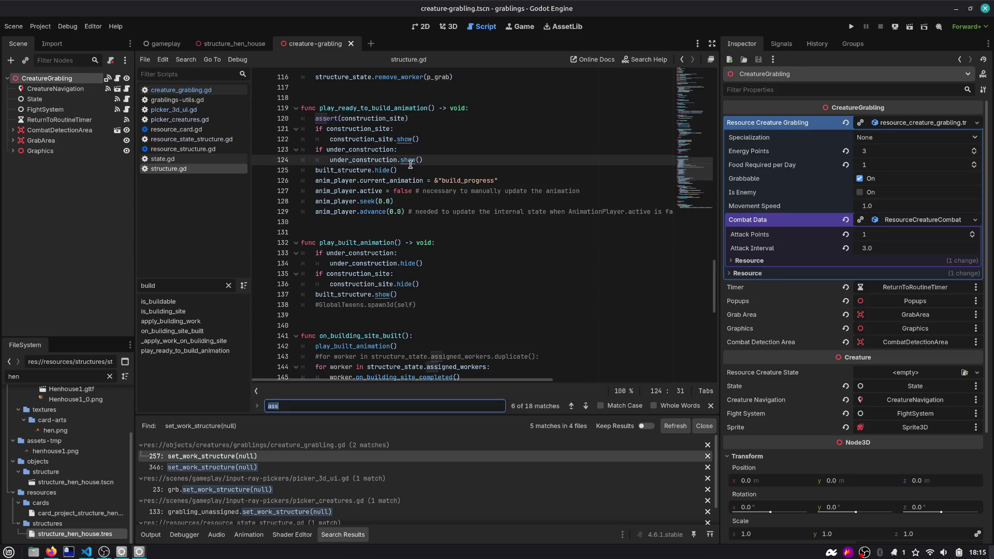
pyautogui.write('remove')
pyautogui.press('Return')
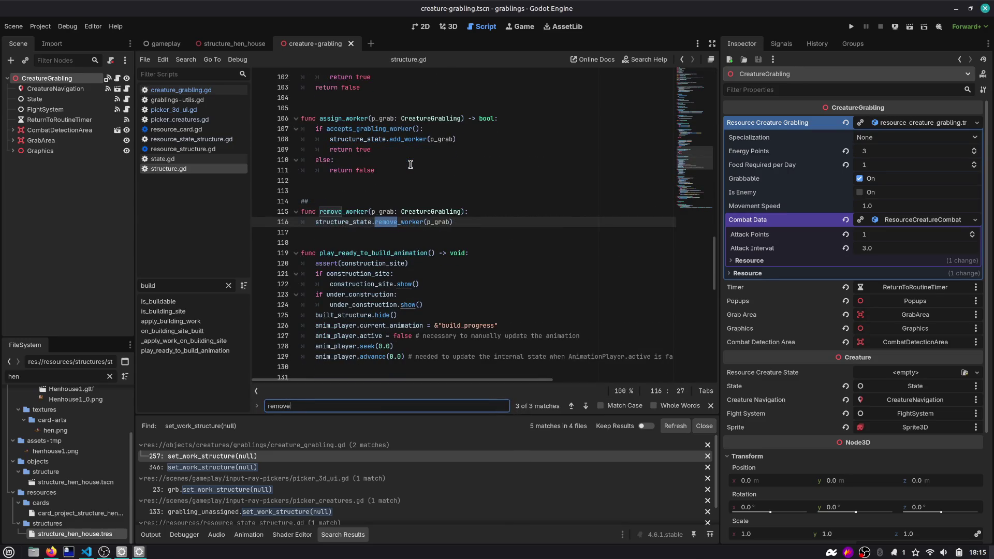
pyautogui.click(399, 216)
pyautogui.press('Escape')
pyautogui.scroll(-3, 399, 216)
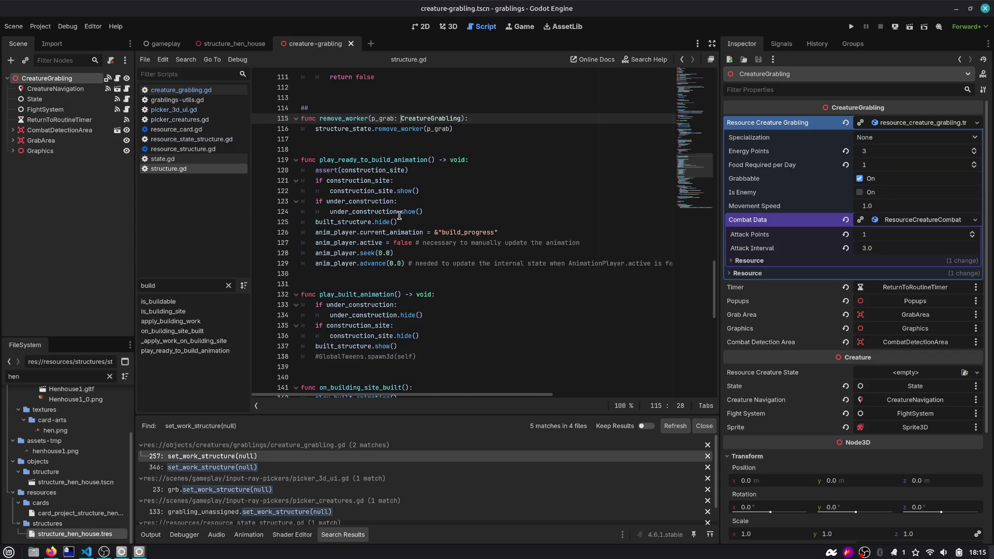
pyautogui.scroll(-7, 399, 217)
# Step: Append .duplicate() to assigned_workers on line 144 and inspect the line 145 warning
pyautogui.click(398, 202)
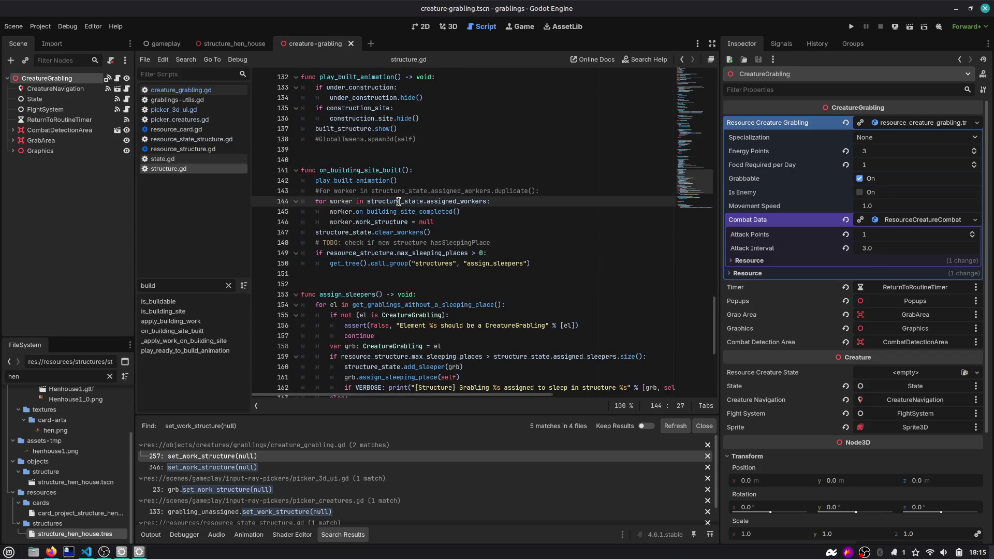
pyautogui.write('dup')
pyautogui.press('Return')
pyautogui.click(449, 212)
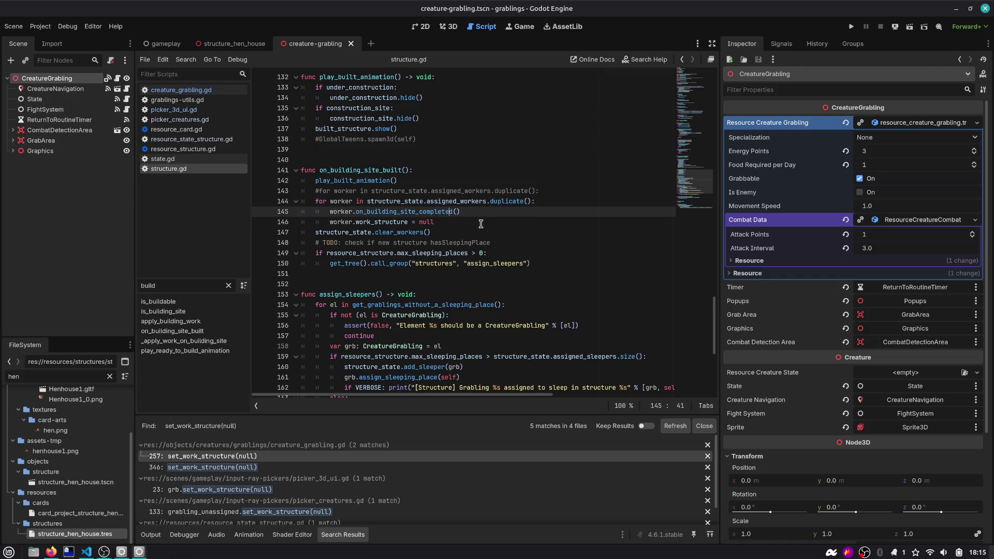
pyautogui.scroll(-2, 692, 92)
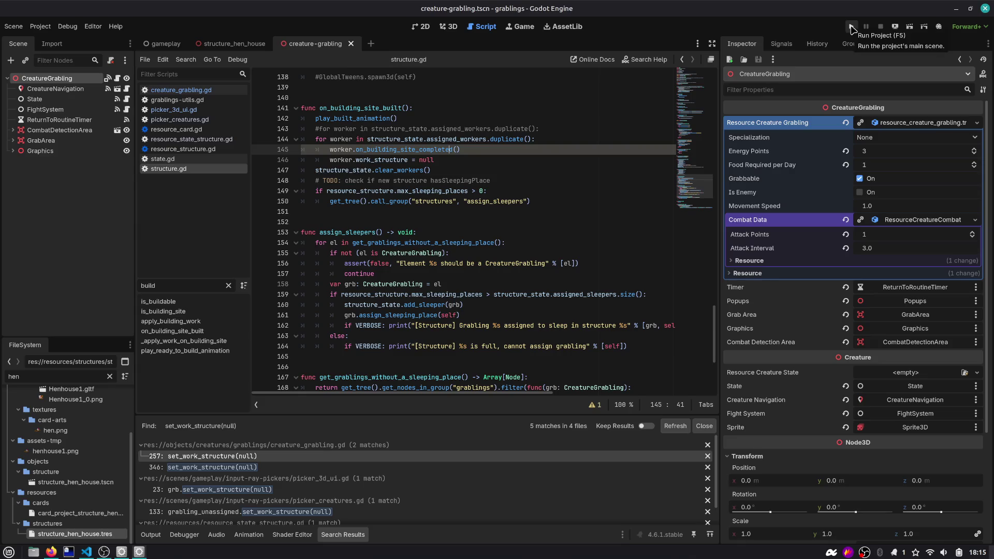
pyautogui.write('d')
pyautogui.click(485, 170)
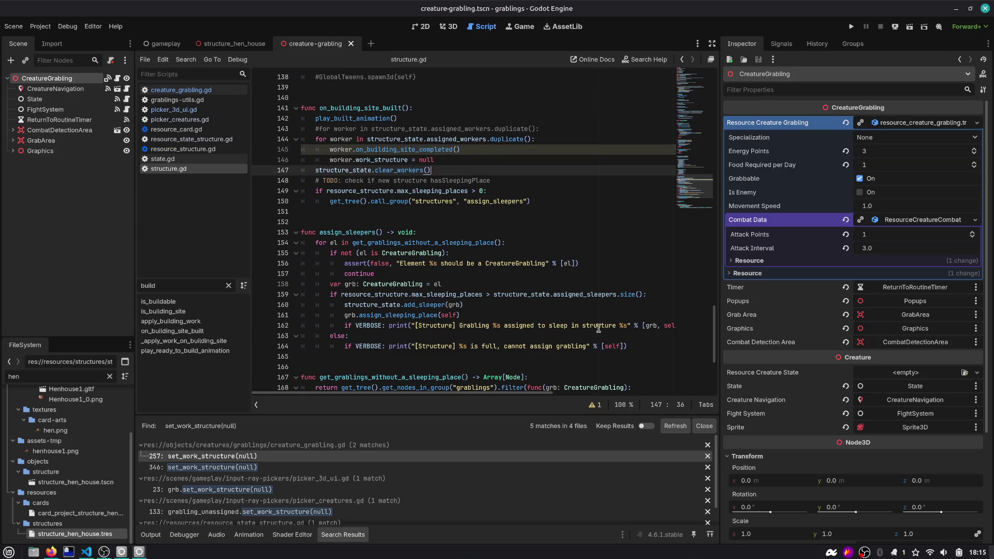
pyautogui.click(594, 405)
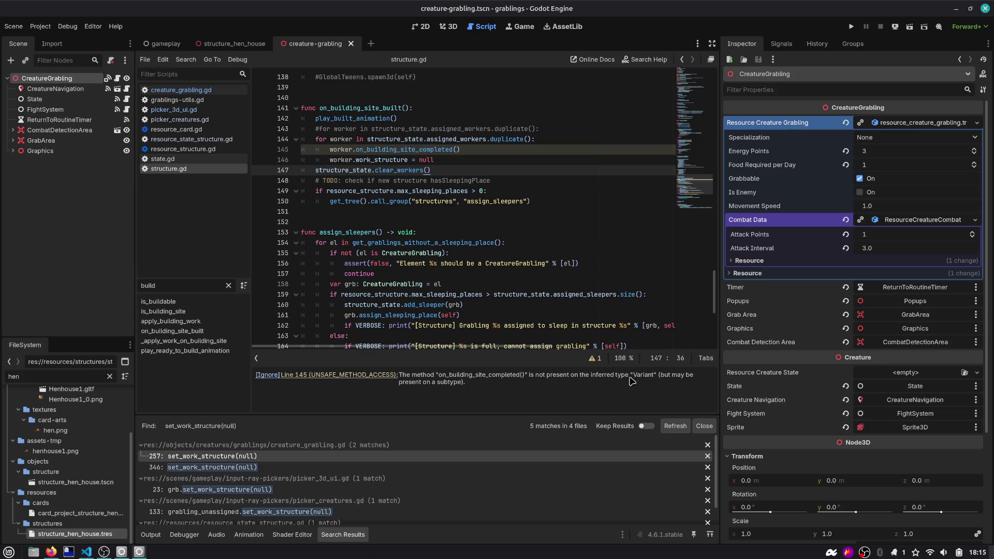
# Step: Jump to the declaration of assigned_workers to check its type
pyautogui.doubleClick(342, 153)
pyautogui.scroll(5, 373, 186)
pyautogui.scroll(20, 375, 189)
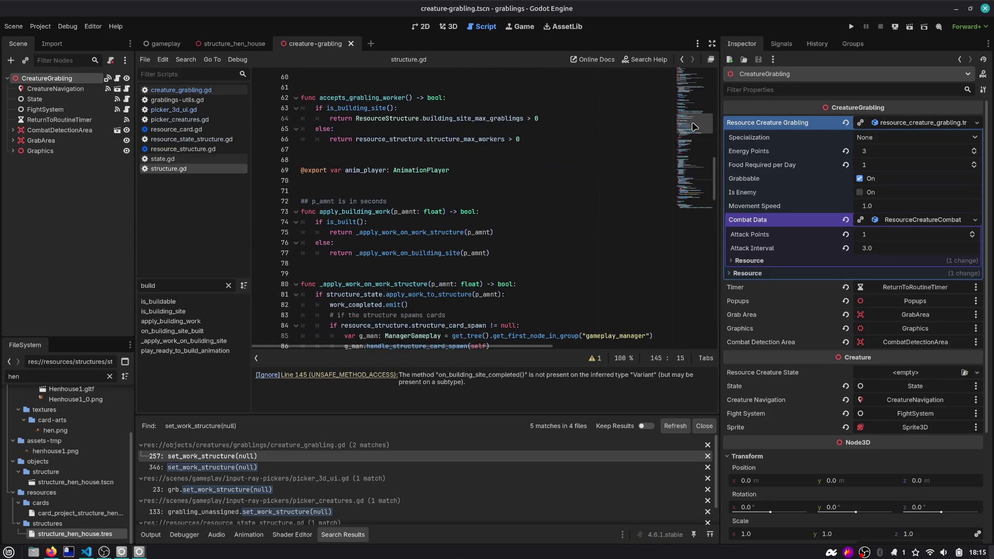
pyautogui.scroll(-20, 694, 126)
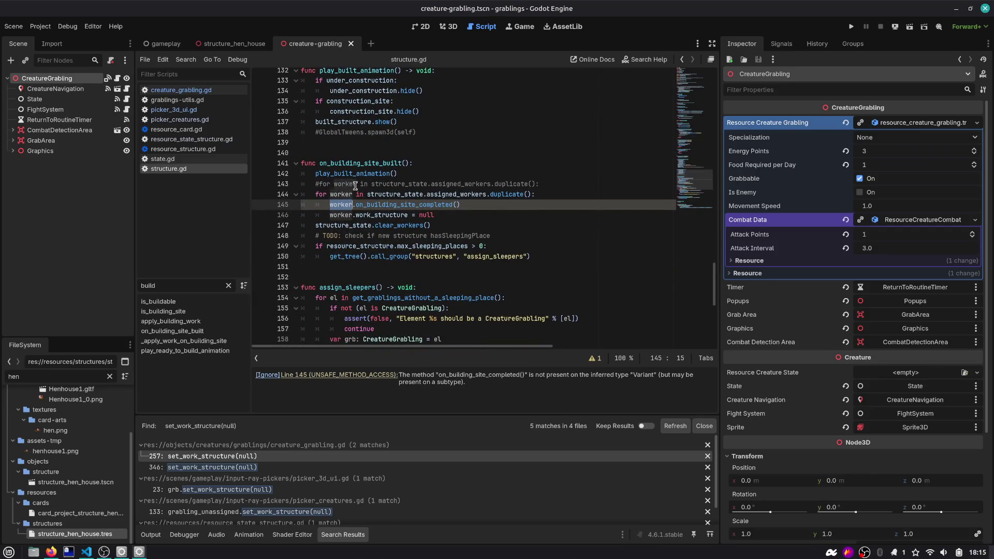
pyautogui.doubleClick(493, 196)
pyautogui.doubleClick(472, 196)
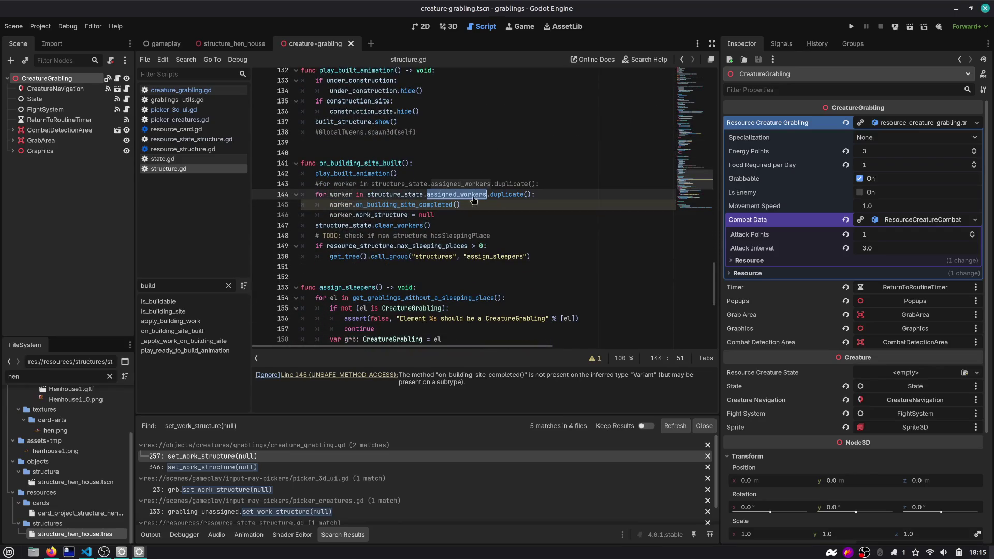
pyautogui.keyDown('ctrl'); pyautogui.click(458, 199); pyautogui.keyUp('ctrl')
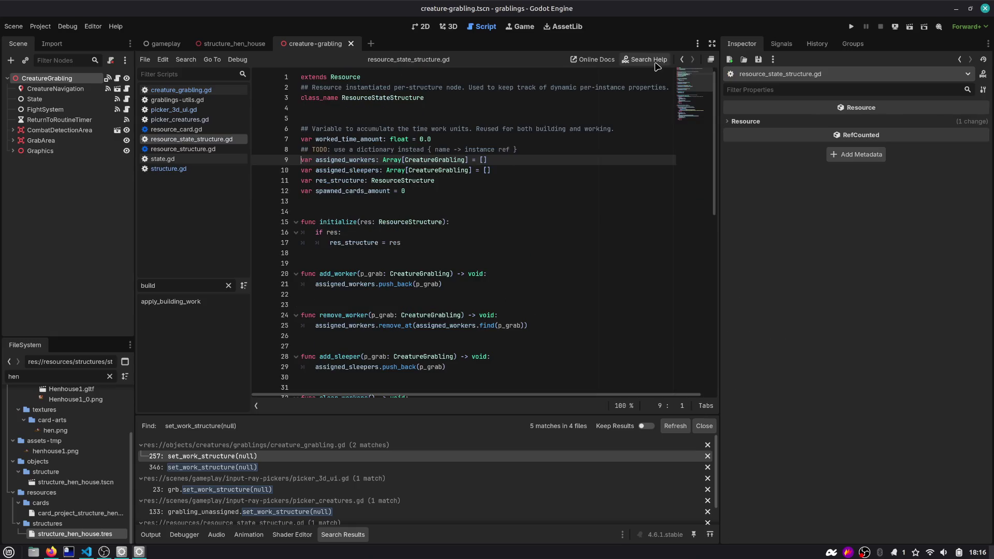
# Step: Cast line 144's duplicated list as Array[CreatureGrabling], save, and rerun the game
pyautogui.click(681, 59)
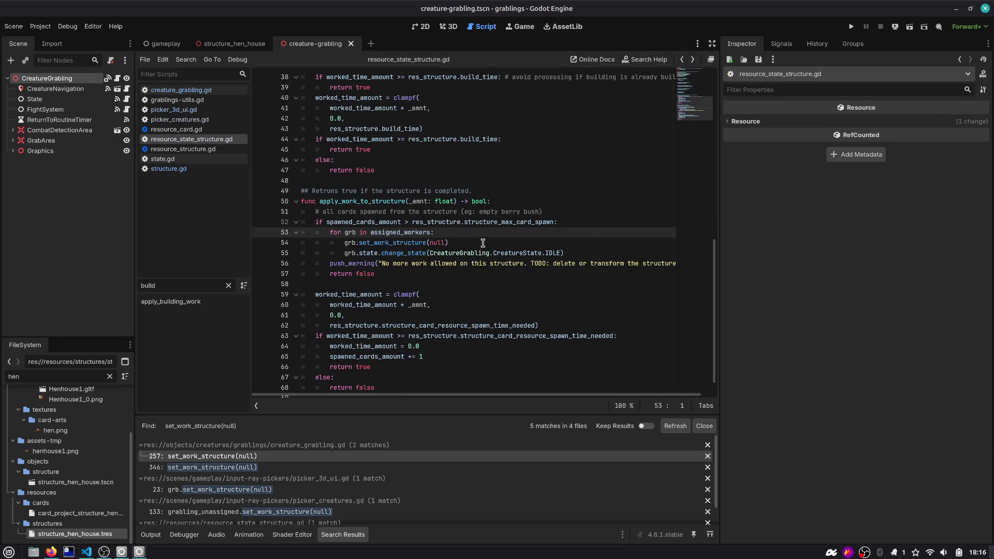
pyautogui.click(682, 60)
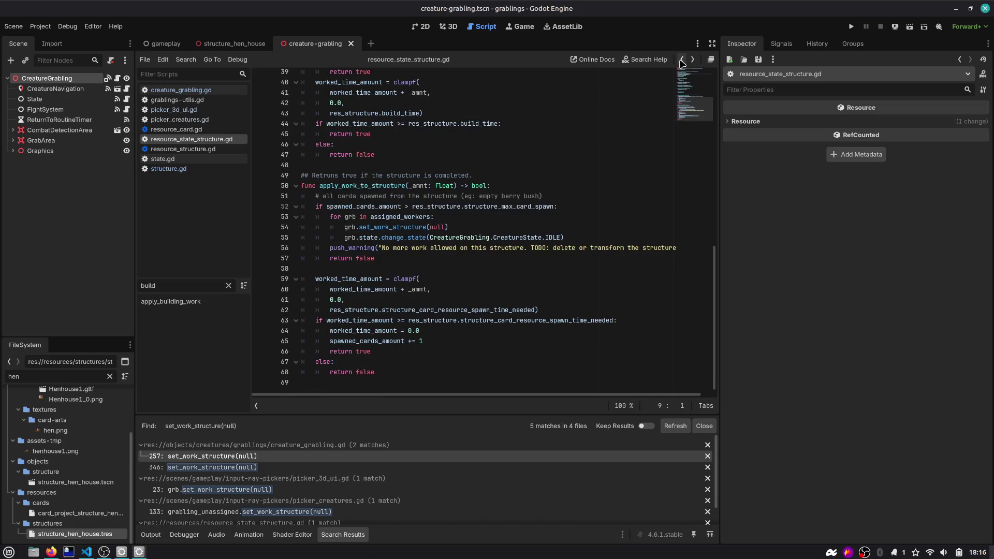
pyautogui.click(849, 27)
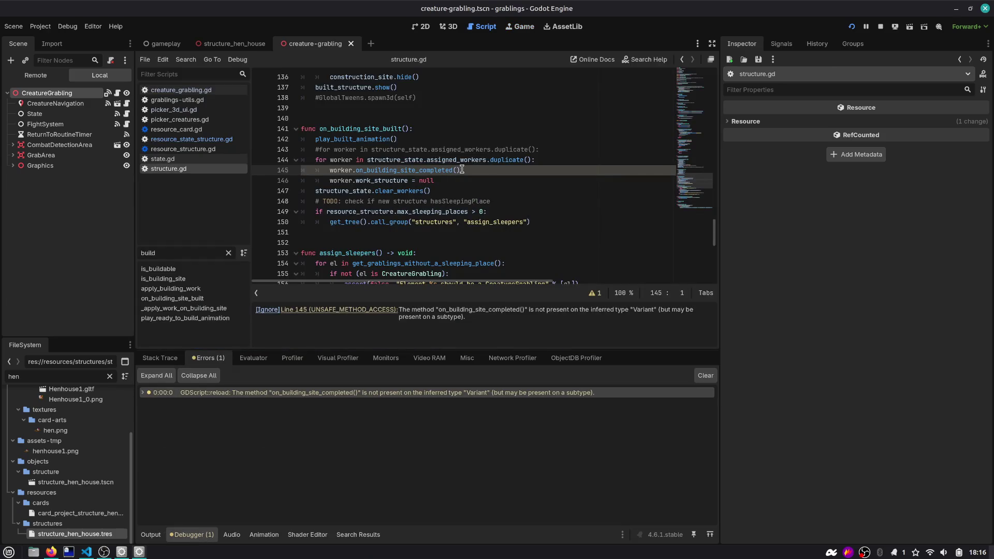
pyautogui.click(550, 160)
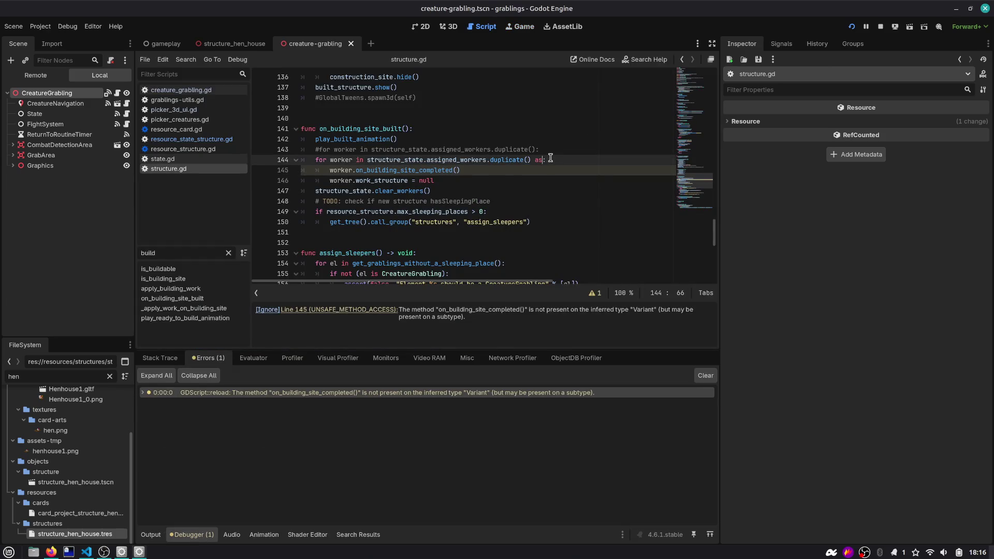
pyautogui.write('Array[Crea')
pyautogui.write('tureGrabling')
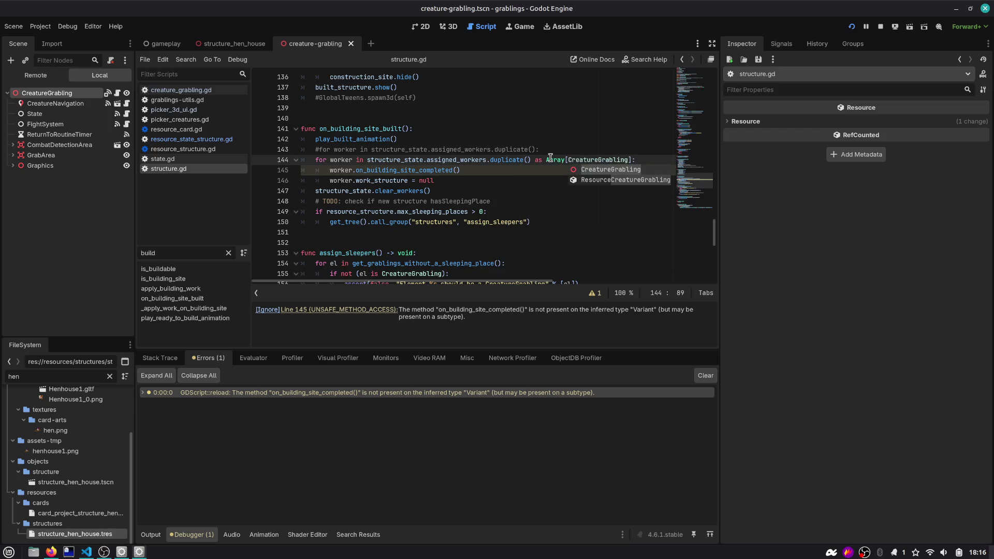
pyautogui.hotkey('ctrl', 's')
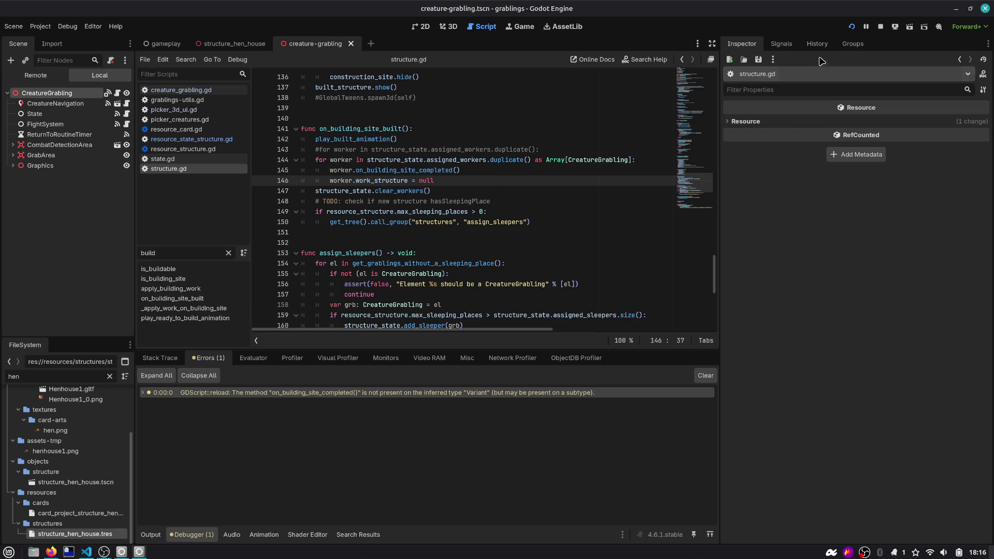
pyautogui.click(850, 28)
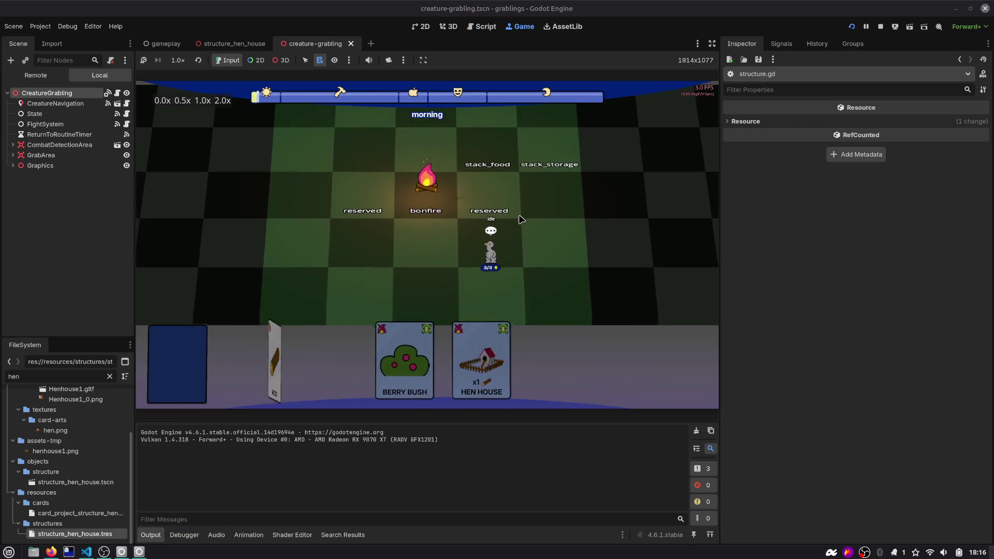
# Step: Drag the Hen House card and the second Grabling card onto the game board
pyautogui.moveTo(486, 357)
pyautogui.mouseDown()
pyautogui.moveTo(376, 246)
pyautogui.moveTo(388, 262)
pyautogui.mouseUp()
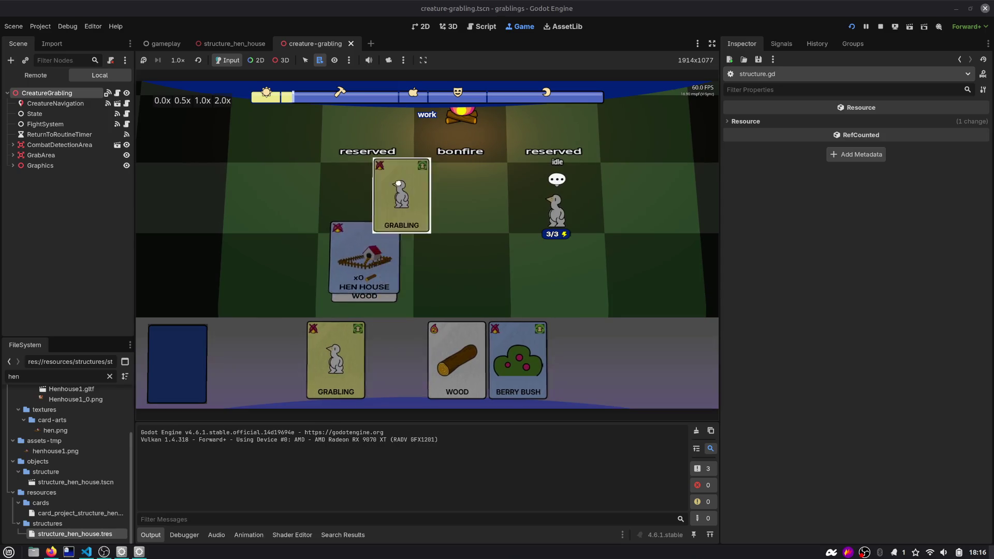
pyautogui.moveTo(396, 363)
pyautogui.mouseDown()
pyautogui.moveTo(237, 233)
pyautogui.moveTo(259, 207)
pyautogui.mouseUp()
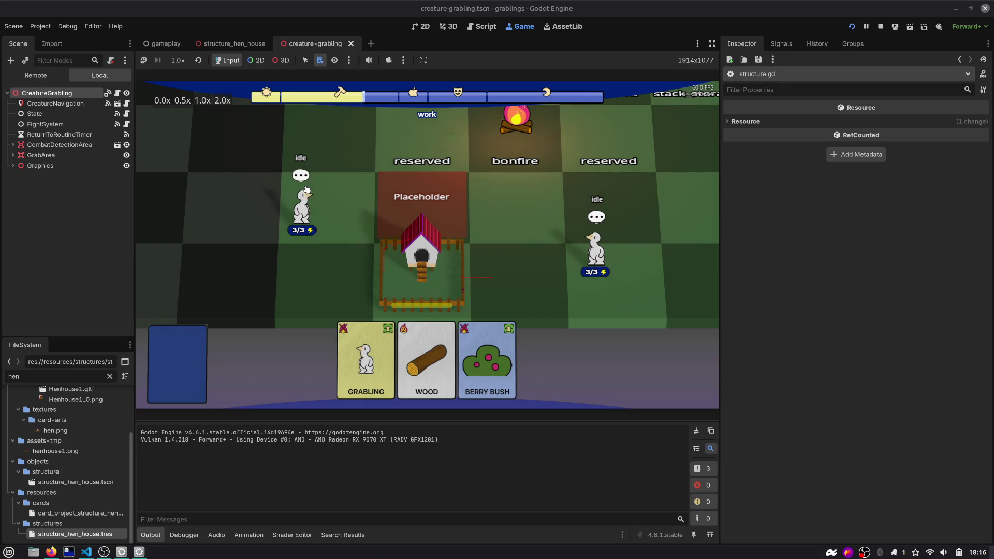
# Step: Close the creature_grabling.gd and structure.gd diff tabs and bring the to-do notes into view
pyautogui.hotkey('alt', 'Tab')
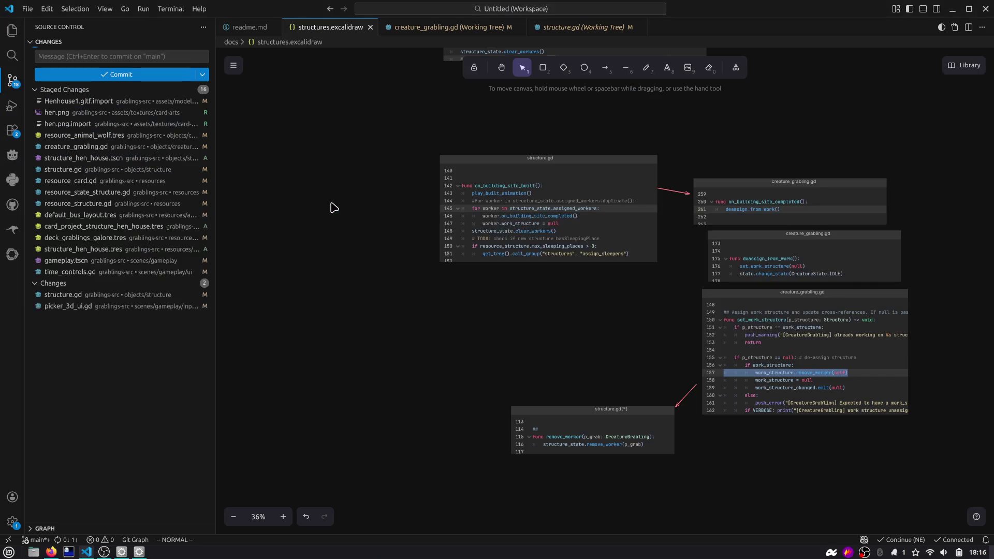
pyautogui.middleClick(446, 31)
pyautogui.middleClick(428, 30)
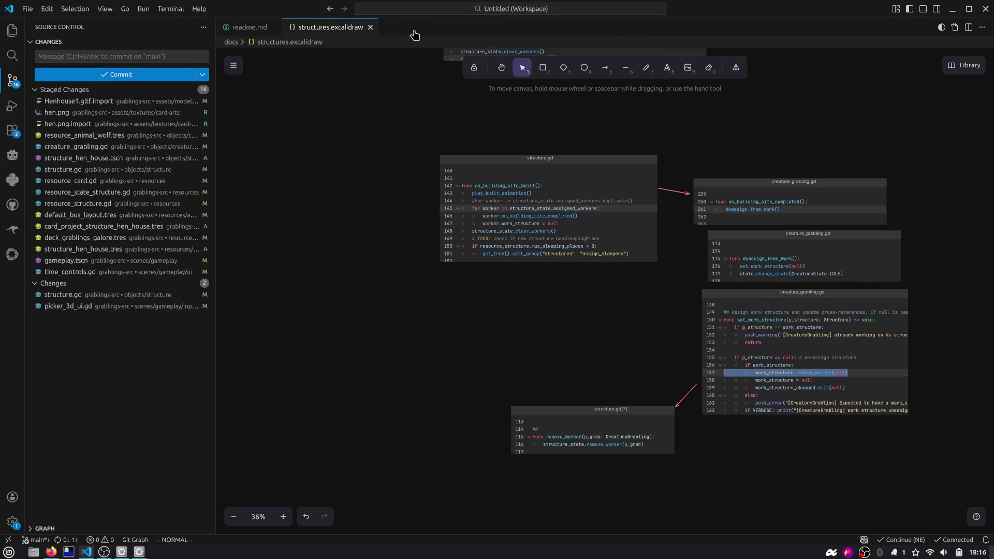
pyautogui.moveTo(383, 176); pyautogui.dragTo(363, 358)
pyautogui.scroll(-5, 362, 217)
pyautogui.scroll(10, 431, 228)
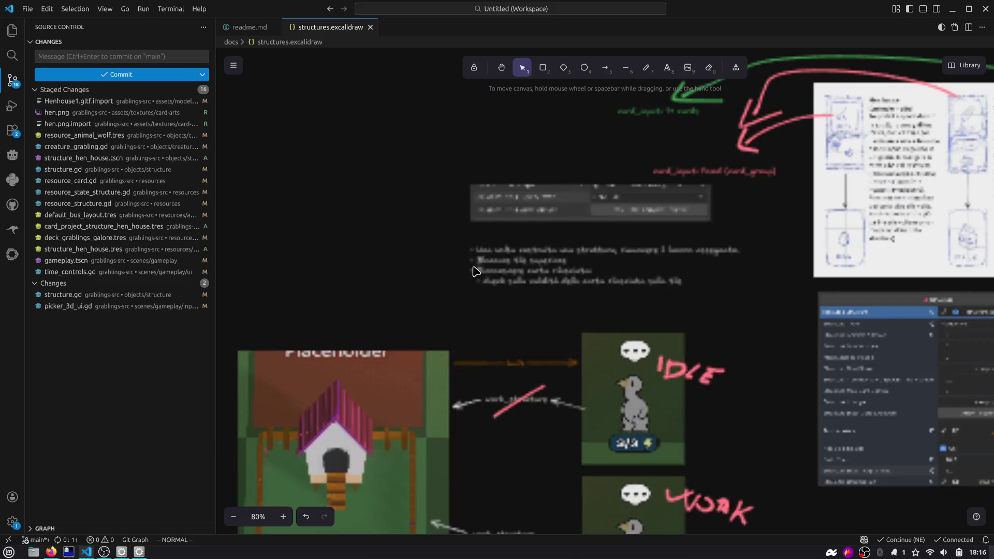
pyautogui.scroll(4, 507, 260)
# Step: Try recolouring the to-do text pink, then undo it
pyautogui.doubleClick(508, 260)
pyautogui.click(797, 242)
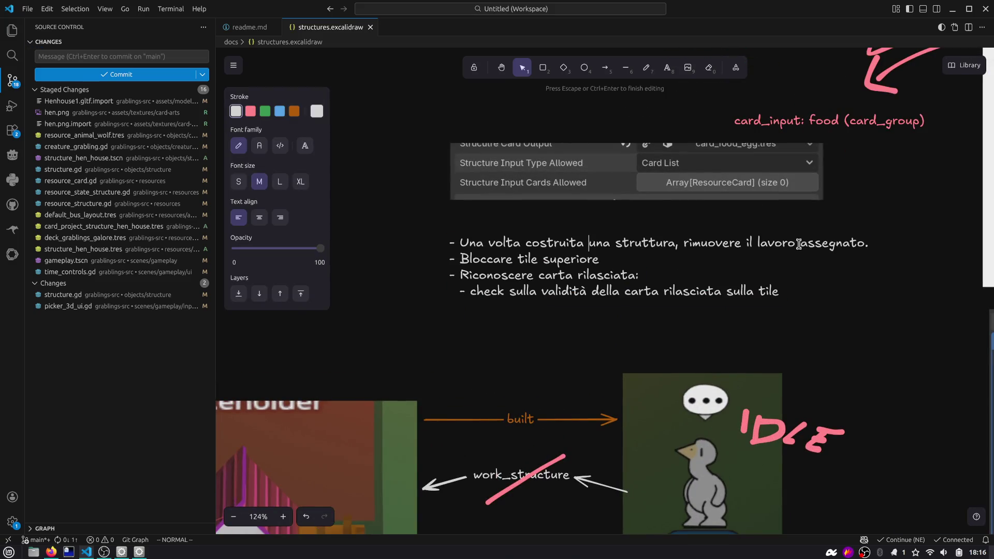
pyautogui.click(251, 110)
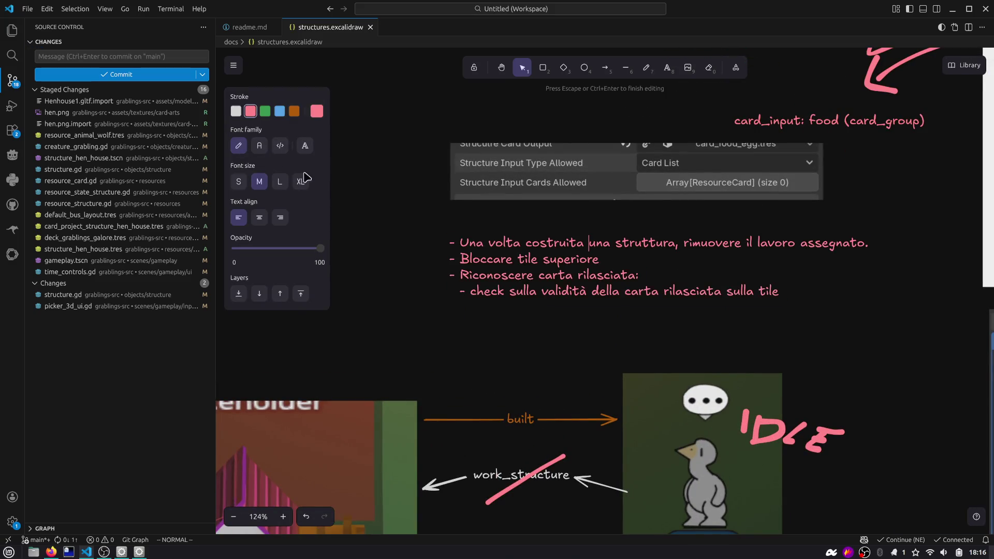
pyautogui.click(421, 228)
pyautogui.hotkey('ctrl', 'z')
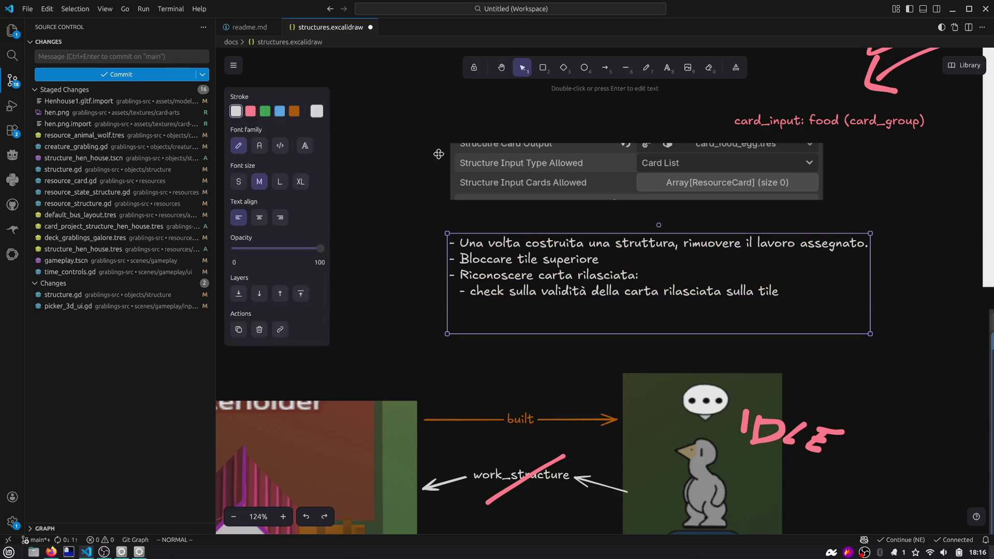
pyautogui.press('Escape')
# Step: Draw a pink freehand line through the first to-do item
pyautogui.click(645, 69)
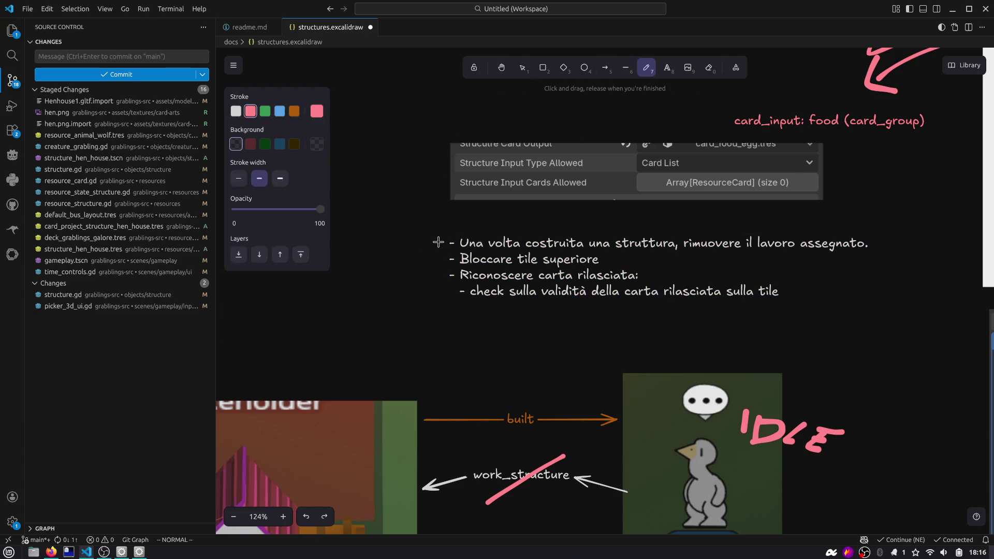
pyautogui.moveTo(442, 247); pyautogui.dragTo(904, 239)
pyautogui.hscroll(3, 664, 250)
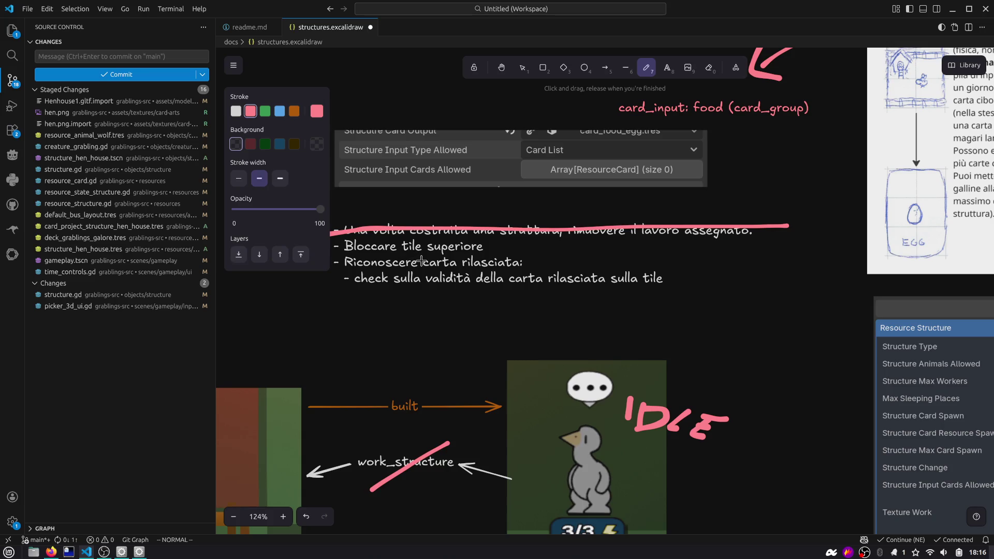
pyautogui.hotkey('alt', 'Tab')
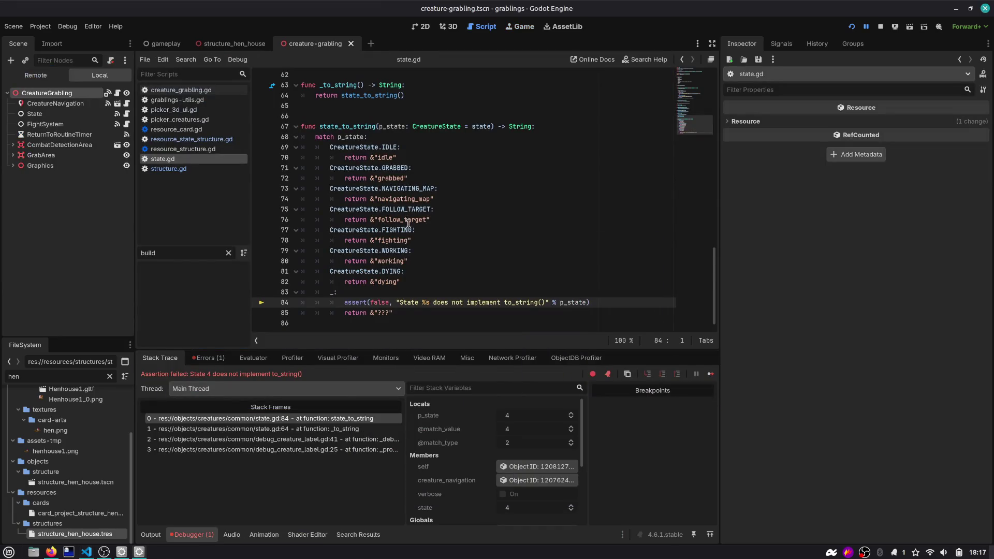
# Step: Stop the debug session and open the structure_hen_house scene
pyautogui.click(879, 26)
pyautogui.click(525, 147)
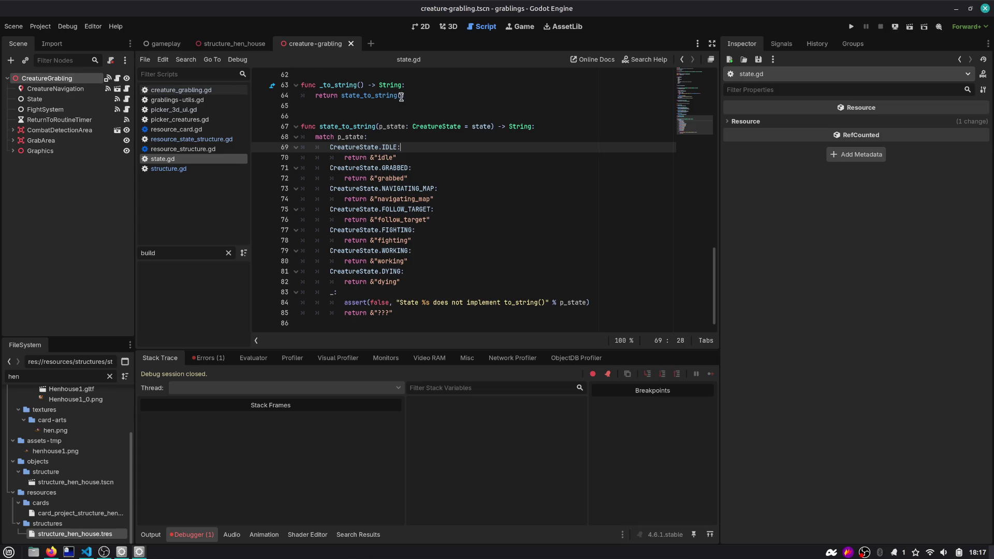
pyautogui.scroll(20, 400, 95)
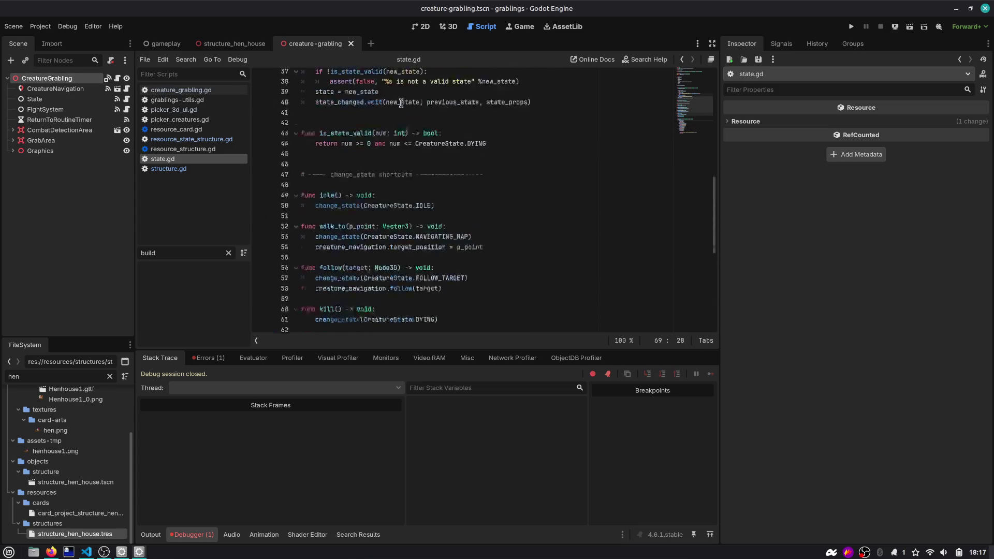
pyautogui.click(238, 48)
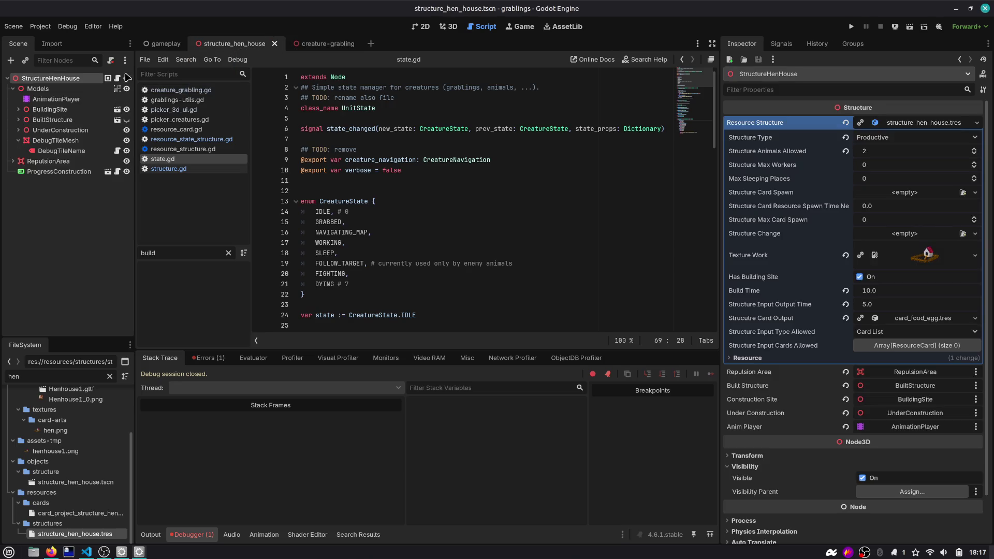
# Step: Inspect structure_state and jump to the play_built_animation definition
pyautogui.scroll(15, 673, 130)
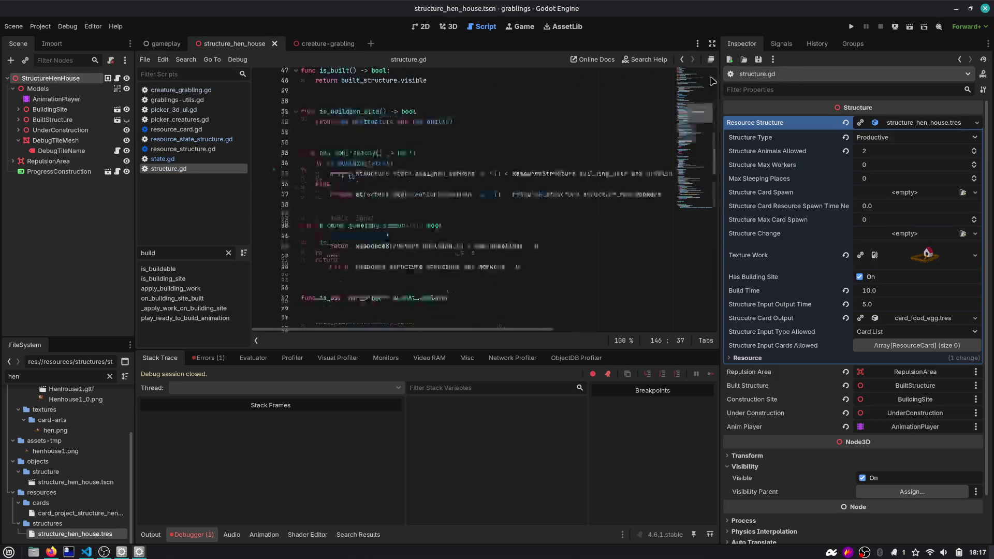
pyautogui.scroll(-6, 354, 99)
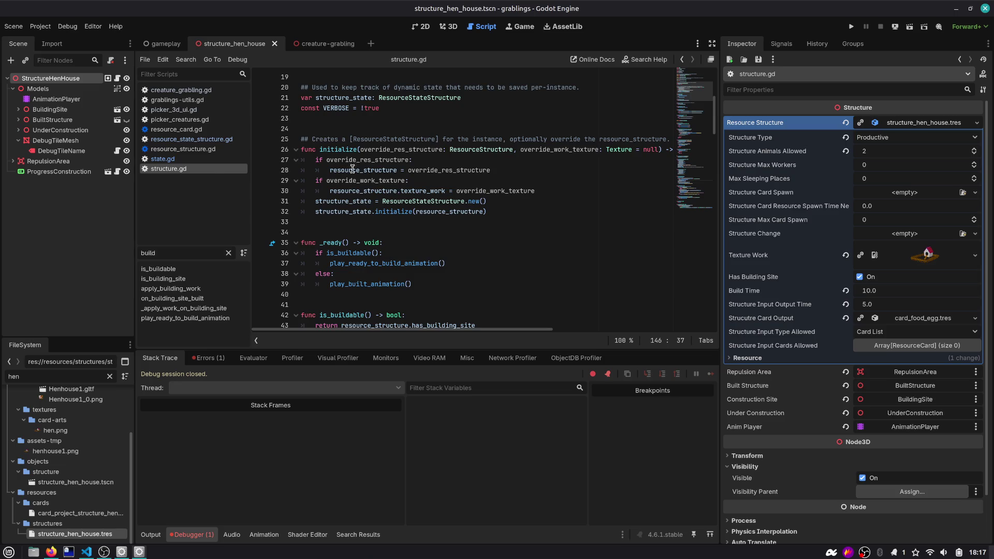
pyautogui.doubleClick(341, 211)
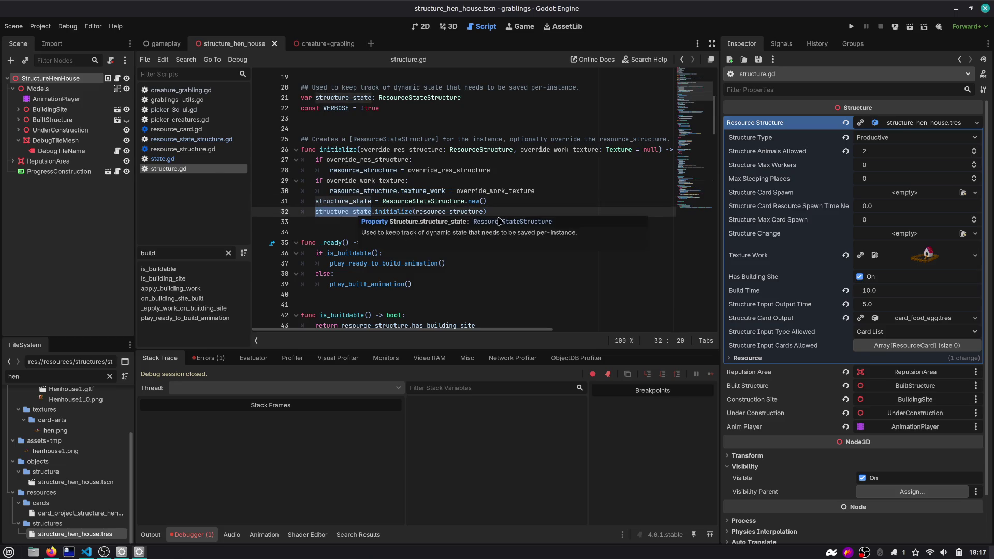
pyautogui.scroll(3, 495, 221)
pyautogui.scroll(-4, 456, 194)
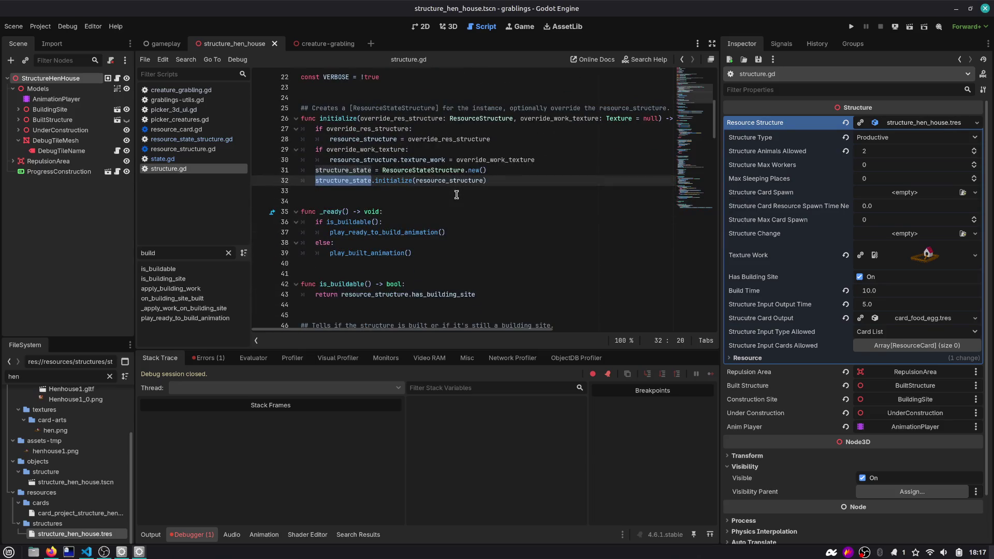
pyautogui.doubleClick(377, 253)
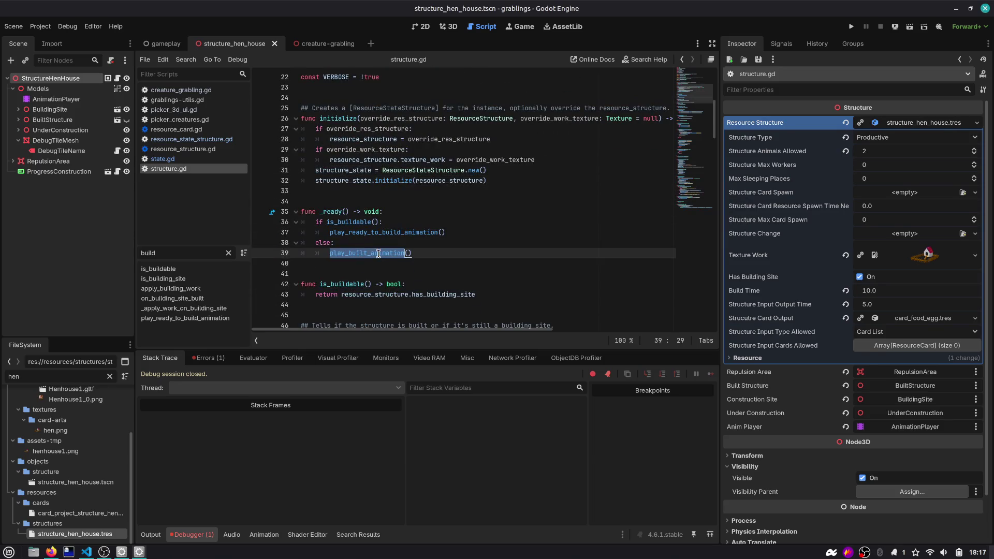
pyautogui.keyDown('ctrl'); pyautogui.click(382, 253); pyautogui.keyUp('ctrl')
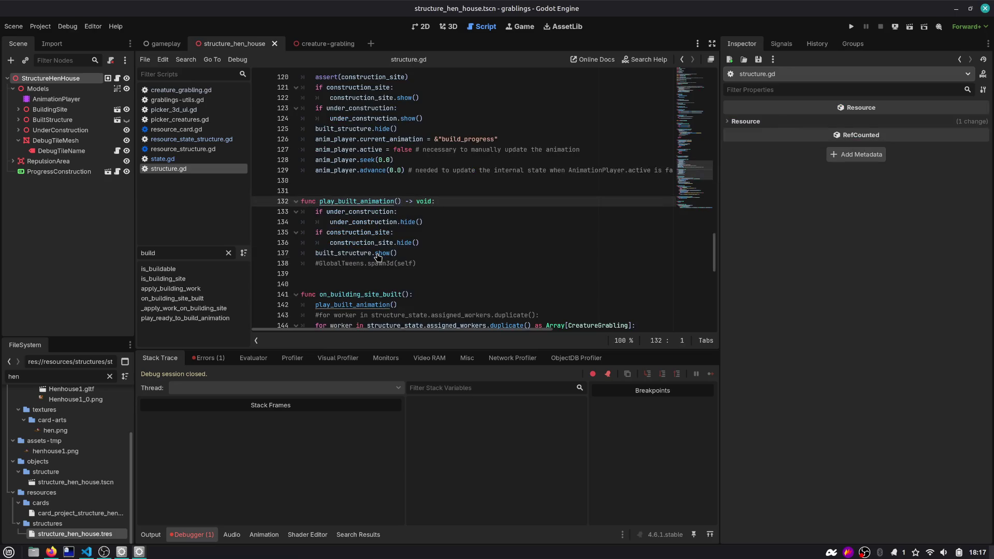
pyautogui.moveTo(694, 184); pyautogui.dragTo(688, 70)
pyautogui.scroll(-5, 351, 207)
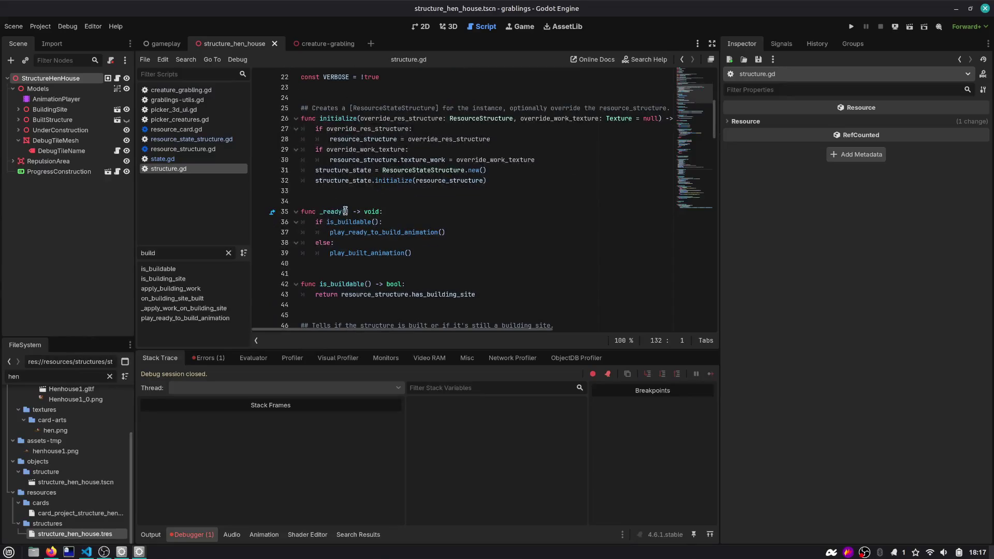
# Step: Start a new line at the end of _ready in structure.gd
pyautogui.click(420, 222)
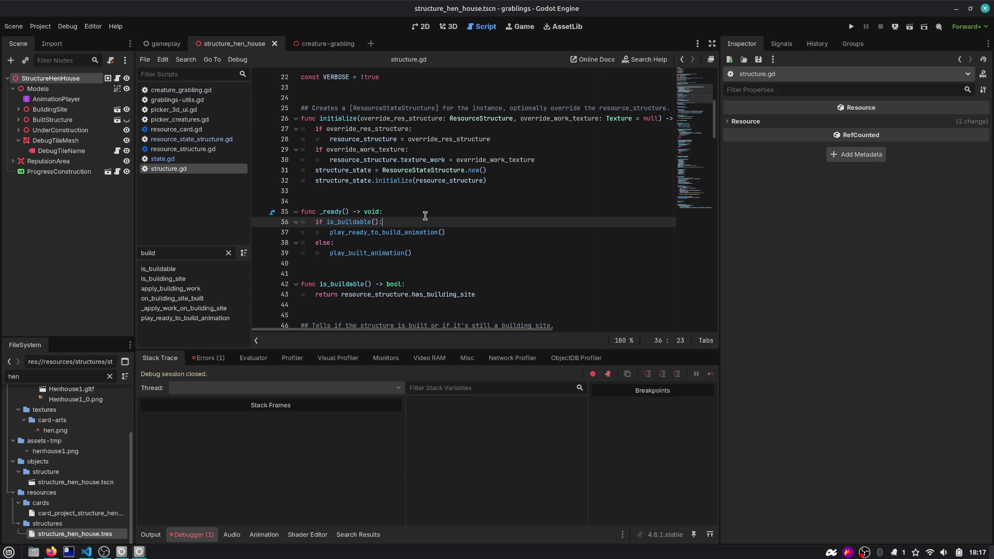
pyautogui.click(425, 215)
pyautogui.press('Down')
pyautogui.press('Down')
pyautogui.press('Down')
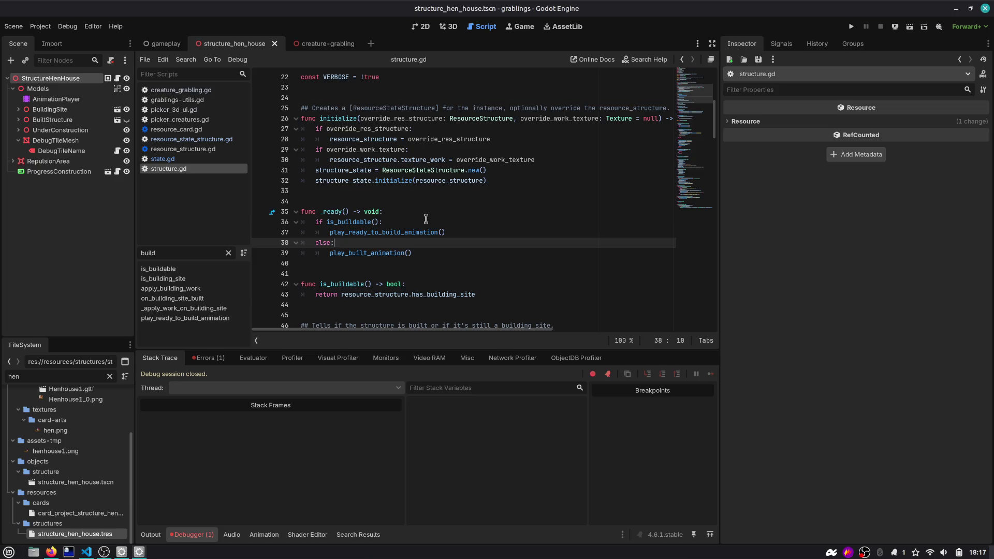
pyautogui.press('Up')
pyautogui.press('Up')
pyautogui.press('Return')
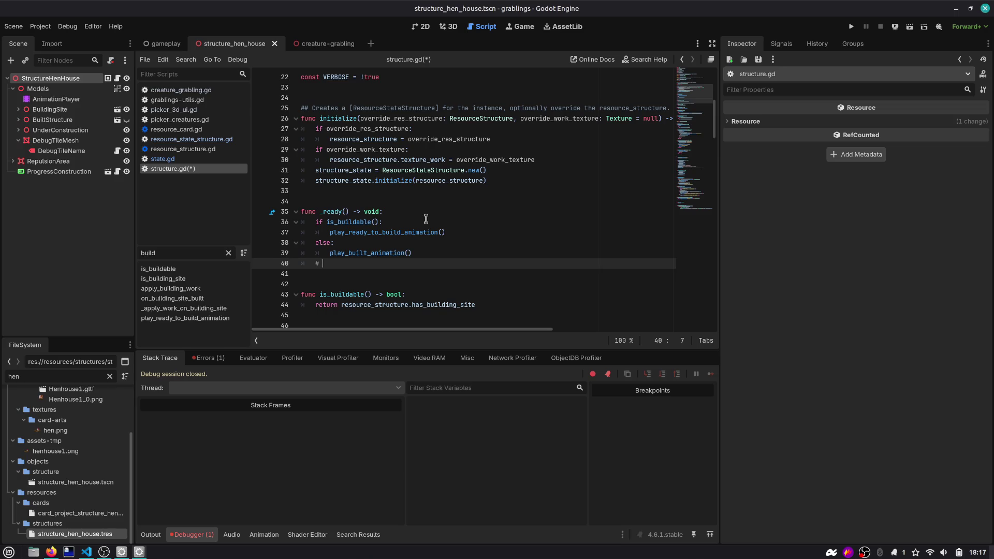
pyautogui.hotkey('alt', 'Tab')
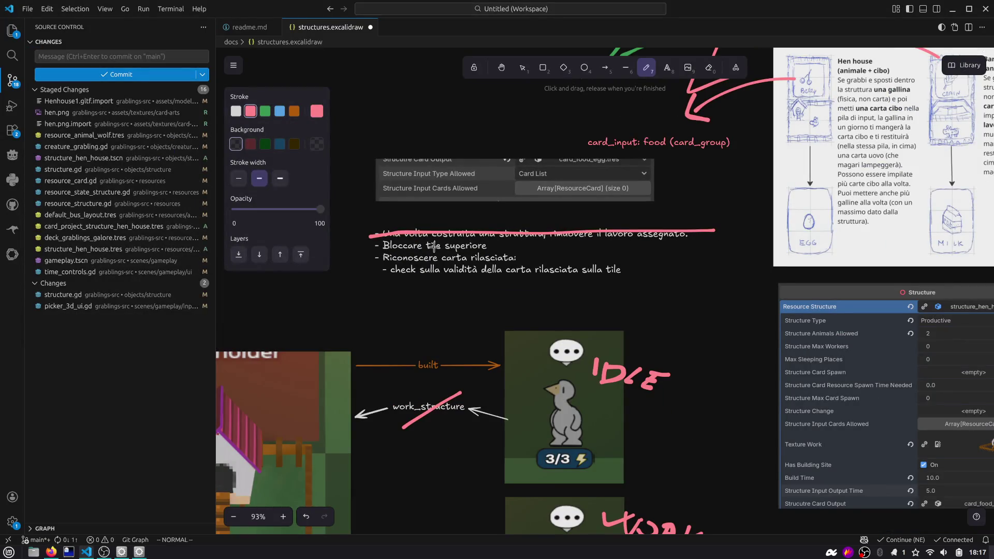
# Step: Add the to-do 'Controllare se la tile superiore è libera durante il piazzamento' under 'Bloccare tile superiore'
pyautogui.click(467, 249)
pyautogui.press('Escape')
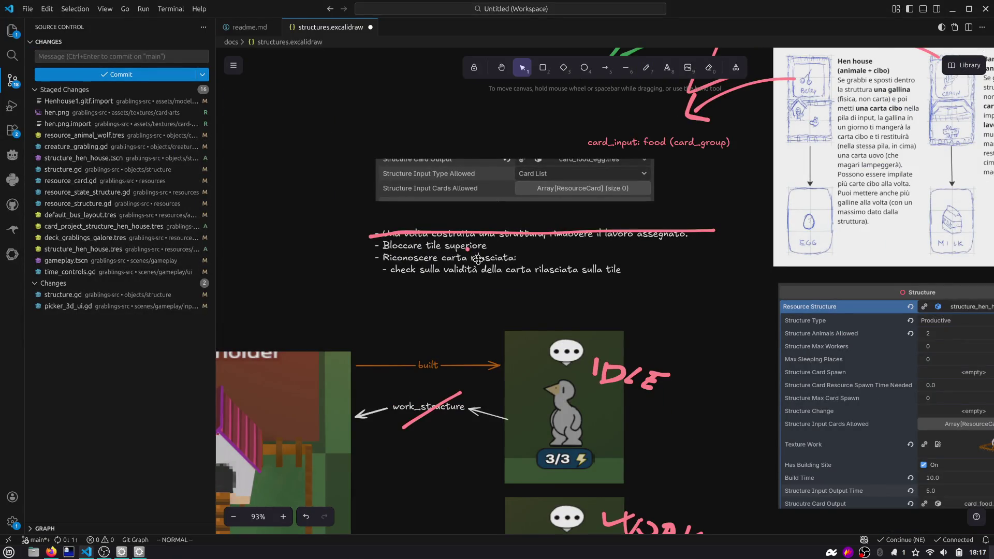
pyautogui.doubleClick(478, 259)
pyautogui.click(512, 246)
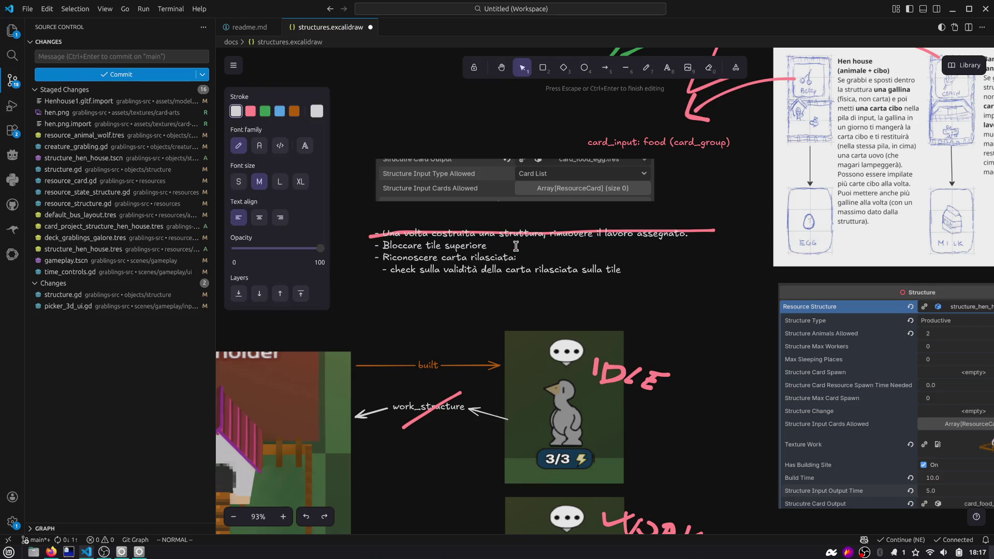
pyautogui.press('Return')
pyautogui.write('- Controllare se la til')
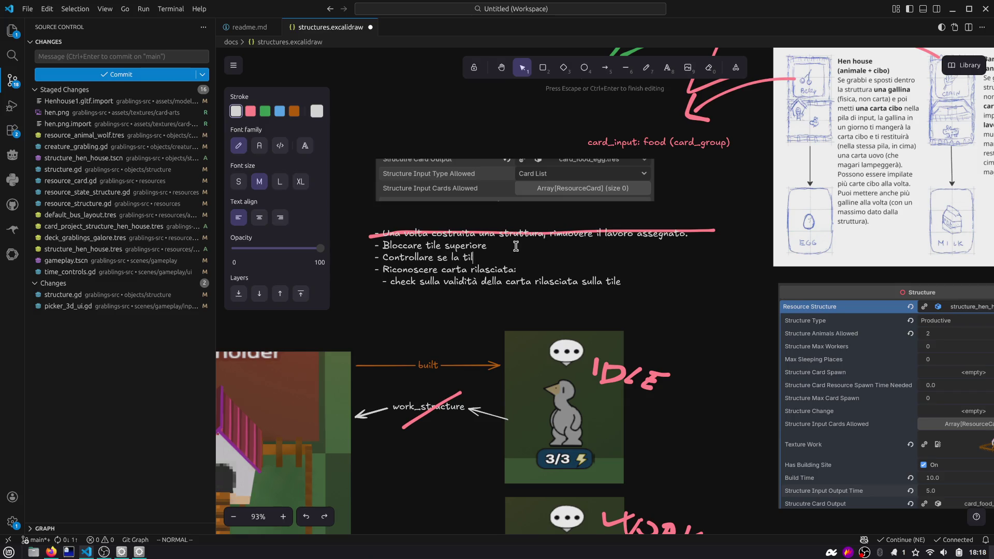
pyautogui.write('e superiore è libera d')
pyautogui.write('urante il piazzam')
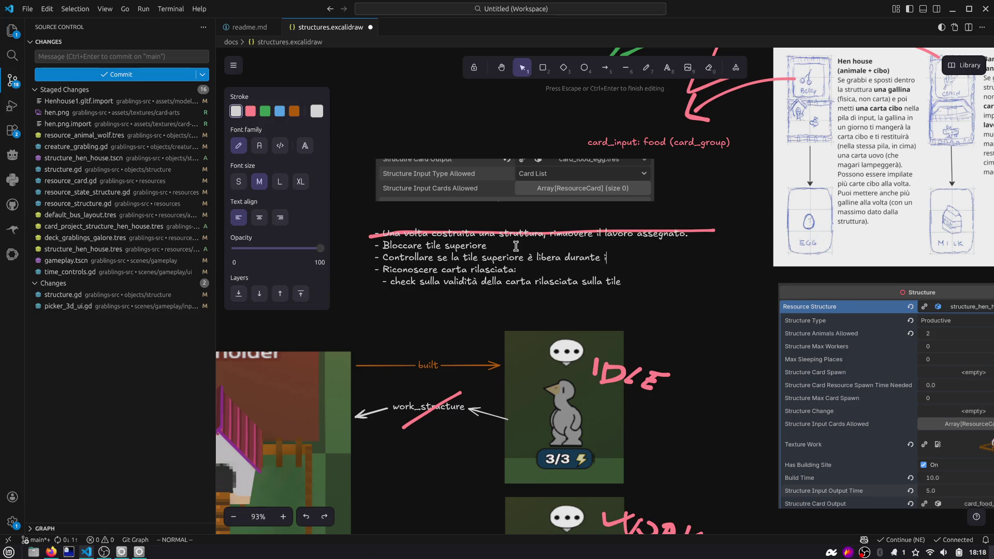
pyautogui.write('ento')
# Step: Select the hen-house image group together with its arrows on the canvas
pyautogui.scroll(-10, 407, 351)
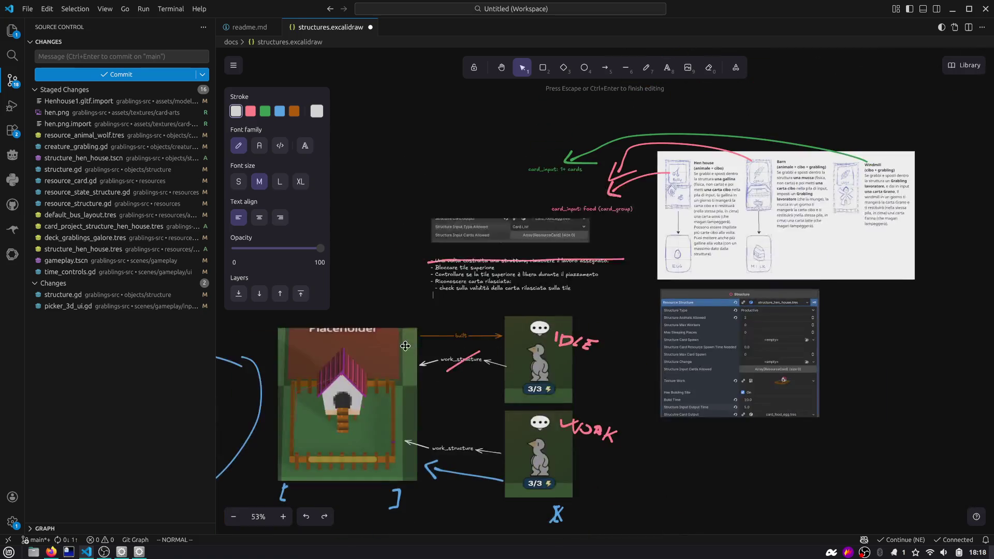
pyautogui.click(407, 351)
pyautogui.moveTo(324, 404); pyautogui.dragTo(462, 336)
pyautogui.scroll(10, 463, 336)
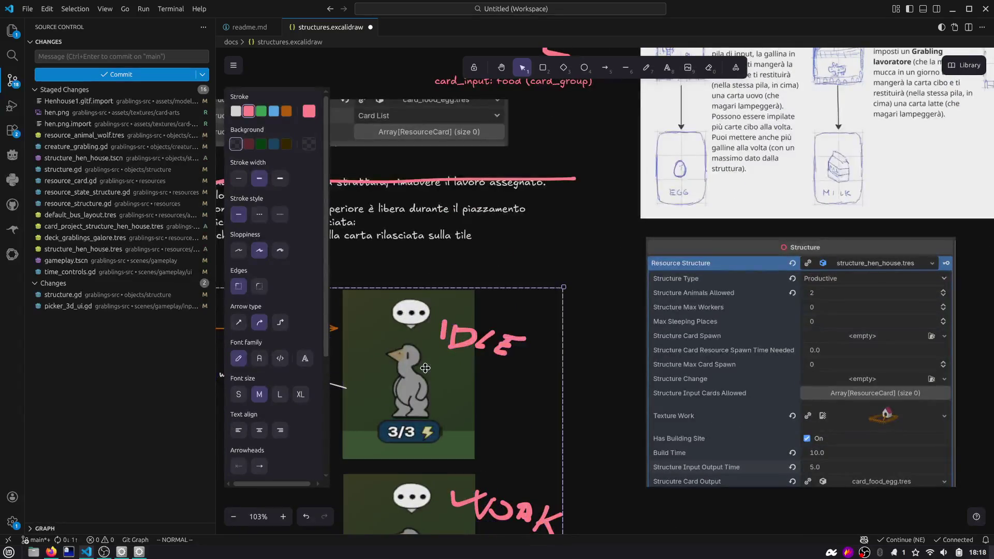
pyautogui.scroll(-4, 436, 377)
pyautogui.scroll(-5, 436, 376)
pyautogui.moveTo(466, 432)
pyautogui.mouseDown()
pyautogui.moveTo(454, 388)
pyautogui.moveTo(435, 405)
pyautogui.mouseUp()
pyautogui.scroll(10, 409, 357)
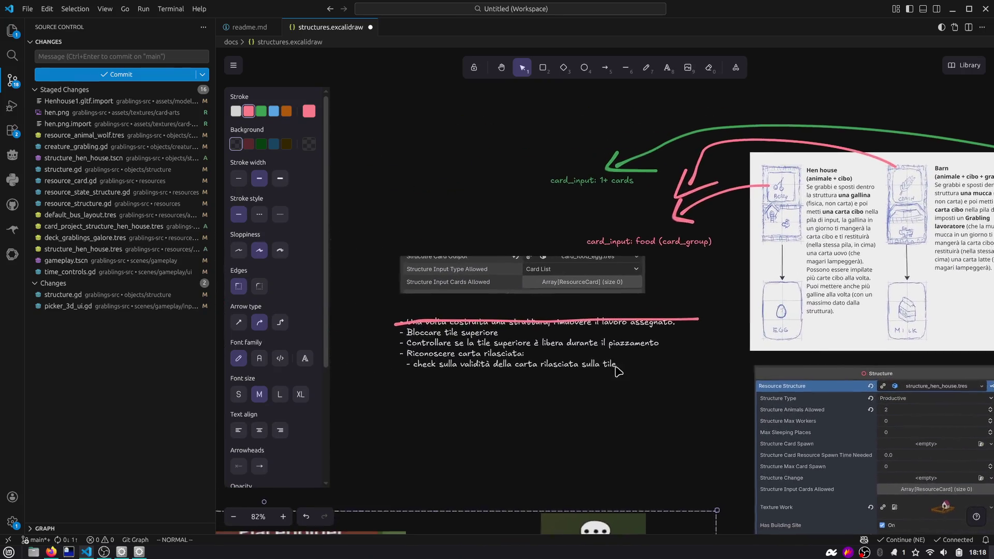
pyautogui.hotkey('alt', 'Tab')
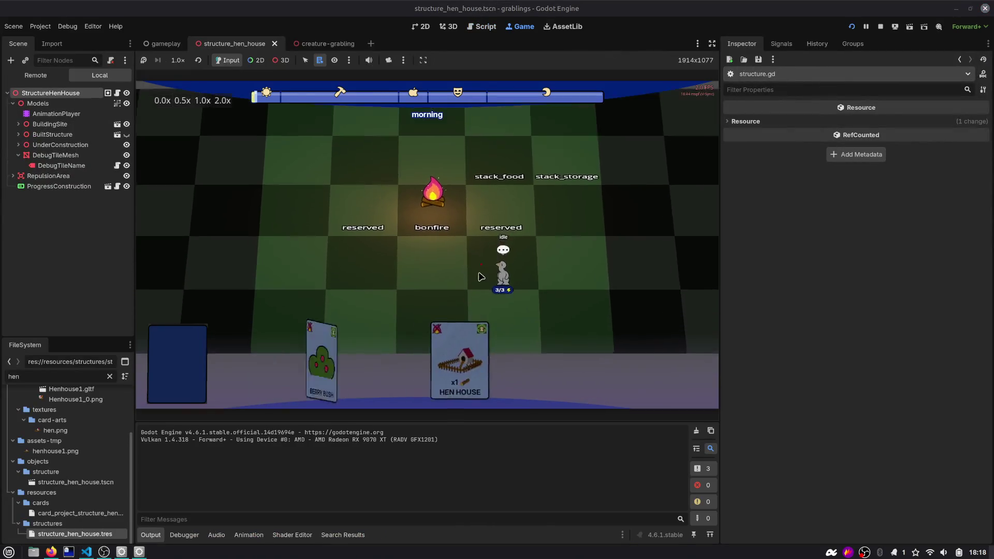
# Step: Place the Hen House card on board tiles beside the bonfire
pyautogui.moveTo(359, 223)
pyautogui.mouseDown()
pyautogui.moveTo(330, 228)
pyautogui.moveTo(426, 220)
pyautogui.moveTo(421, 228)
pyautogui.mouseUp()
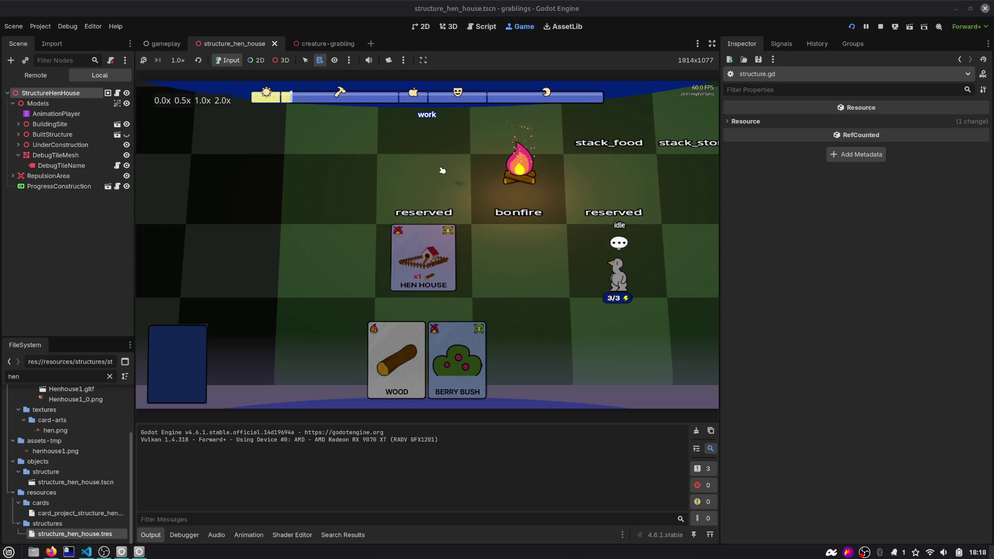
pyautogui.click(525, 176)
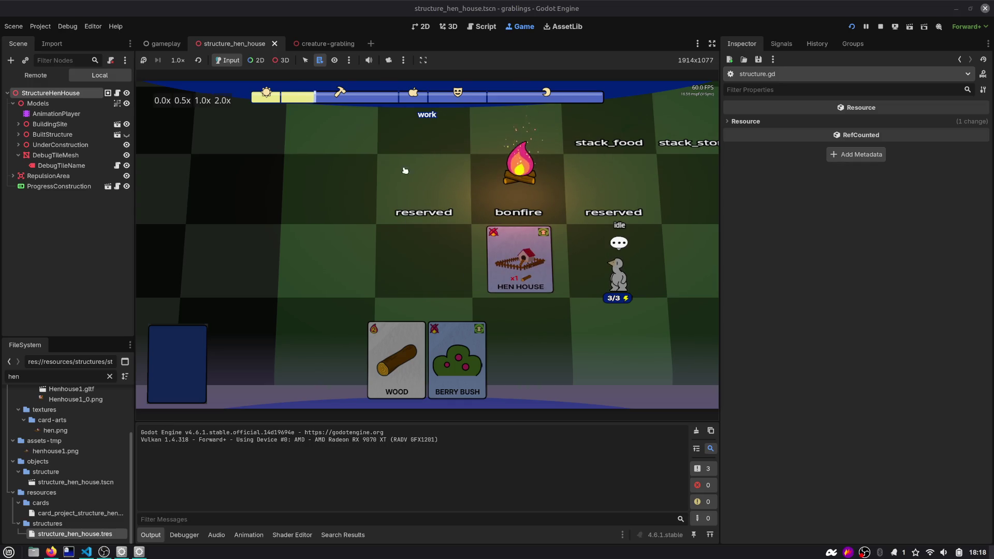
pyautogui.press('d')
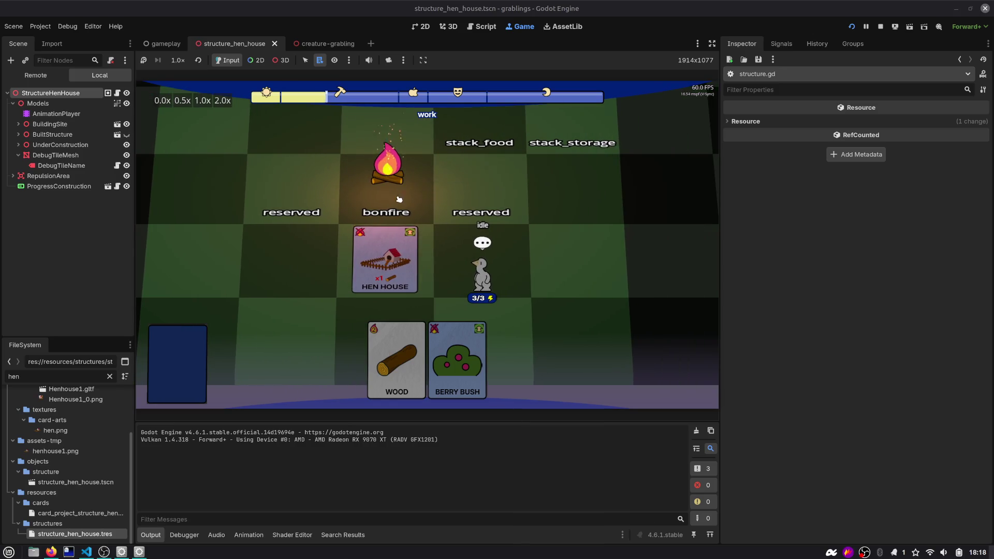
pyautogui.scroll(2, 440, 354)
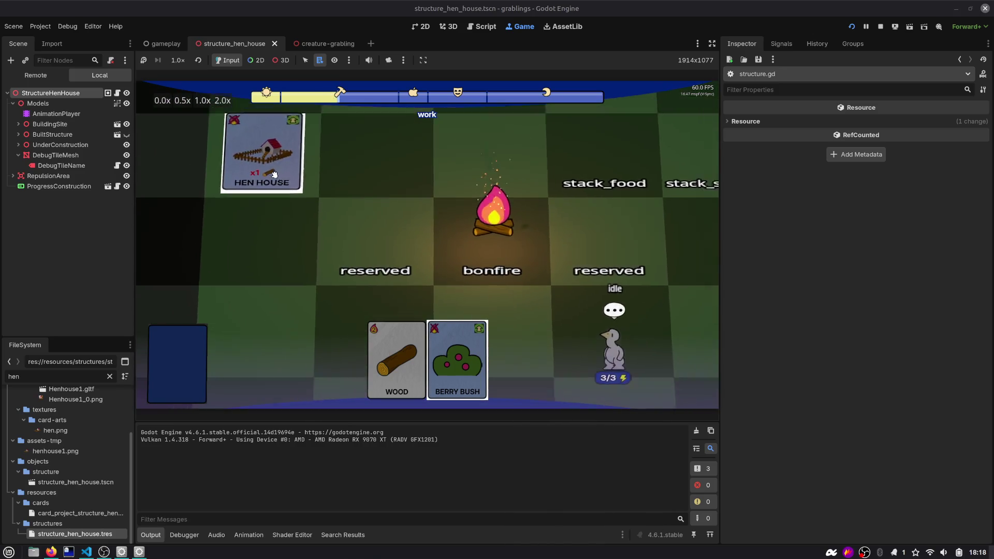
pyautogui.scroll(-2, 440, 354)
# Step: Plant the Berry Bush card on the board and reposition the Hen House card
pyautogui.moveTo(440, 354)
pyautogui.mouseDown()
pyautogui.moveTo(385, 202)
pyautogui.moveTo(402, 192)
pyautogui.mouseUp()
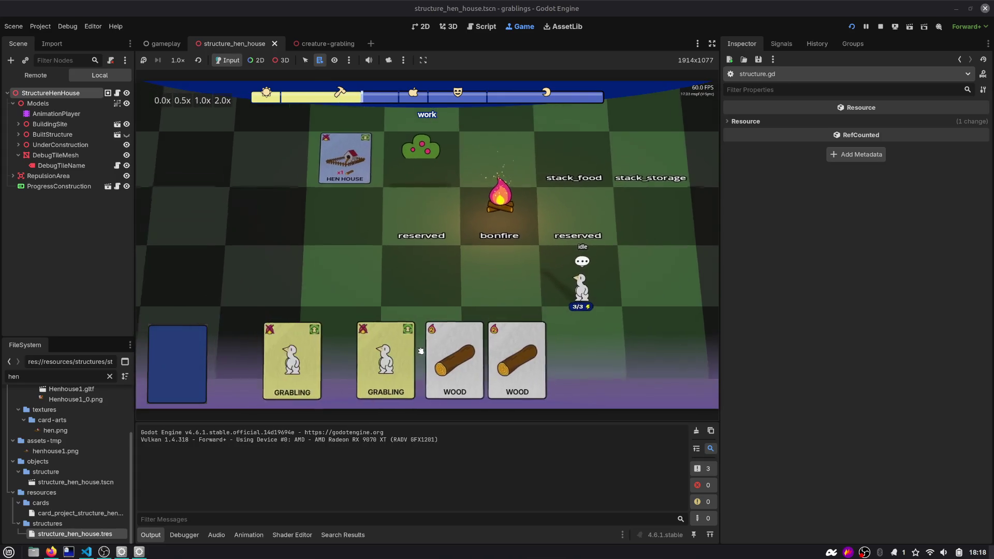
pyautogui.moveTo(345, 153)
pyautogui.mouseDown()
pyautogui.moveTo(345, 317)
pyautogui.moveTo(356, 207)
pyautogui.mouseUp()
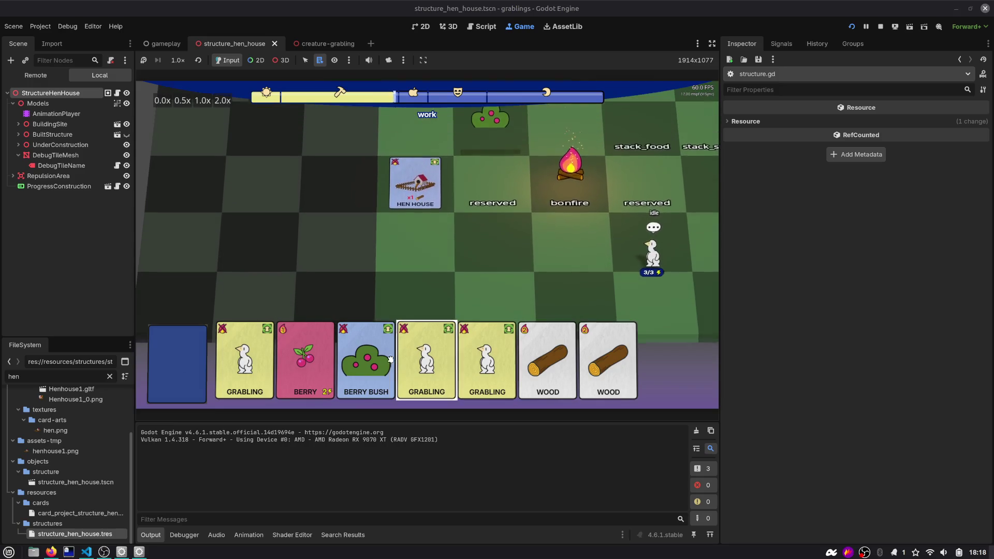
pyautogui.moveTo(366, 363); pyautogui.dragTo(423, 161)
pyautogui.moveTo(417, 210)
pyautogui.mouseDown()
pyautogui.moveTo(414, 259)
pyautogui.moveTo(416, 212)
pyautogui.moveTo(412, 220)
pyautogui.moveTo(427, 215)
pyautogui.mouseUp()
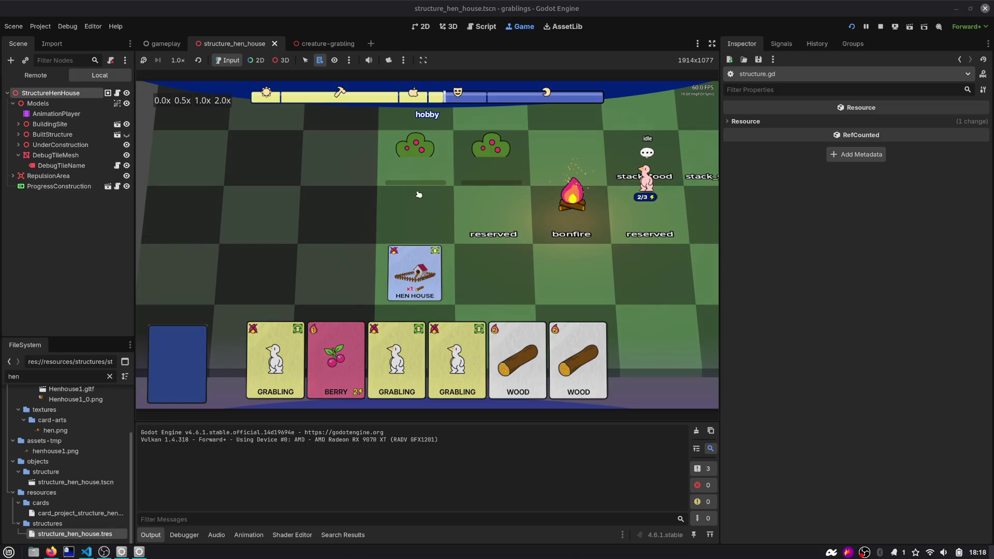
pyautogui.hotkey('alt', 'Tab')
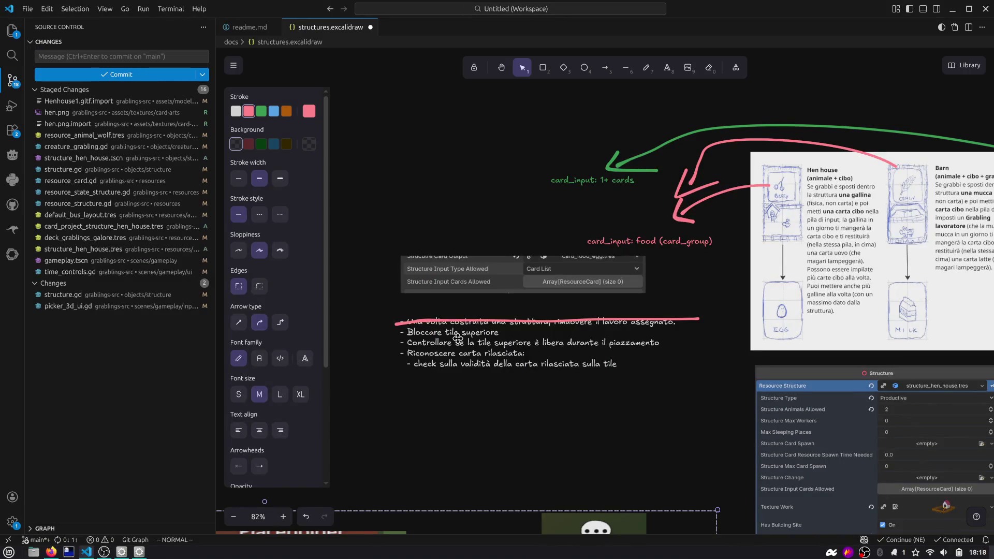
# Step: Add a '-drag' line to the todo list below the tile-placement check item
pyautogui.click(475, 337)
pyautogui.scroll(5, 518, 342)
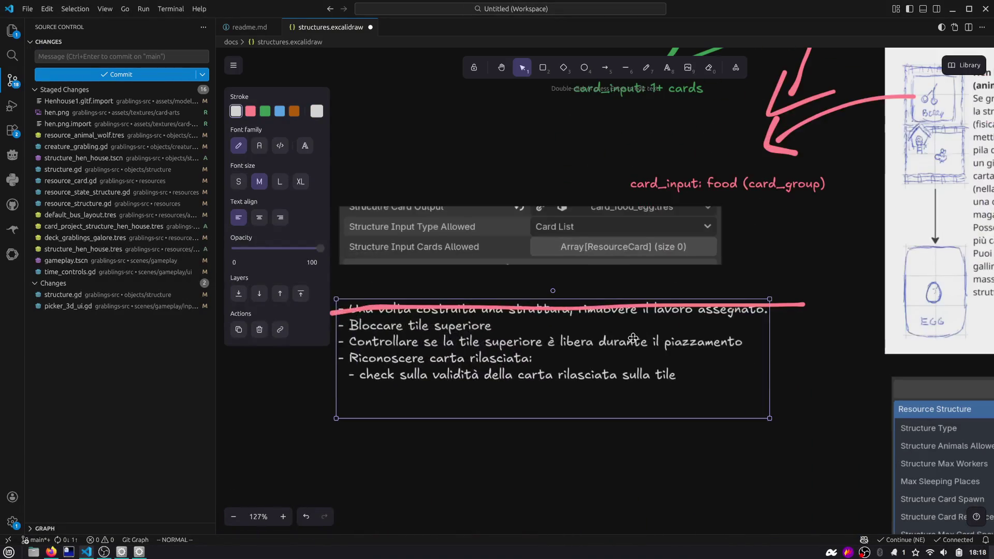
pyautogui.press('Return')
pyautogui.press('Down')
pyautogui.press('Up')
pyautogui.press('Up')
pyautogui.press('End')
pyautogui.press('Return')
pyautogui.write('-drag')
pyautogui.hotkey('alt', 'Tab')
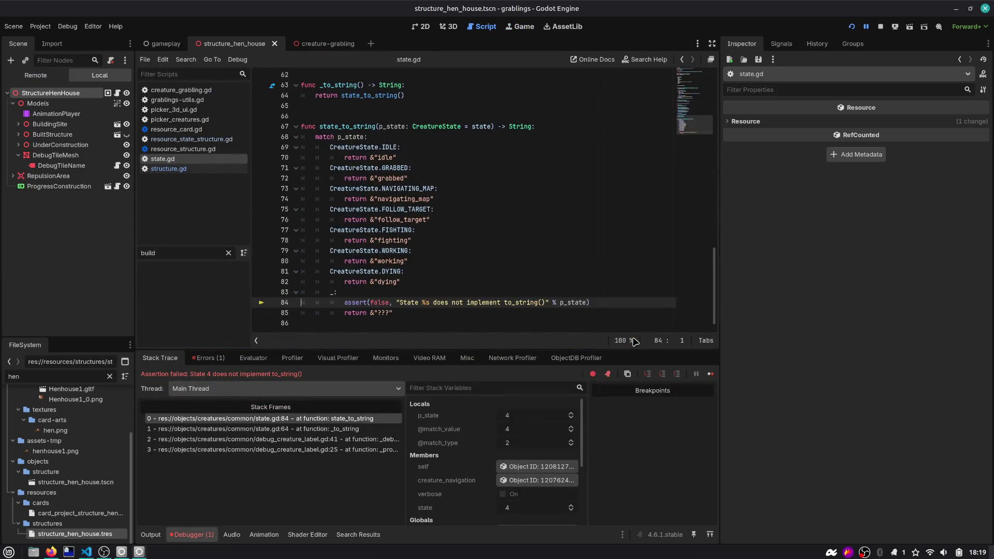
# Step: Stop the game and jump to the failing assert line from the debugger's error
pyautogui.click(884, 28)
pyautogui.hotkey('alt', 'Tab')
pyautogui.doubleClick(398, 362)
pyautogui.hotkey('alt', 'Tab')
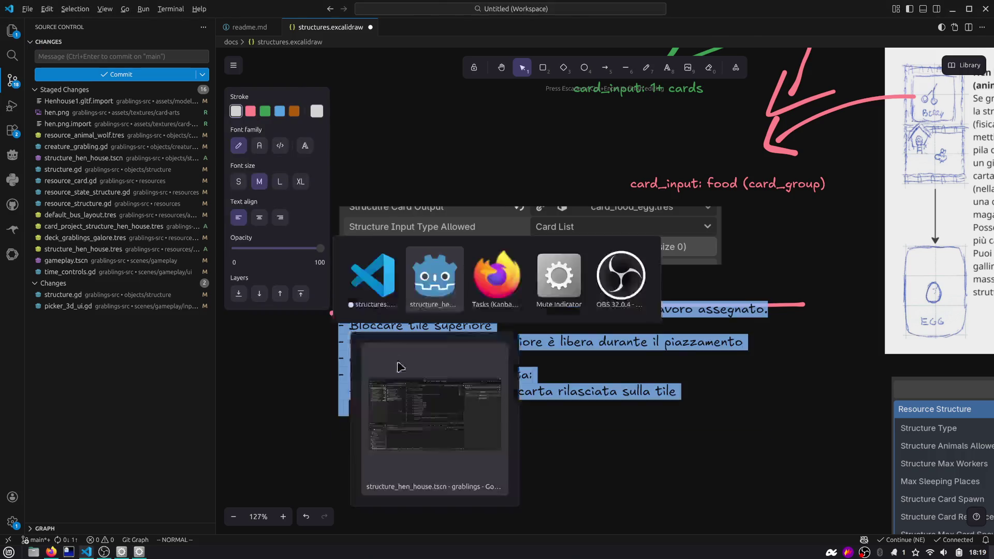
pyautogui.click(209, 357)
pyautogui.click(310, 393)
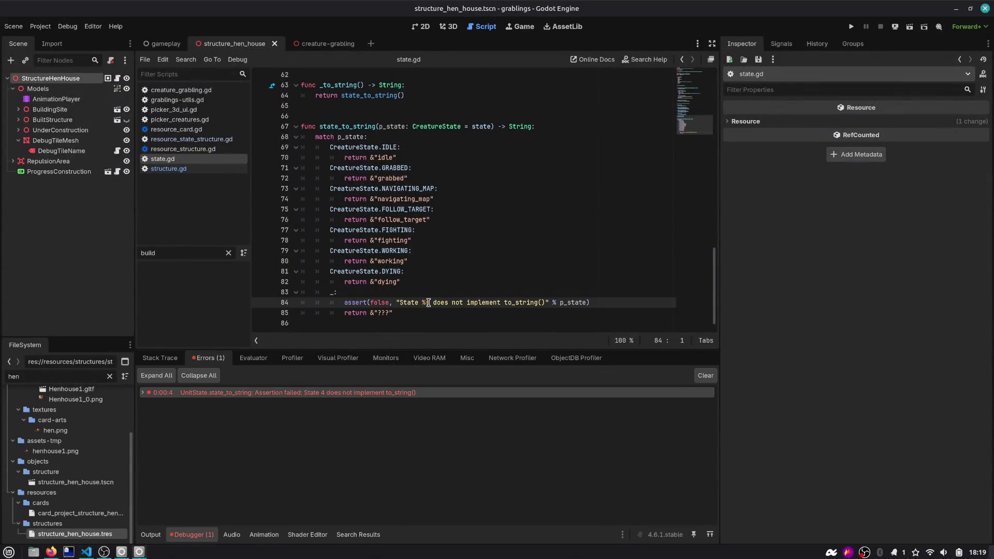
# Step: Locate SLEEP in the CreatureState enum and move to the state_to_string cases
pyautogui.keyDown('ctrl'); pyautogui.click(399, 168); pyautogui.keyUp('ctrl')
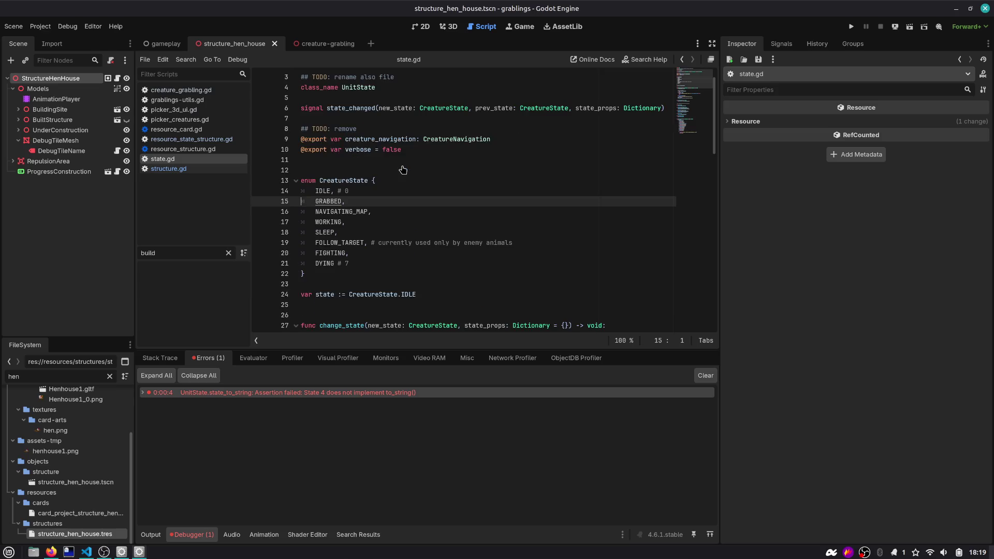
pyautogui.click(330, 195)
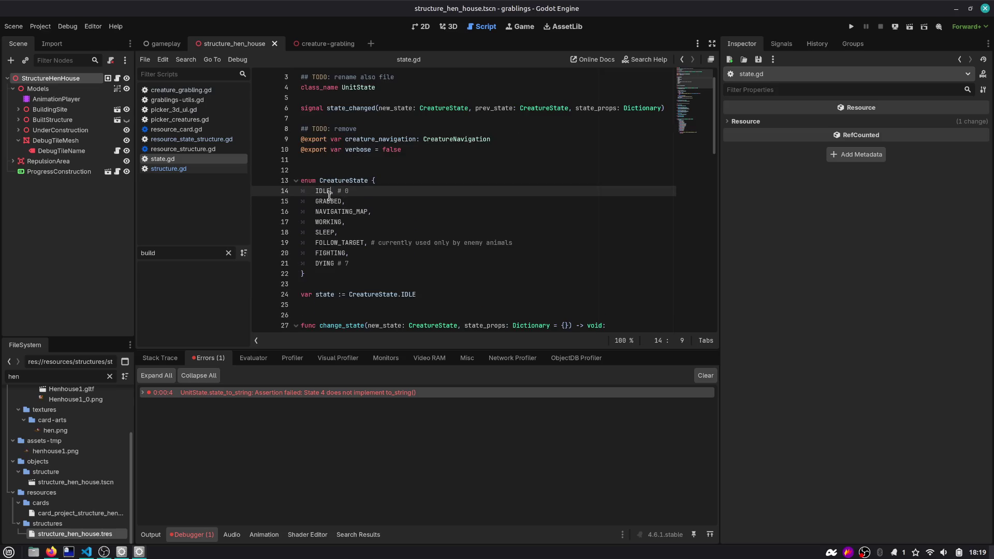
pyautogui.doubleClick(325, 232)
pyautogui.scroll(-20, 683, 133)
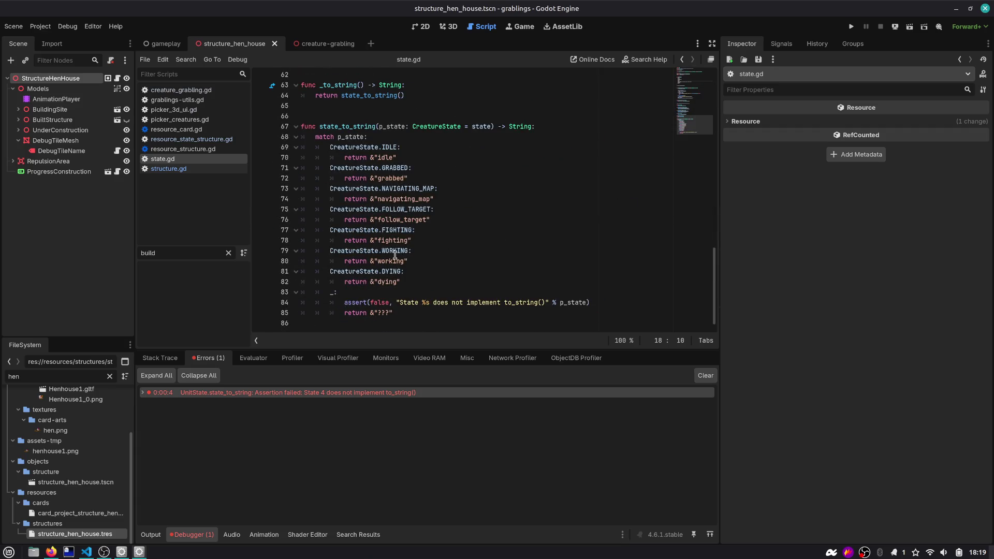
pyautogui.click(419, 265)
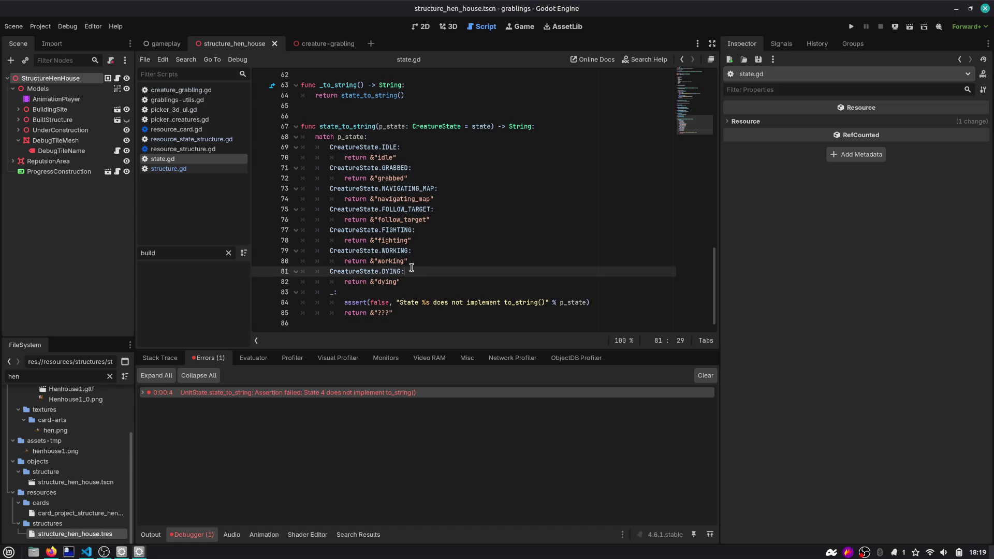
# Step: Duplicate the DYING case above FIGHTING as a CreatureState.SLEEP case with its own sleep string
pyautogui.press('Up')
pyautogui.press('Up')
pyautogui.press('Up')
pyautogui.press('Up')
pyautogui.press('Up')
pyautogui.press('Down')
pyautogui.write('CreatureState.DYING: \t\t\treturn &"dying"')
pyautogui.press('Up')
pyautogui.hotkey('ctrl', 'shift', 'Left')
pyautogui.write('SLEEP')
pyautogui.press('Down')
pyautogui.hotkey('ctrl', 'shift', 'Left')
pyautogui.write('sleep')
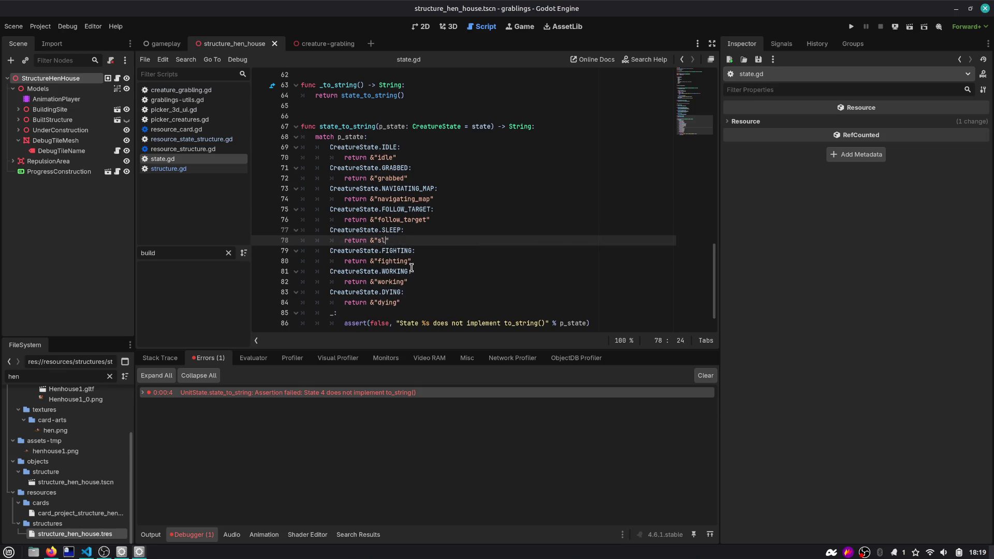
pyautogui.write('ing')
# Step: Inspect the CreatureState symbol on line 75 and return to the DYING case line
pyautogui.doubleClick(384, 214)
pyautogui.doubleClick(357, 210)
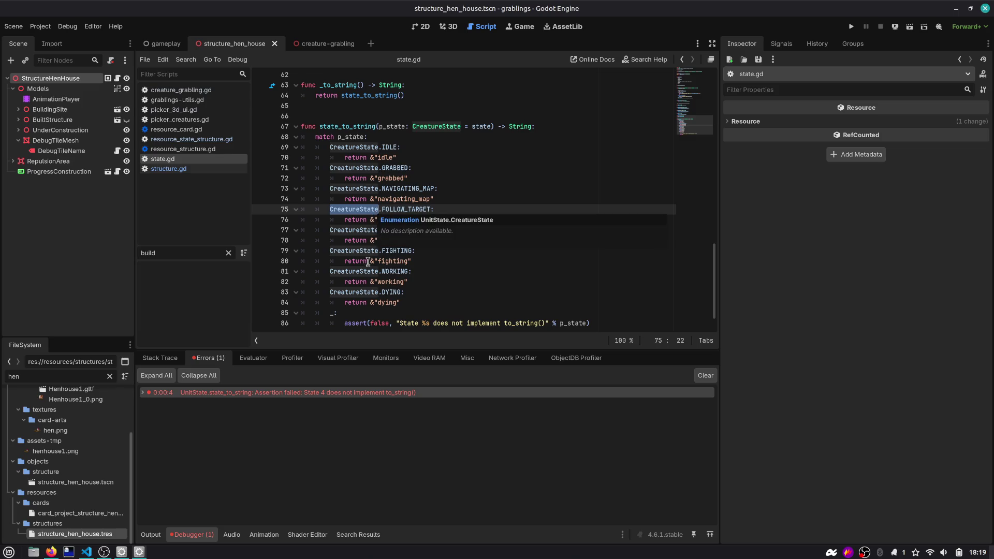
pyautogui.click(408, 292)
pyautogui.hotkey('alt', 'Tab')
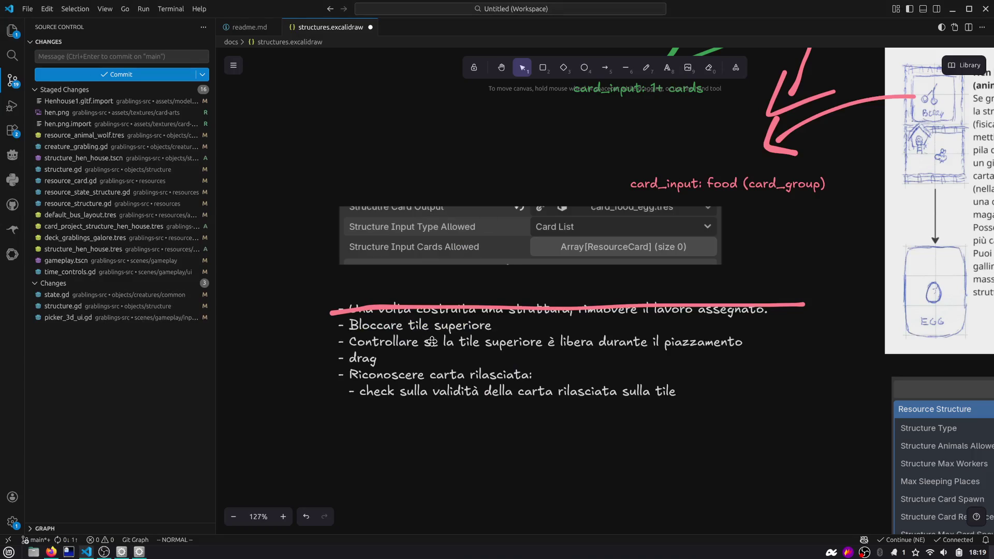
# Step: Replace 'drag' with 'aggiungere un overlay sulle carte struttura che necessitano di 2 tile durante il drag della carta stessa'
pyautogui.doubleClick(431, 342)
pyautogui.hotkey('ctrl', 'a')
pyautogui.click(388, 352)
pyautogui.write('aggiungere un o')
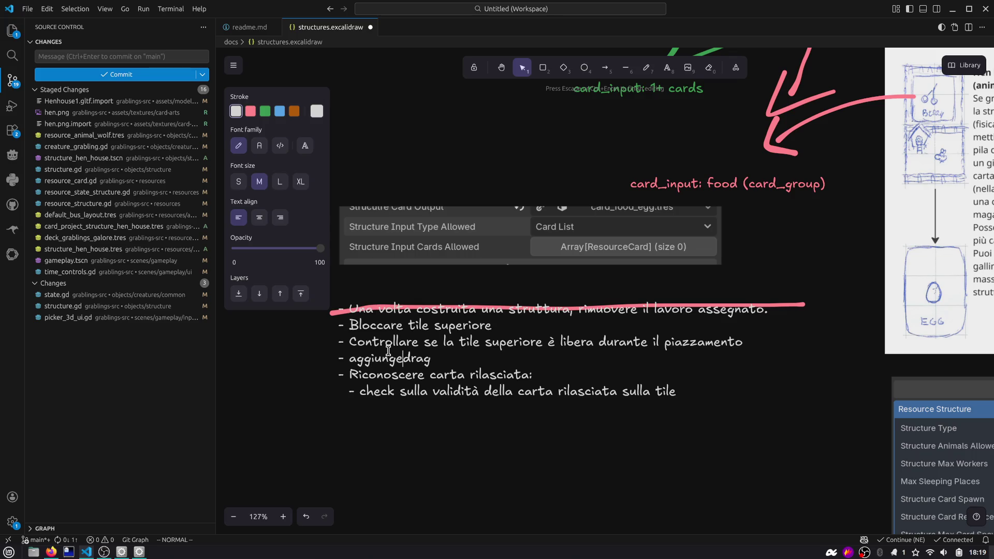
pyautogui.write('verlay')
pyautogui.press('Delete')
pyautogui.press('Delete')
pyautogui.press('Delete')
pyautogui.write('sulle carte struttura ')
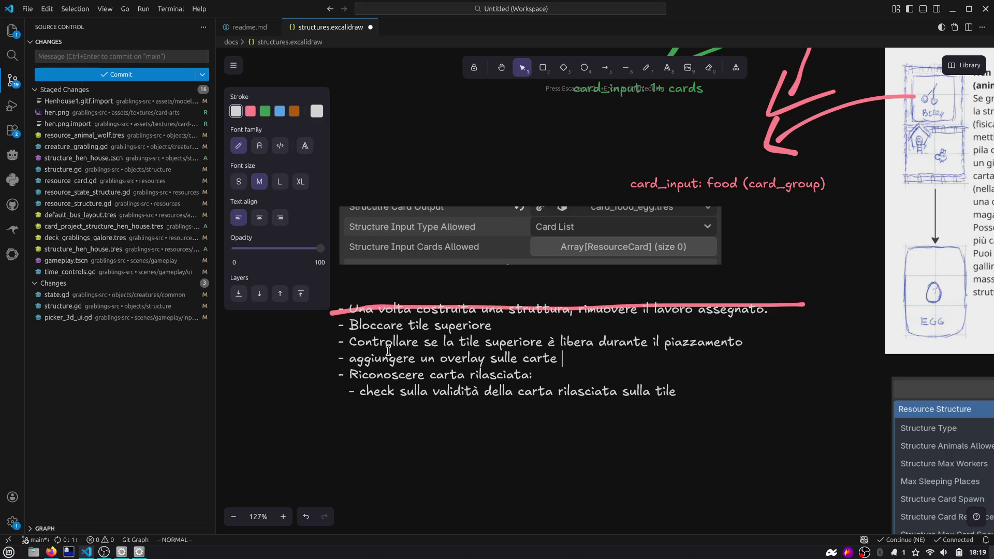
pyautogui.write('che necessi')
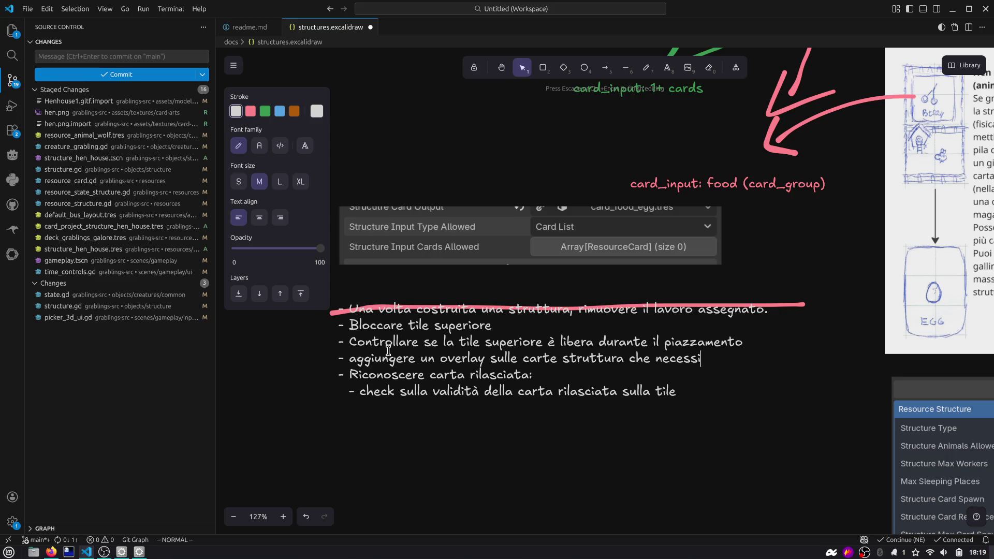
pyautogui.write('tano di 2 tile')
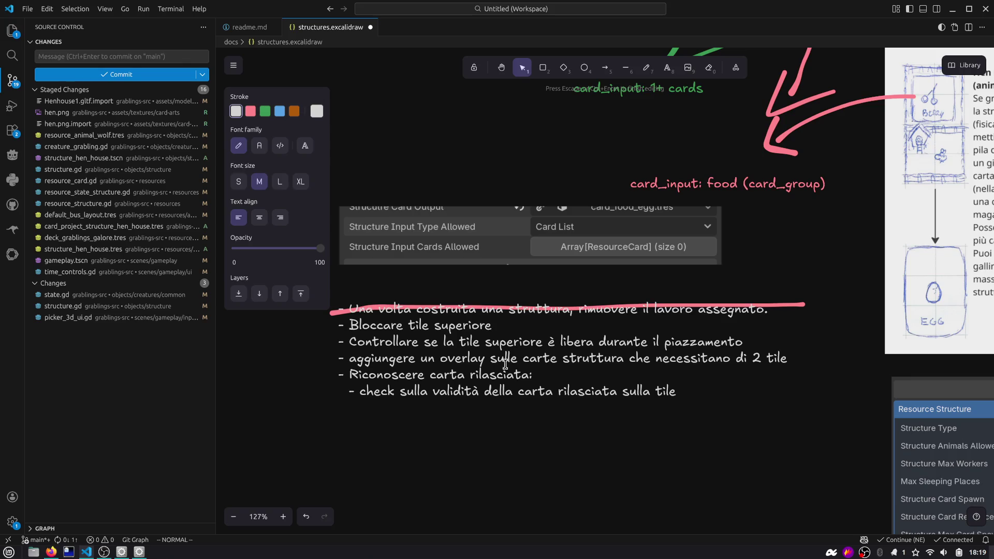
pyautogui.press('Return')
pyautogui.write('durante il drag ')
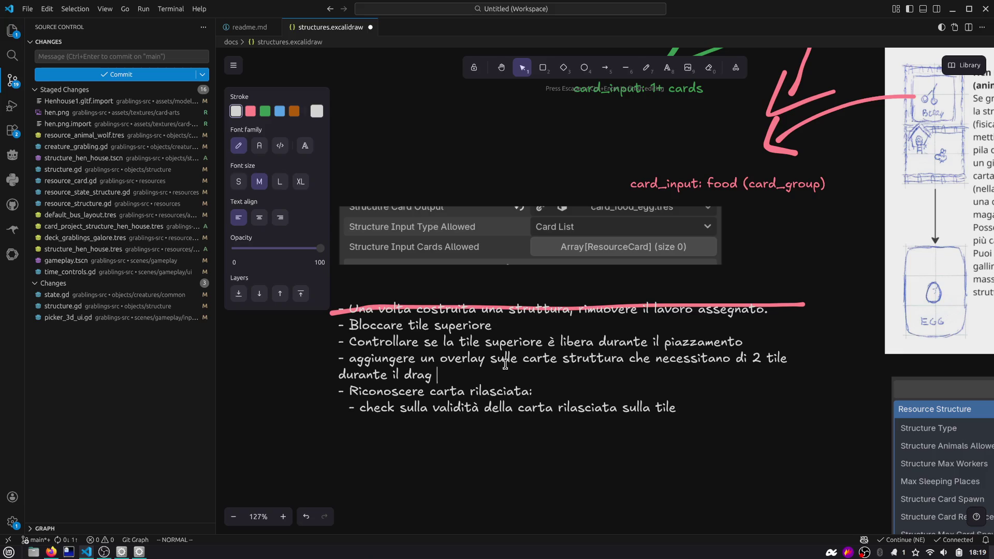
pyautogui.write('della carta stessa')
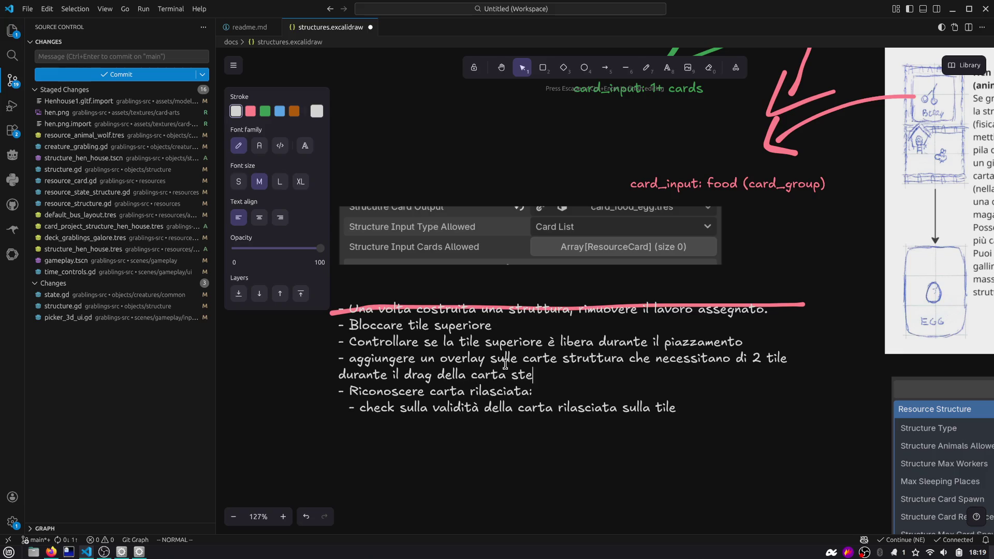
pyautogui.click(561, 362)
pyautogui.press('Up')
pyautogui.keyDown('ctrl'); pyautogui.scroll(-2, 526, 368); pyautogui.keyUp('ctrl')
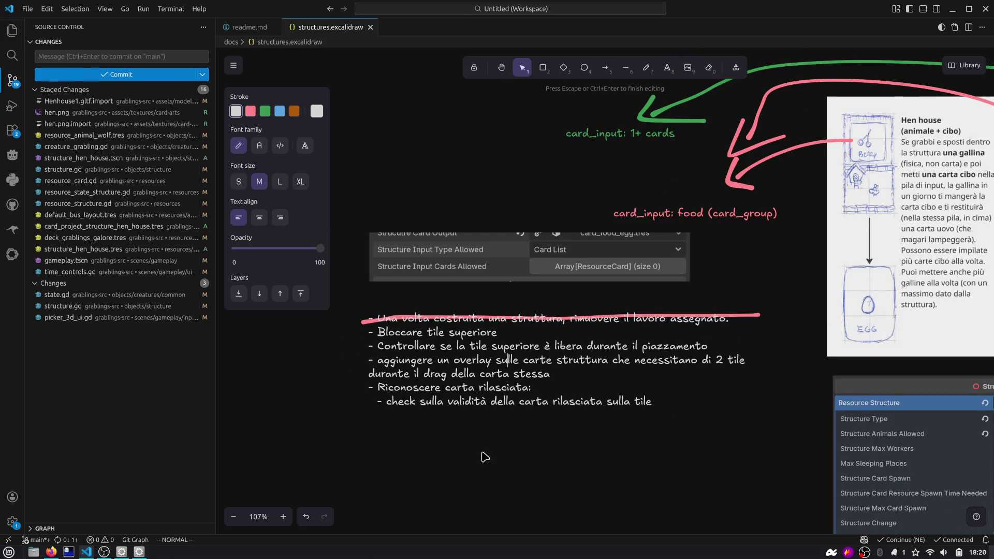
pyautogui.hotkey('alt', 'Tab')
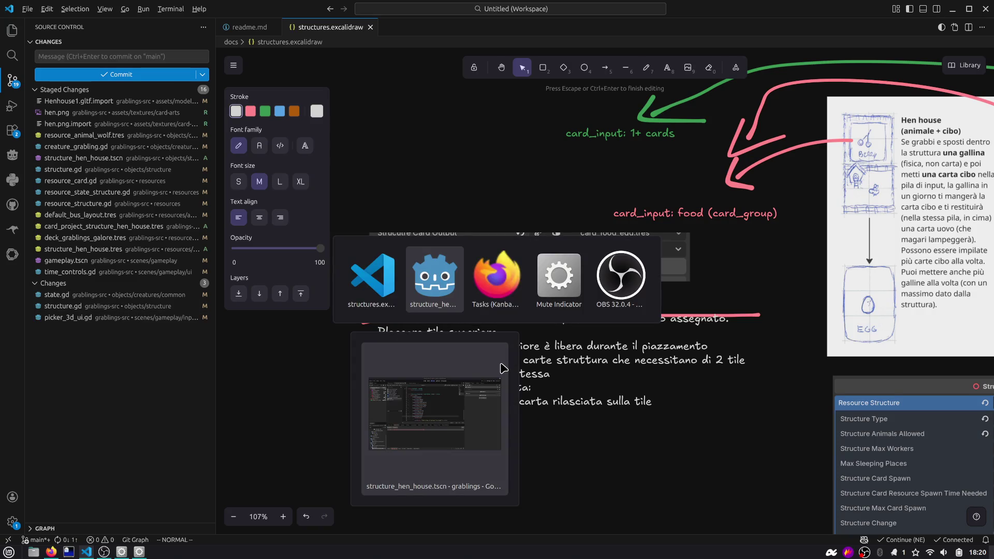
# Step: Return to Godot and open structure.gd at its _ready function
pyautogui.press('Escape')
pyautogui.keyDown('ctrl'); pyautogui.scroll(3, 397, 348); pyautogui.keyUp('ctrl')
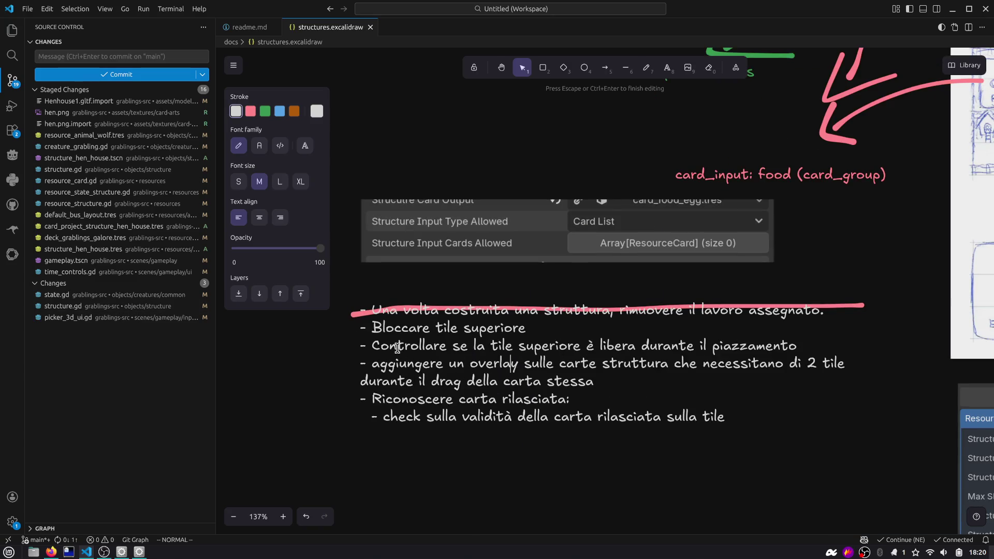
pyautogui.hotkey('alt', 'Tab')
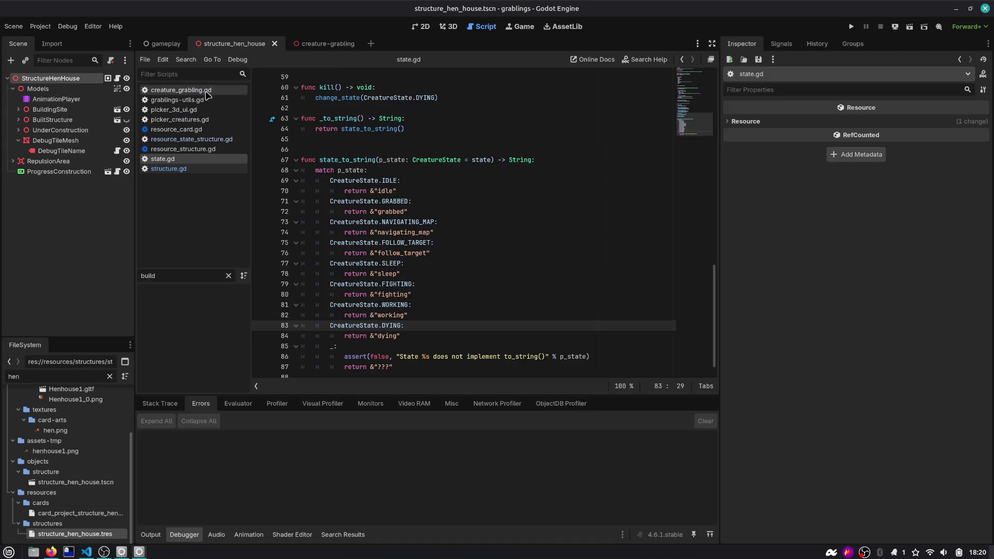
pyautogui.click(117, 78)
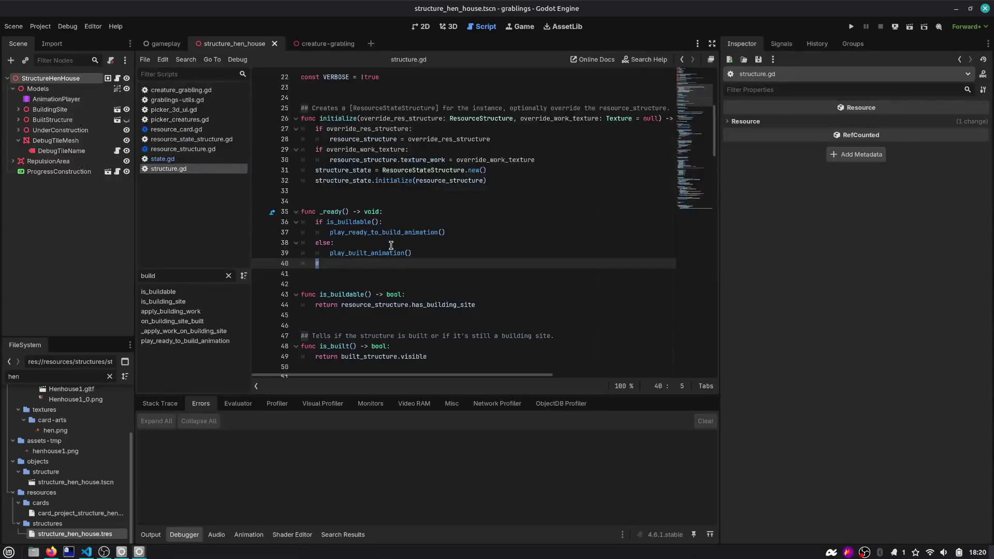
pyautogui.press('Right')
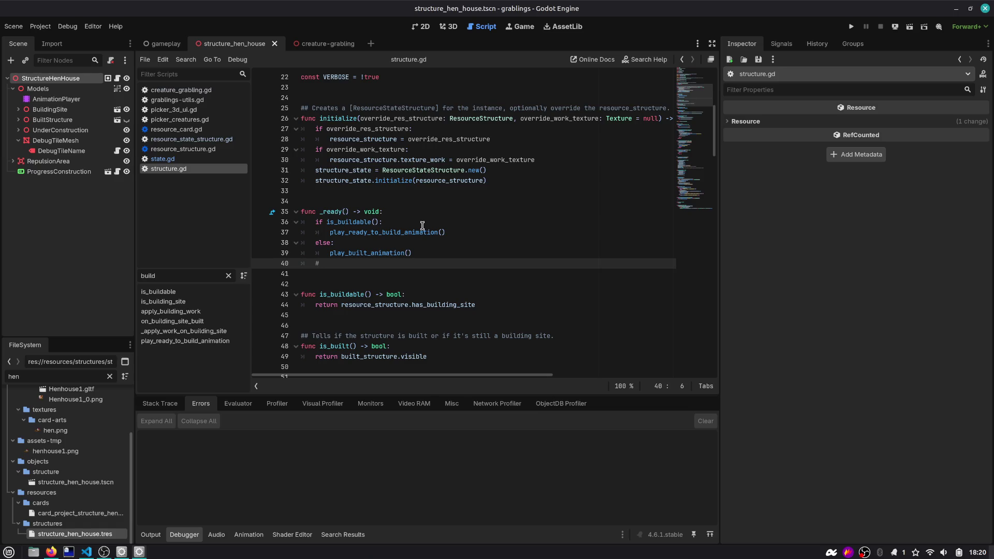
# Step: Jump to the ResourceStructure definition and inspect its max_sleeping_places property
pyautogui.scroll(7, 422, 226)
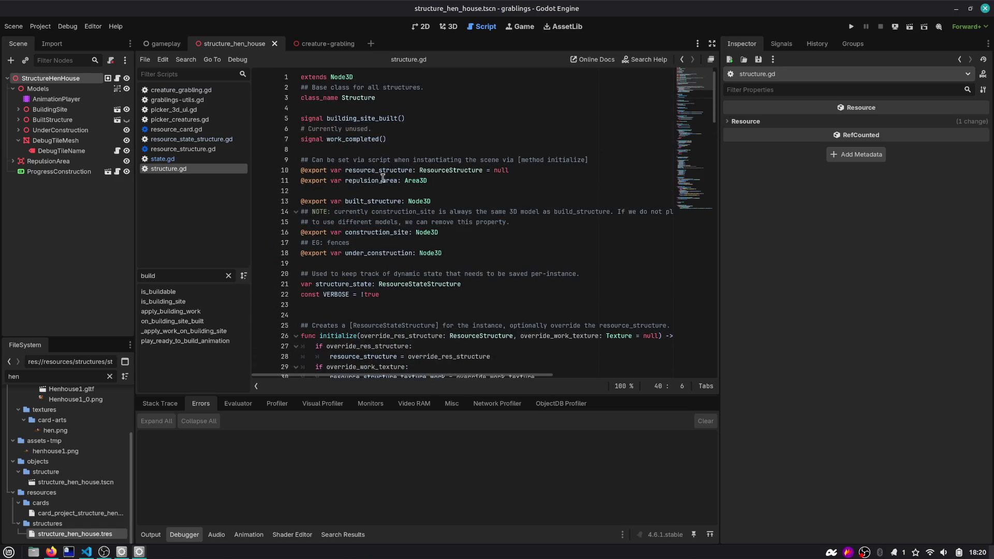
pyautogui.keyDown('ctrl'); pyautogui.click(463, 171); pyautogui.keyUp('ctrl')
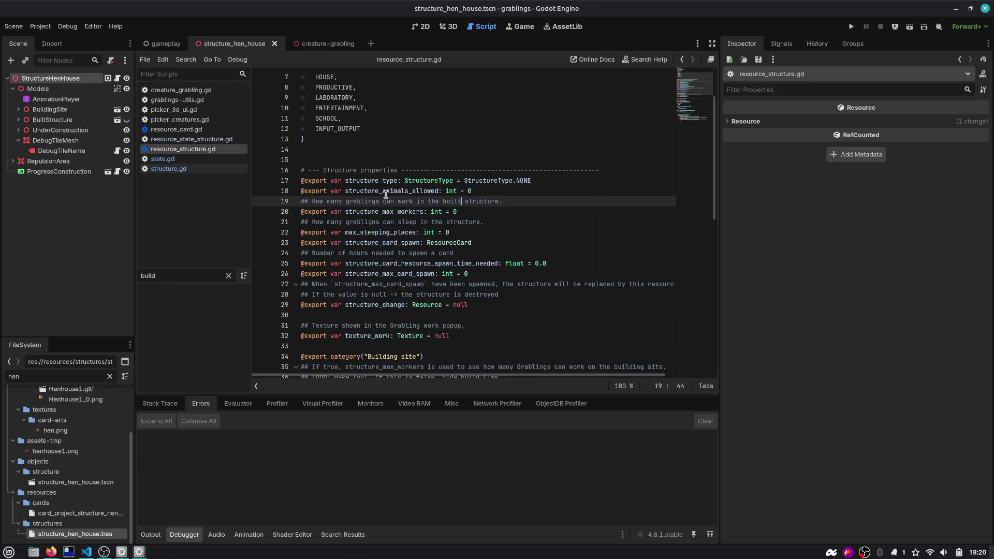
pyautogui.doubleClick(377, 233)
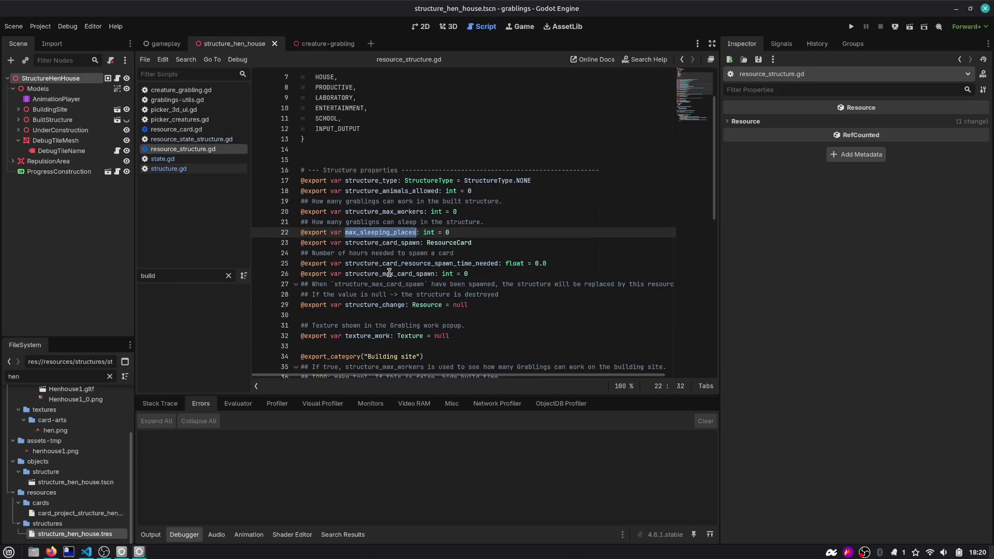
pyautogui.scroll(-2, 392, 282)
pyautogui.scroll(4, 373, 217)
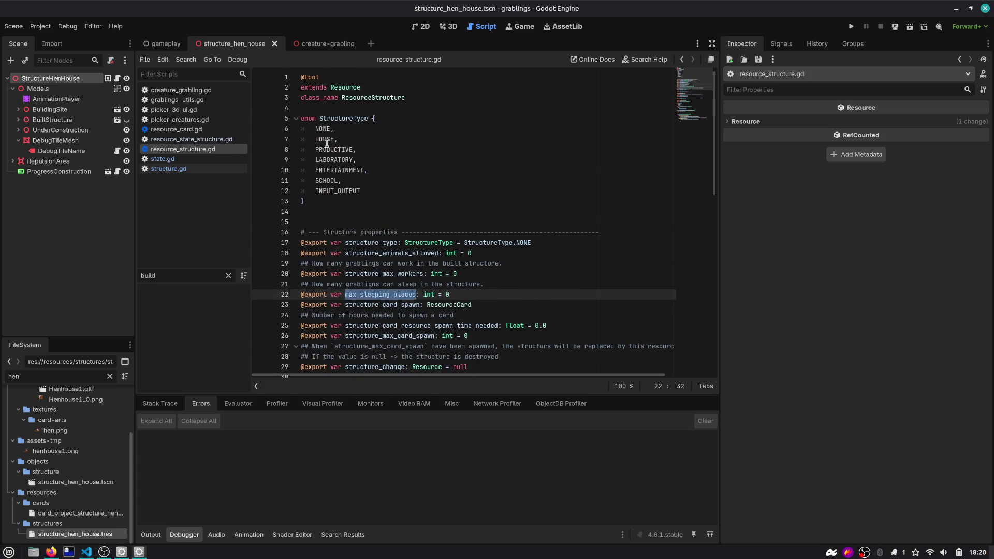
# Step: Review the PRODUCTIVE structure type and the strucutre_card_output export in resource_structure.gd
pyautogui.doubleClick(328, 149)
pyautogui.scroll(-7, 357, 192)
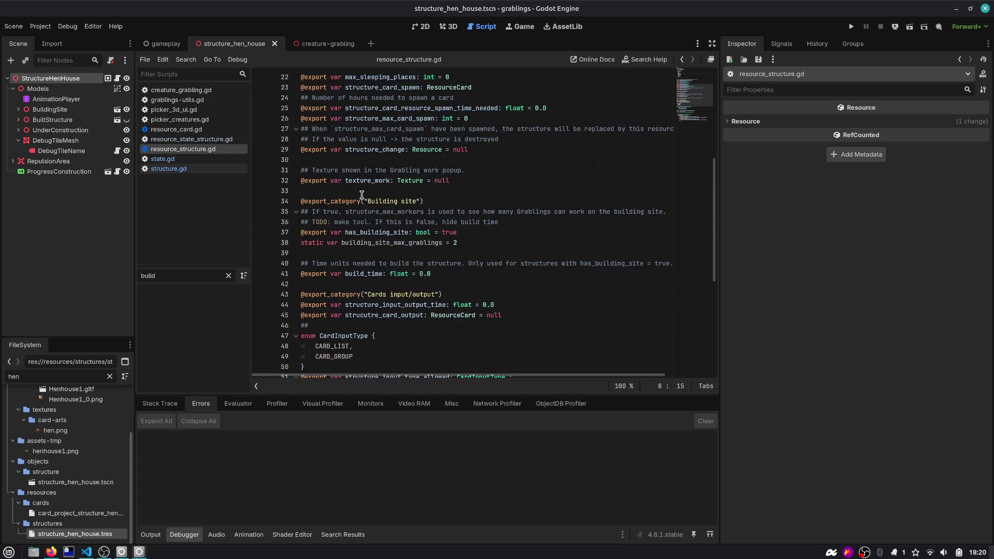
pyautogui.scroll(-2, 366, 206)
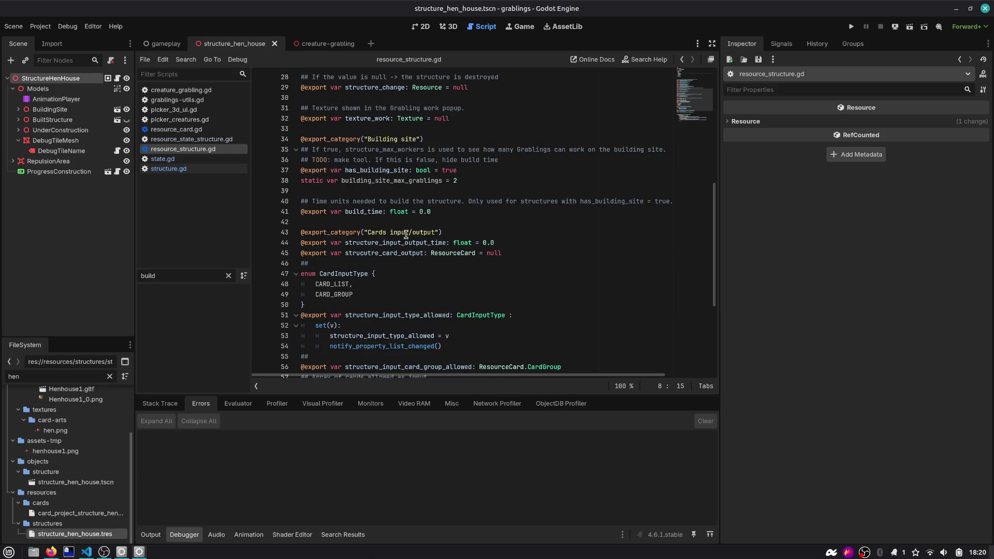
pyautogui.doubleClick(391, 252)
pyautogui.doubleClick(388, 242)
pyautogui.doubleClick(386, 252)
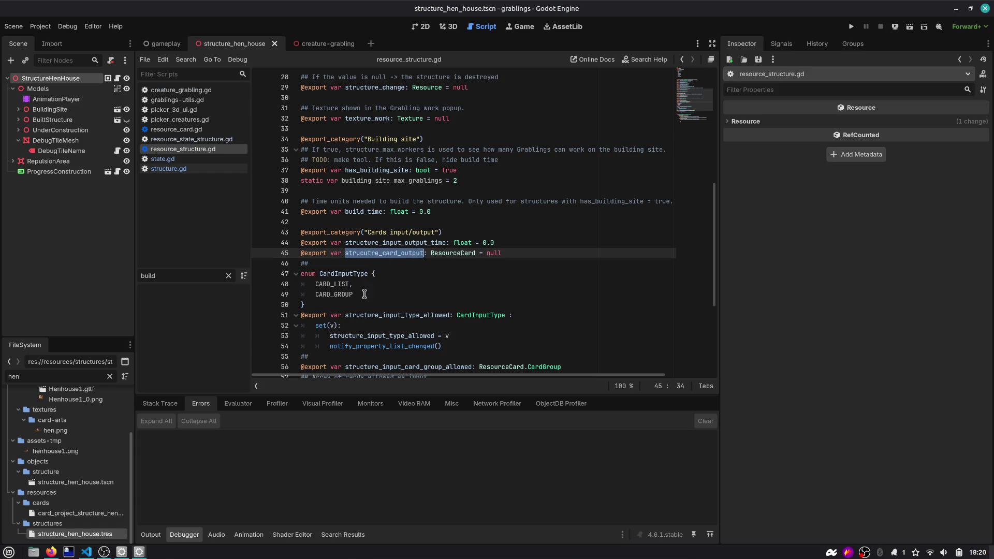
# Step: Browse the card input/output exports and place the caret on blank line 59
pyautogui.click(388, 234)
pyautogui.click(446, 232)
pyautogui.click(457, 226)
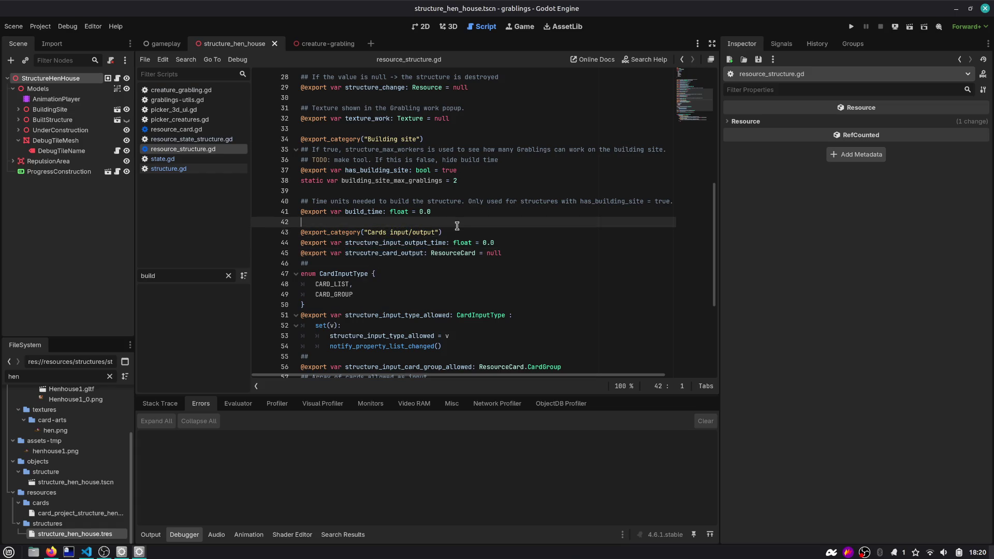
pyautogui.scroll(-5, 455, 228)
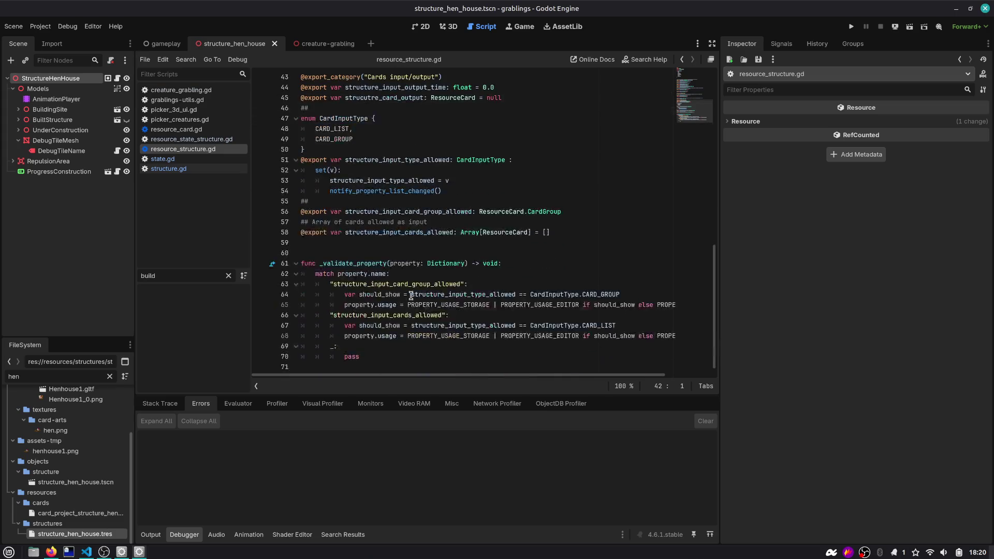
pyautogui.scroll(14, 362, 259)
pyautogui.scroll(-14, 362, 256)
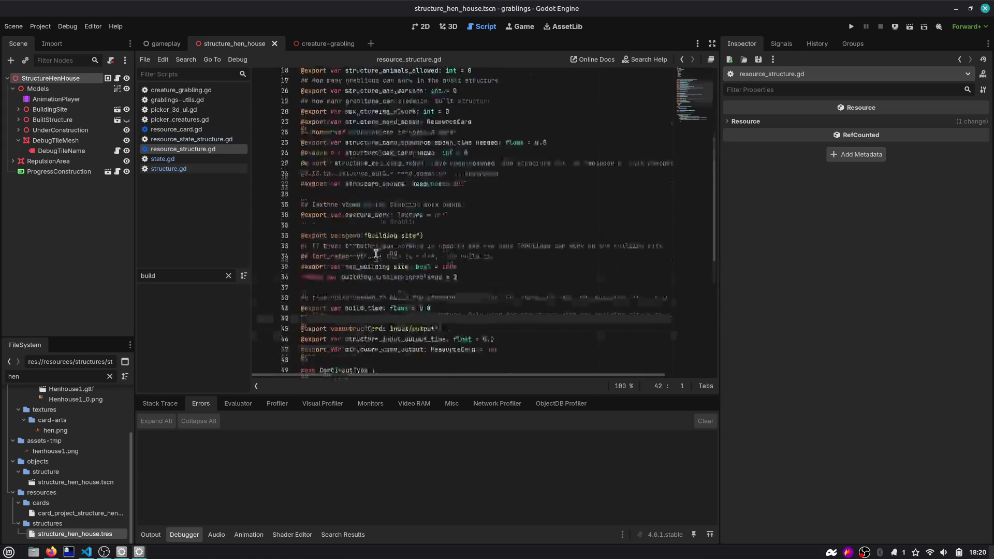
pyautogui.click(361, 245)
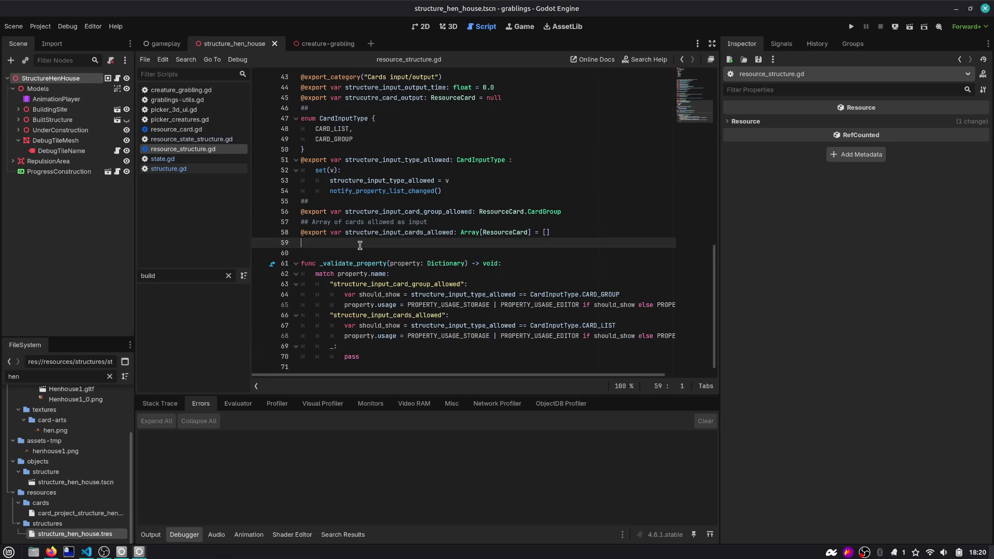
# Step: Write a func occupies_more_two_tiles(): stub with a pass body above _validate_property
pyautogui.press('Return')
pyautogui.press('Return')
pyautogui.write('fu')
pyautogui.press('BackSpace')
pyautogui.press('BackSpace')
pyautogui.press('BackSpace')
pyautogui.write('occopi')
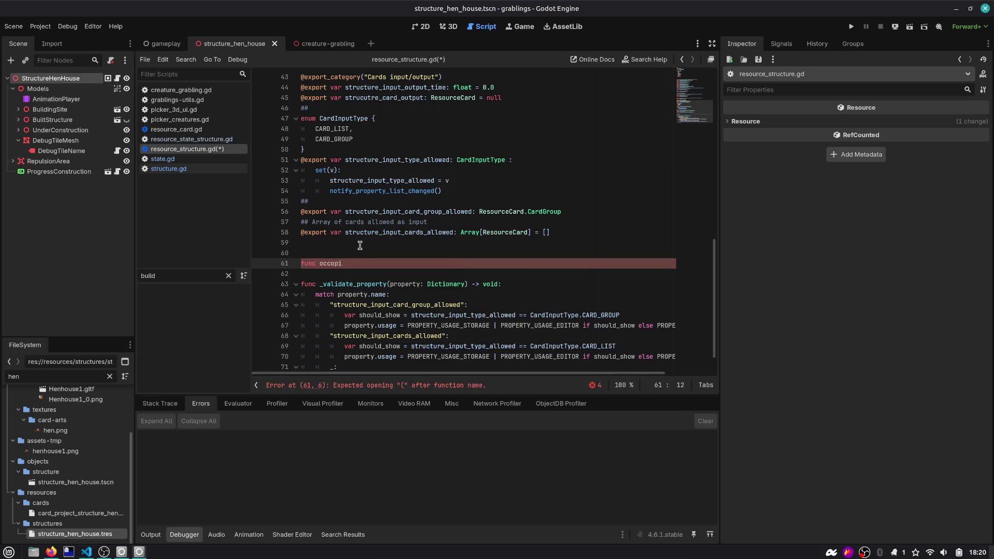
pyautogui.press('BackSpace')
pyautogui.press('BackSpace')
pyautogui.press('BackSpace')
pyautogui.write('):')
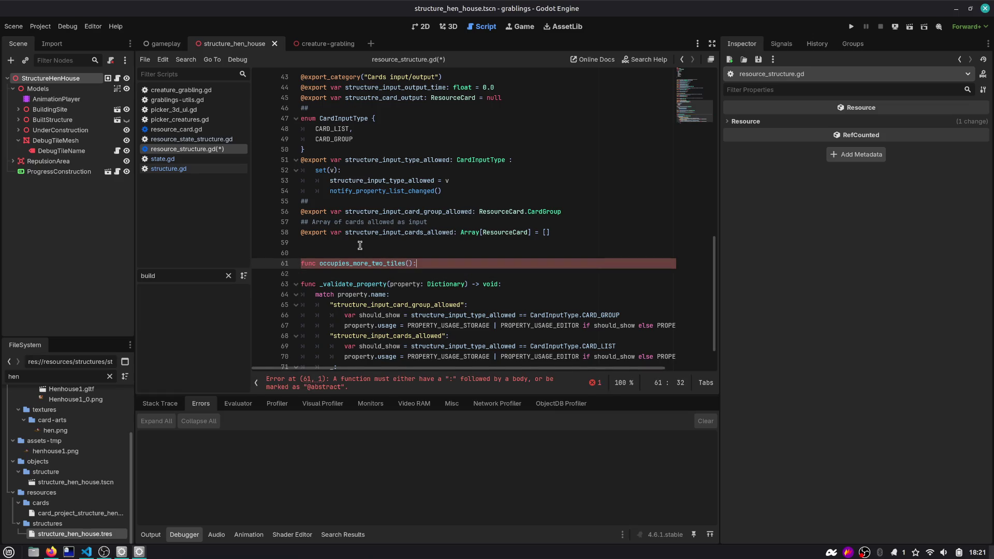
pyautogui.press('Return')
pyautogui.write('pas')
# Step: Give the occupies_more_two_tiles signature a -> bool return type
pyautogui.press('Up')
pyautogui.press('Down')
pyautogui.press('Up')
pyautogui.press('Down')
pyautogui.press('Up')
pyautogui.press('End')
pyautogui.press('Left')
pyautogui.write('l')
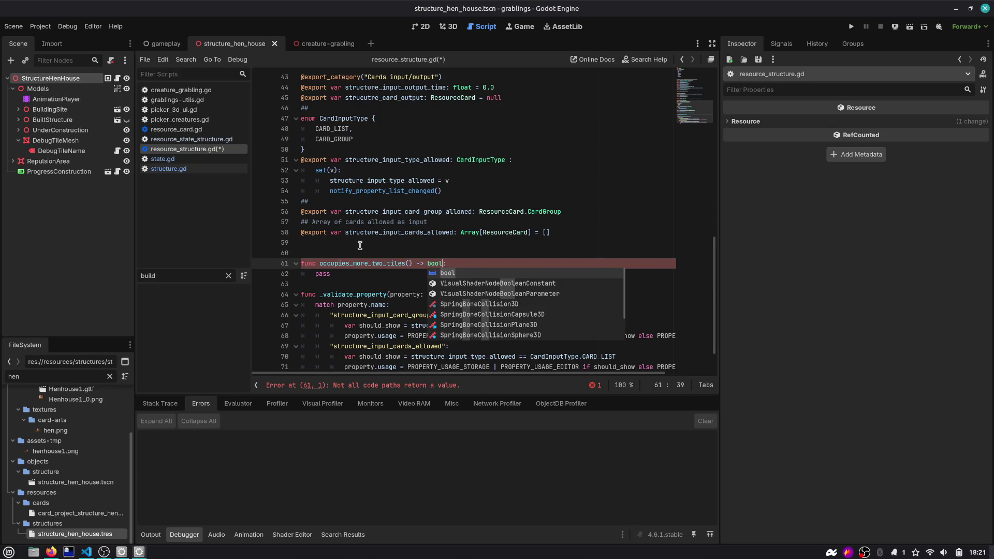
# Step: Insert an enum named RequiredTiles above the function
pyautogui.press('Home')
pyautogui.press('Return')
pyautogui.press('Up')
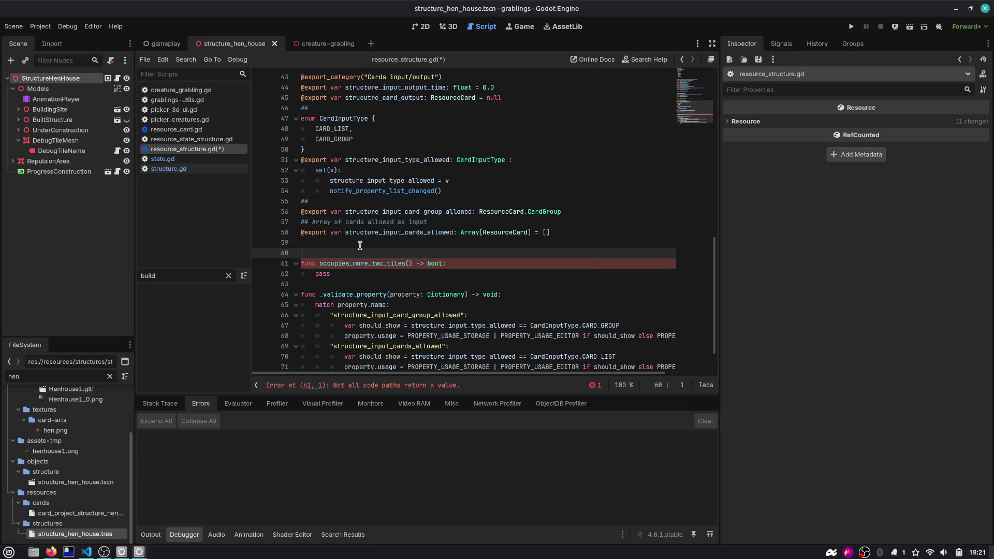
pyautogui.write('eum')
pyautogui.press('BackSpace')
pyautogui.press('BackSpace')
pyautogui.write('num building_site_max_grablings')
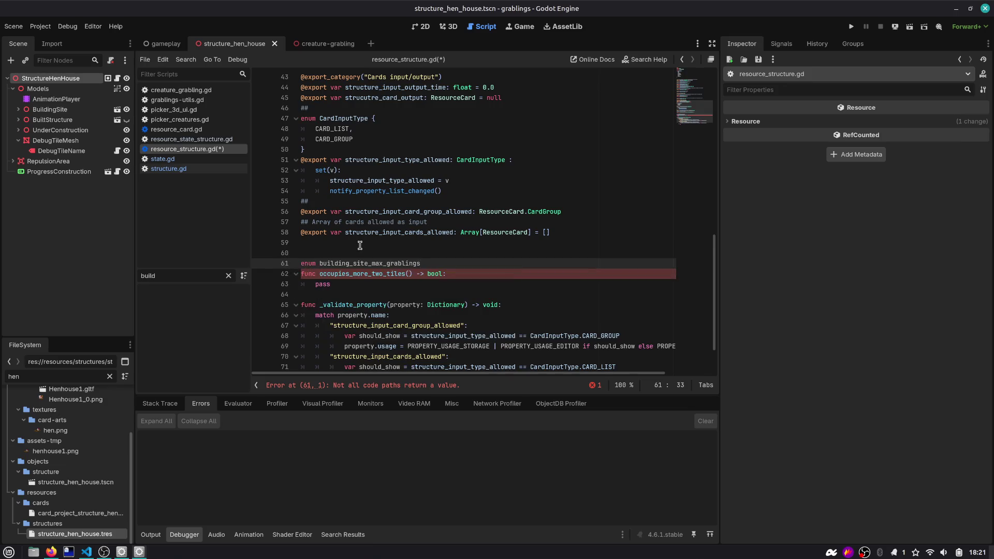
pyautogui.write(' Tile')
pyautogui.hotkey('ctrl', 'shift', 'Left')
pyautogui.write('RequiredTiles {')
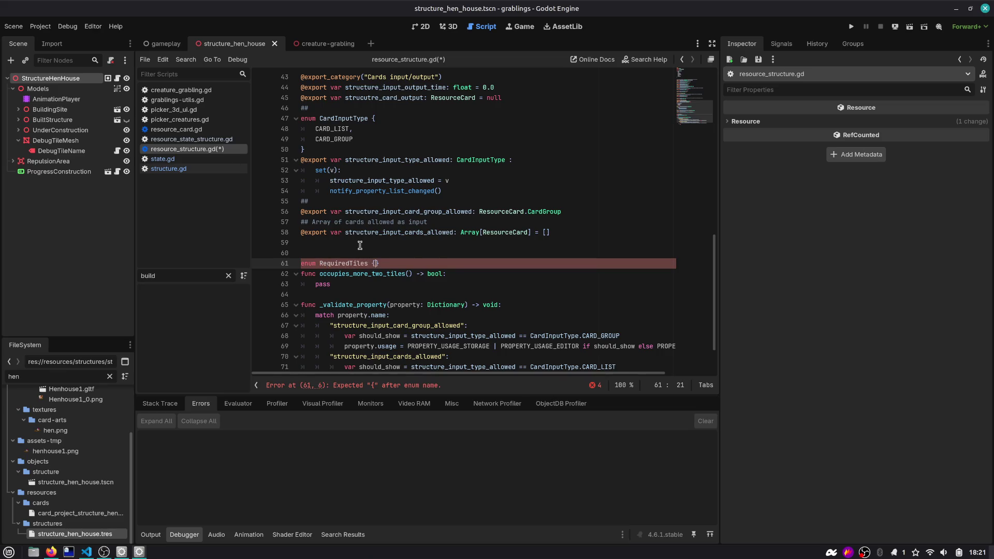
# Step: Fill RequiredTiles with SINGLE and a vertical value, each on its own line
pyautogui.press('Return')
pyautogui.press('Down')
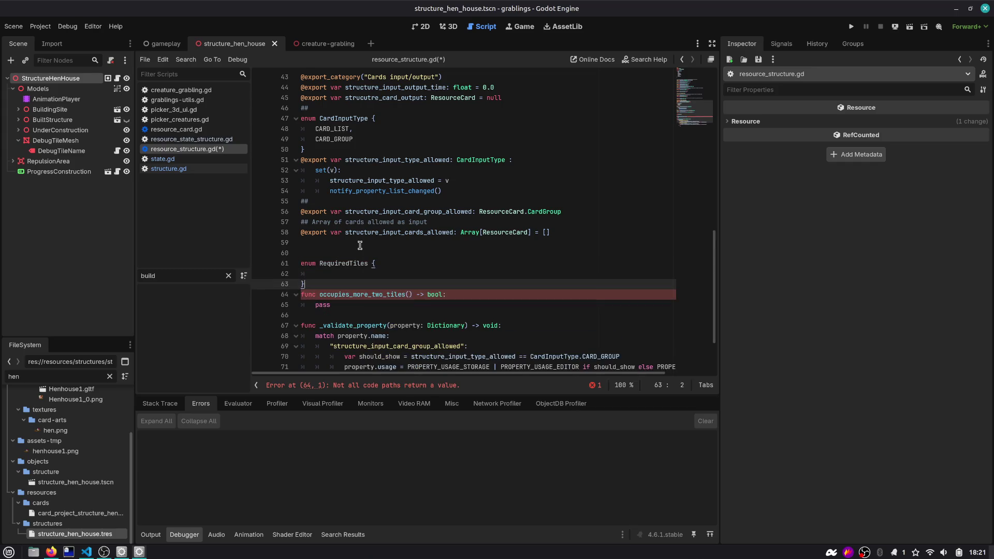
pyautogui.press('Return')
pyautogui.press('Up')
pyautogui.press('Up')
pyautogui.press('Up')
pyautogui.press('End')
pyautogui.press('Return')
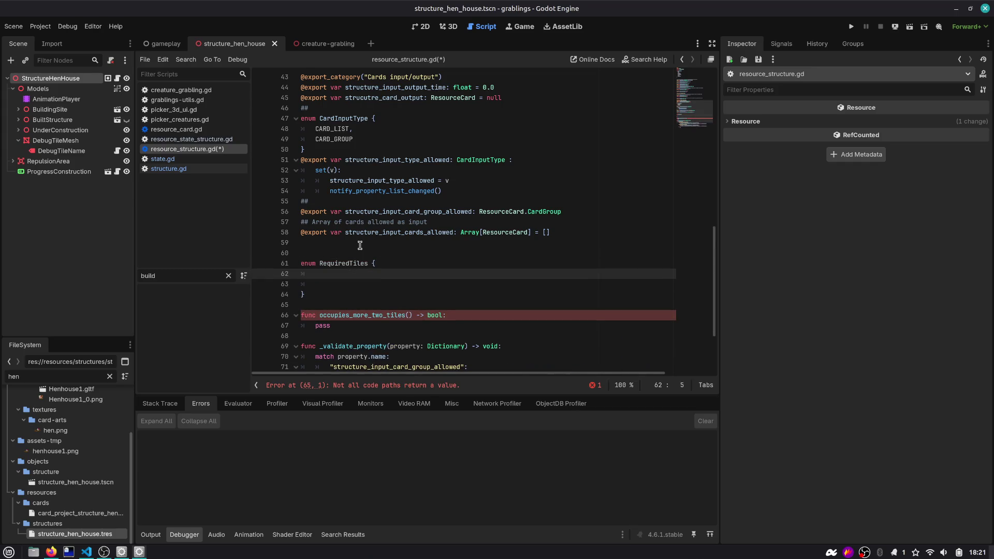
pyautogui.write('SINGLE,')
pyautogui.press('Return')
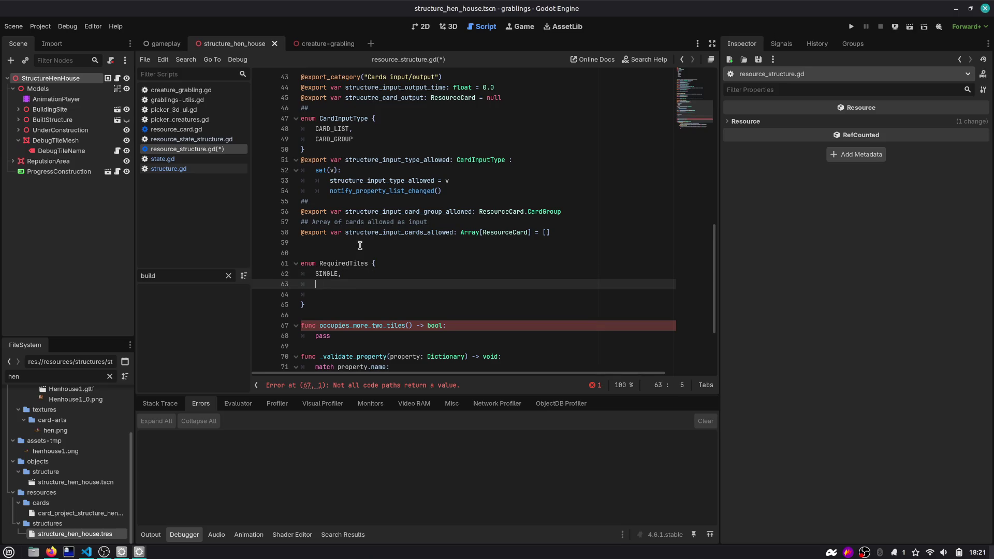
pyautogui.write('TWO, VER')
pyautogui.write('VERTICAL')
pyautogui.write(',')
pyautogui.press('Delete')
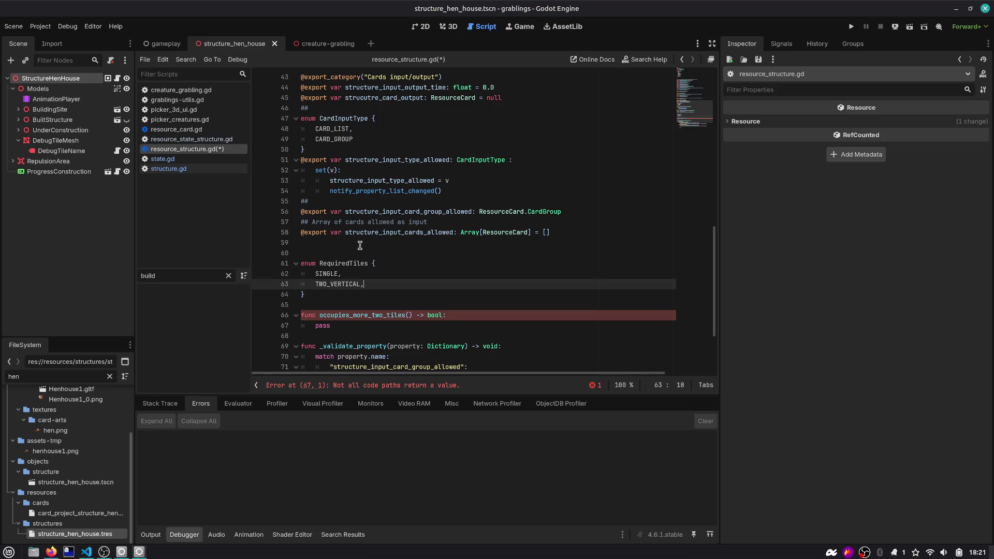
# Step: Rename the second value TWO_ONE_ABOVE, commented as one tile above the center tile
pyautogui.write('es one ')
pyautogui.write('abot the')
pyautogui.hotkey('ctrl', 'shift', 'Right')
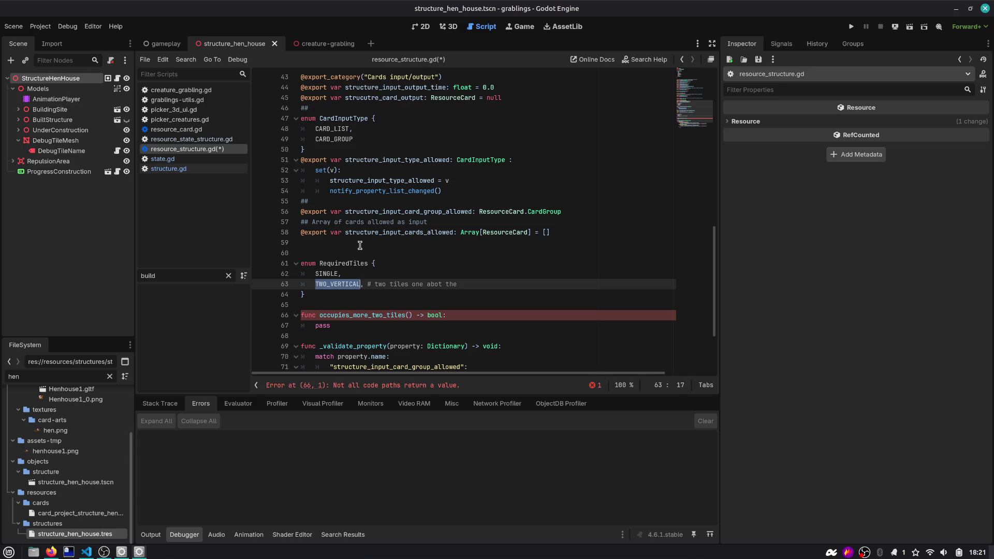
pyautogui.write('TWO_ONE_')
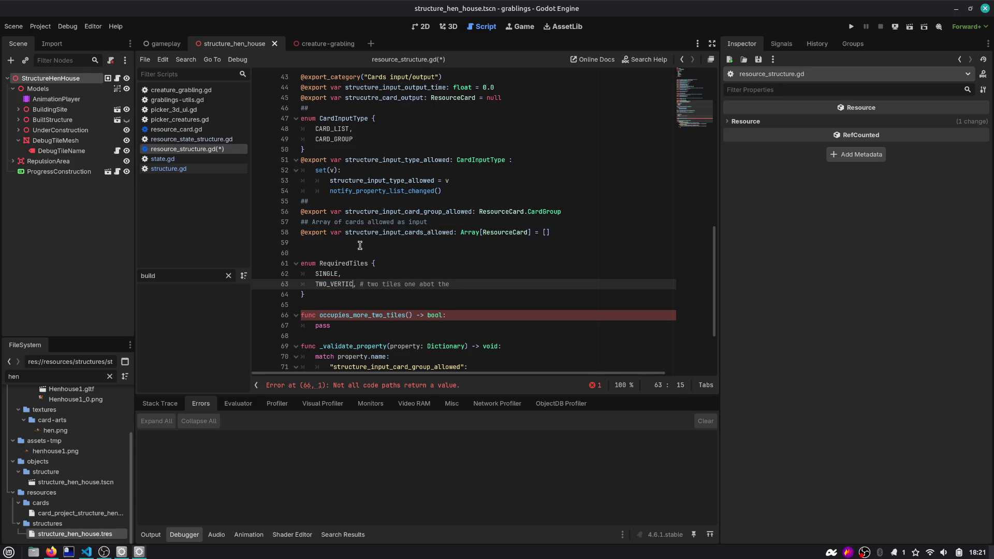
pyautogui.write('ABOVE')
pyautogui.press('End')
pyautogui.hotkey('ctrl', 'shift', 'Left')
pyautogui.hotkey('ctrl', 'shift', 'Left')
pyautogui.write('abo')
pyautogui.write('ve ')
pyautogui.write('the center')
pyautogui.write(' tlie')
pyautogui.click(364, 325)
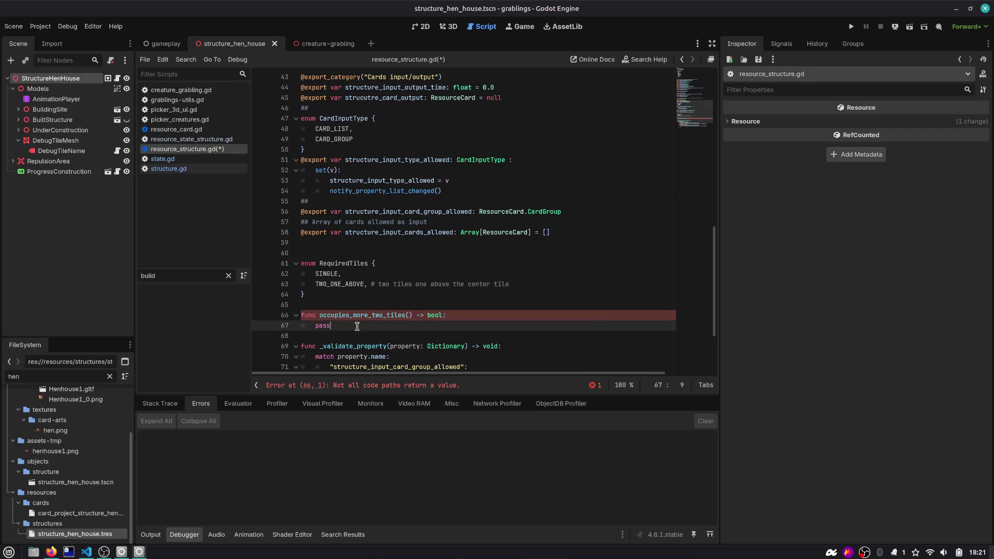
# Step: Replace the stub with an exported required_tiles = RequiredTiles.SINGLE and save
pyautogui.press('Up')
pyautogui.keyDown('shift'); pyautogui.click(364, 325); pyautogui.keyUp('shift')
pyautogui.hotkey('shift', 'Home')
pyautogui.press('BackSpace')
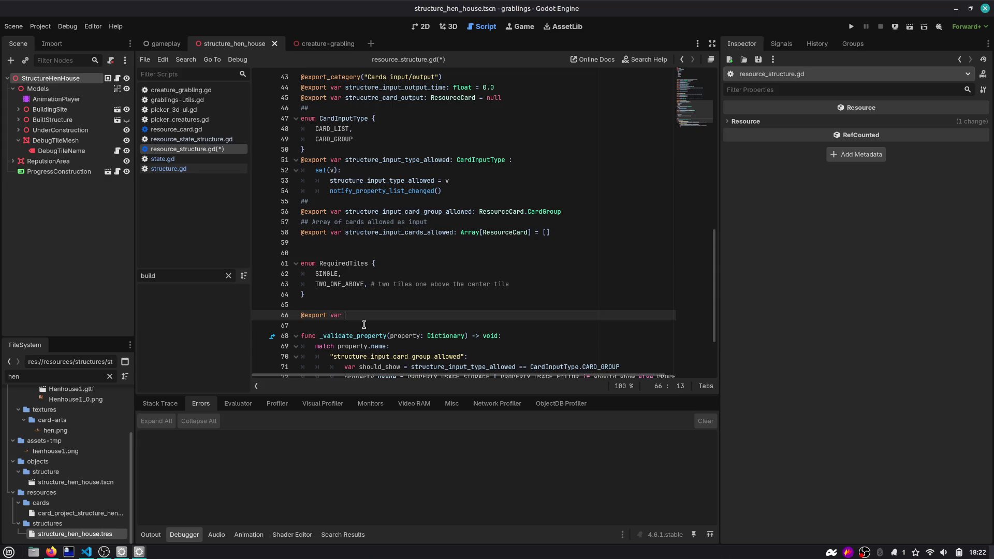
pyautogui.write('required_tiles = ')
pyautogui.write('R')
pyautogui.press('Return')
pyautogui.write('.')
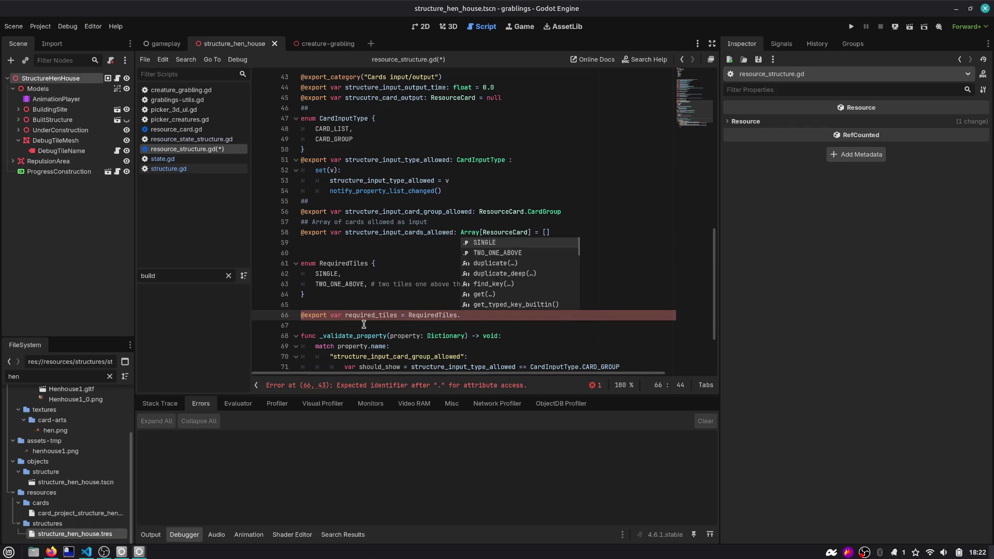
pyautogui.press('Return')
pyautogui.hotkey('ctrl', 's')
pyautogui.press('Up')
pyautogui.press('Up')
pyautogui.press('Up')
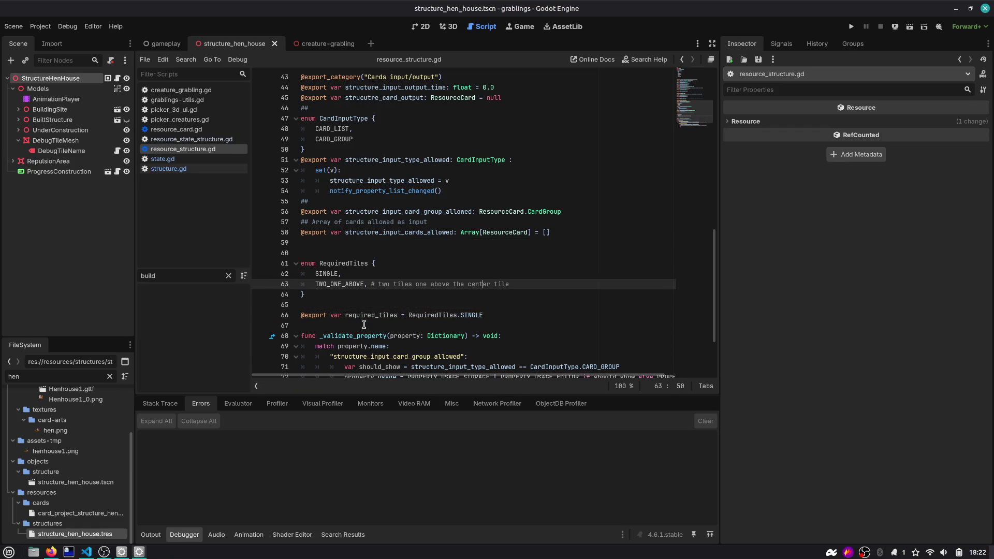
# Step: Undo, then redo to restore the RequiredTiles enum and required_tiles export
pyautogui.click(499, 315)
pyautogui.hotkey('ctrl', 'z')
pyautogui.hotkey('ctrl', 'z')
pyautogui.hotkey('ctrl', 'z')
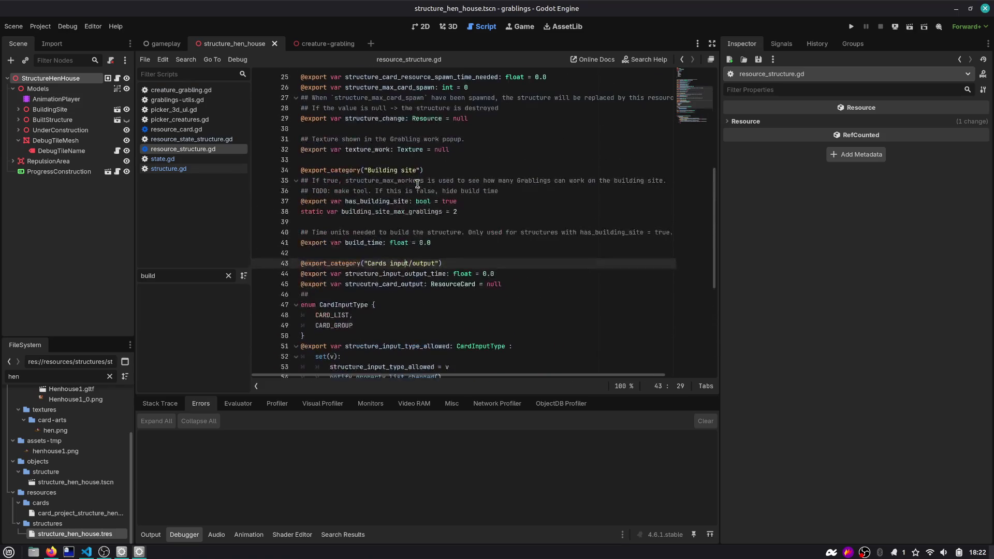
pyautogui.hotkey('ctrl', 'z')
pyautogui.hotkey('ctrl', 'z')
pyautogui.scroll(3, 503, 219)
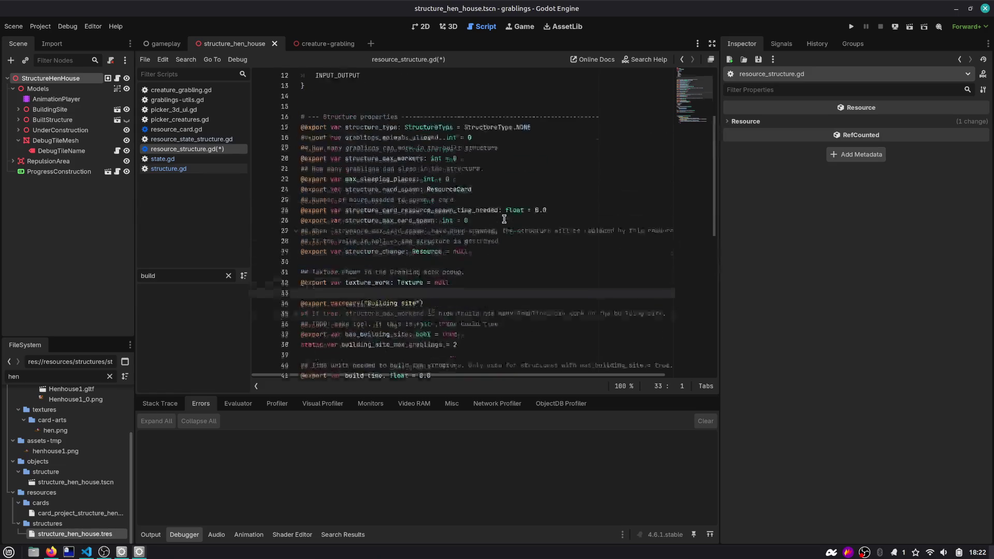
pyautogui.scroll(-3, 503, 219)
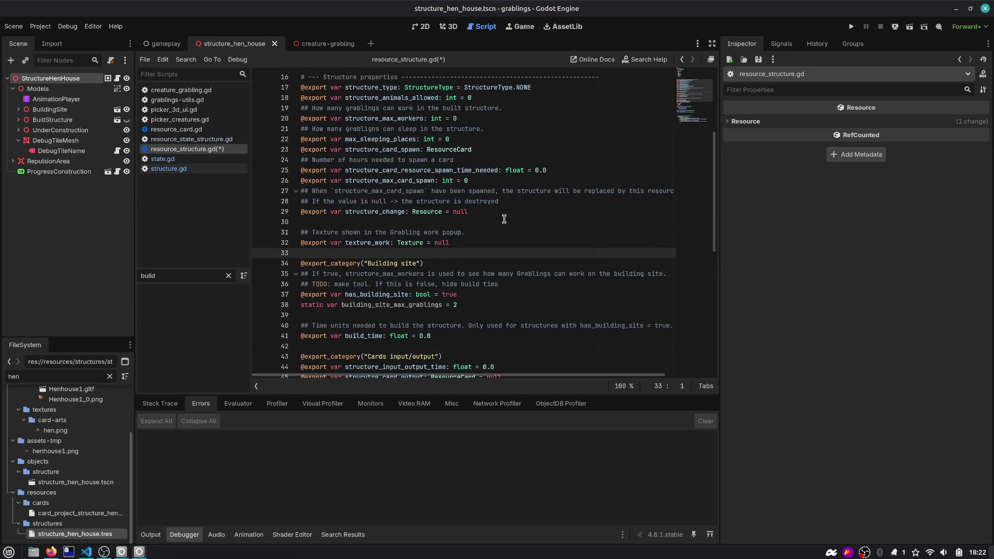
pyautogui.hotkey('ctrl', 'shift', 'z')
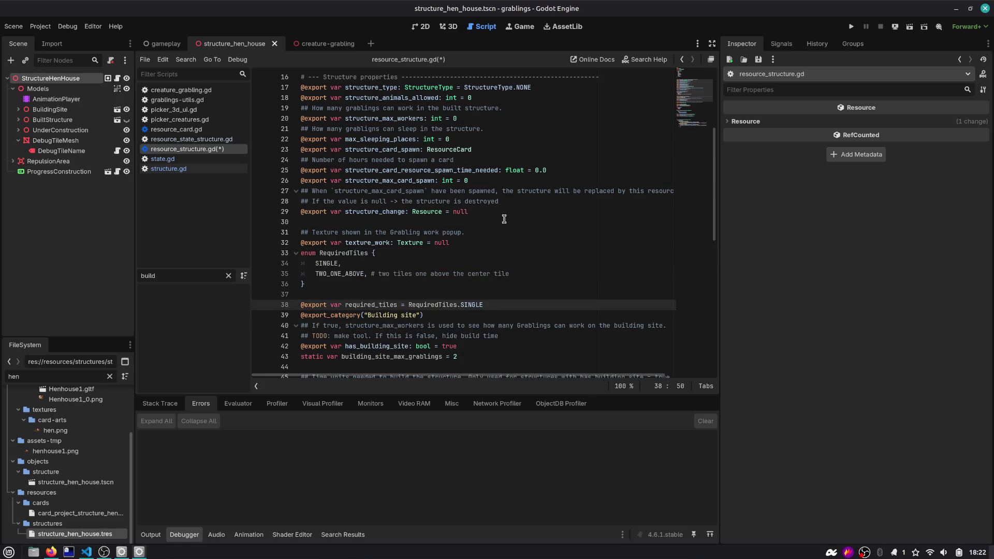
pyautogui.hotkey('ctrl', 'z')
pyautogui.hotkey('ctrl', 'z')
pyautogui.hotkey('ctrl', 'z')
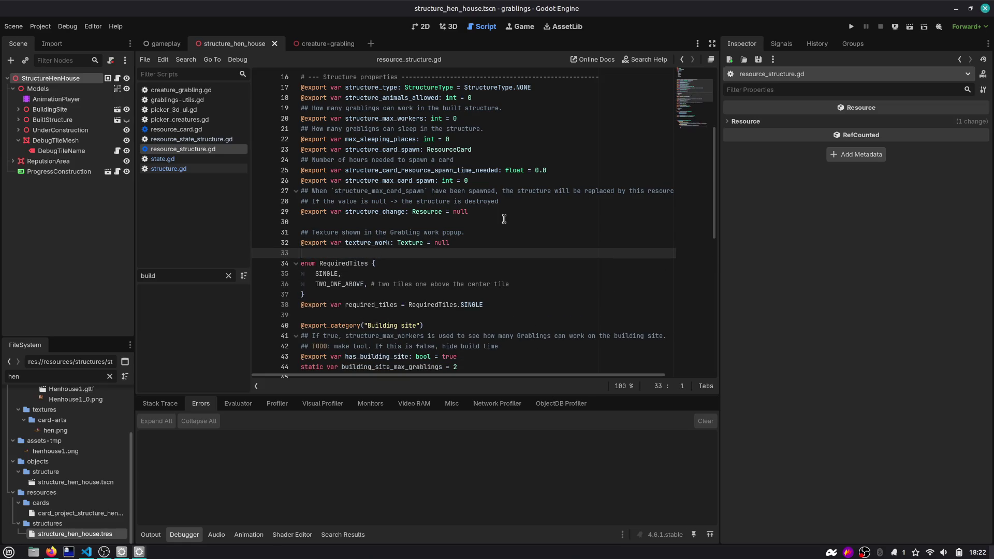
pyautogui.press('Down')
pyautogui.scroll(5, 477, 198)
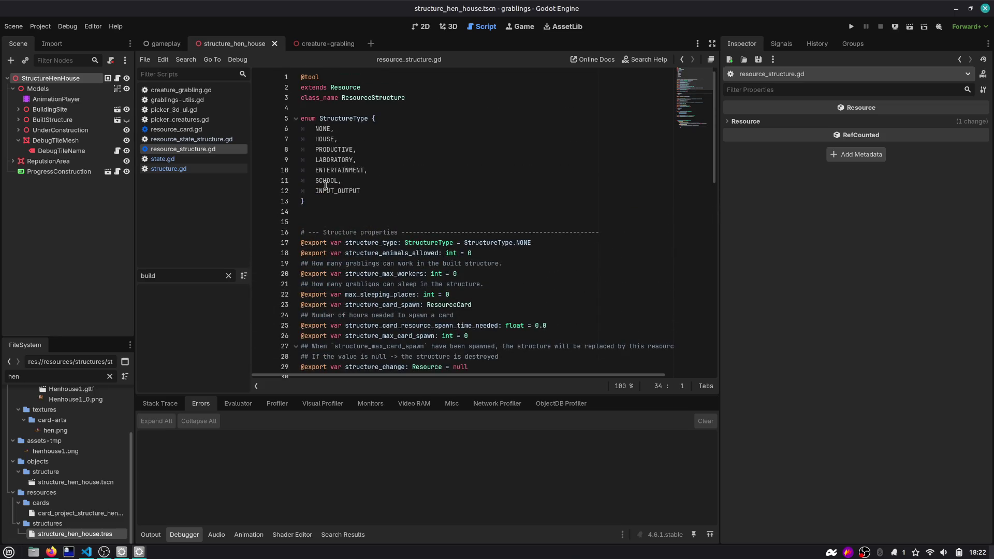
pyautogui.scroll(-5, 327, 189)
pyautogui.click(365, 305)
pyautogui.click(501, 305)
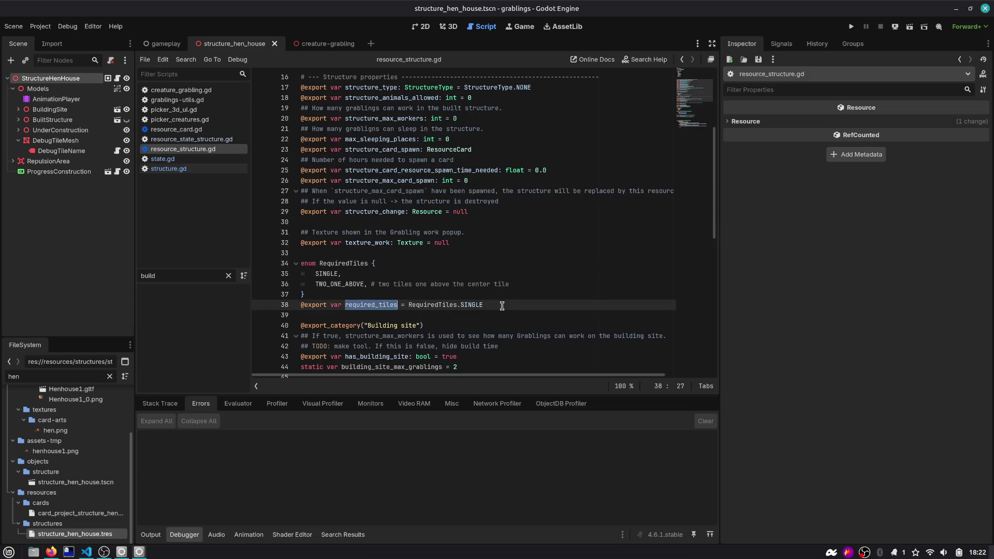
# Step: Switch to structure.gd and place the caret at the end of the _ready header
pyautogui.click(117, 78)
pyautogui.scroll(-6, 453, 195)
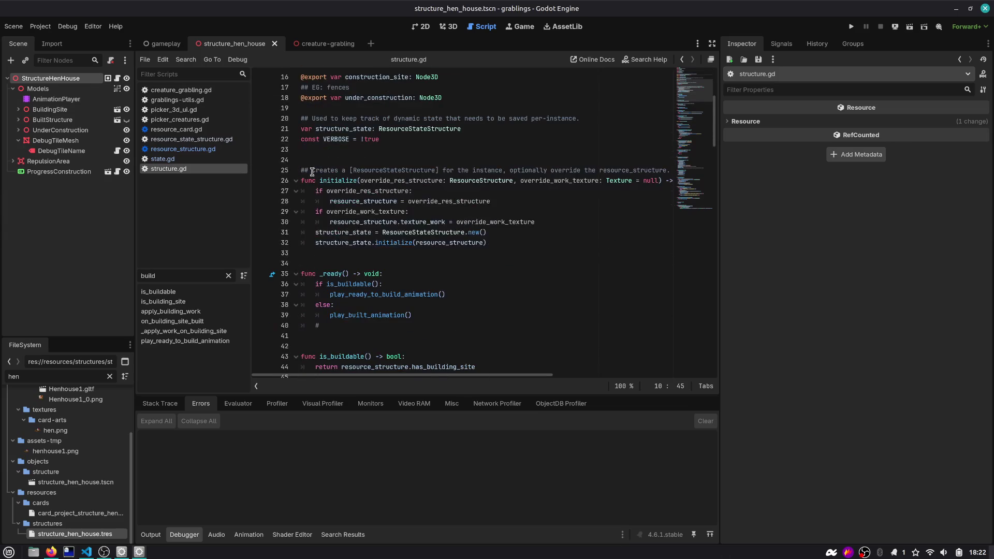
pyautogui.click(523, 242)
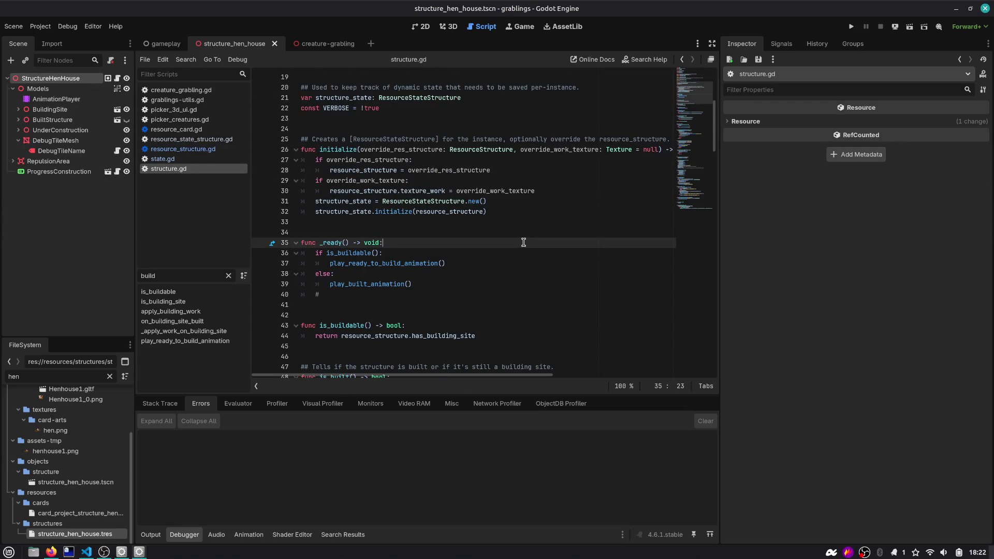
# Step: Replace the placeholder comment in _ready with a line starting resource_structure.required_tiles
pyautogui.press('Down')
pyautogui.press('Down')
pyautogui.press('Down')
pyautogui.press('BackSpace')
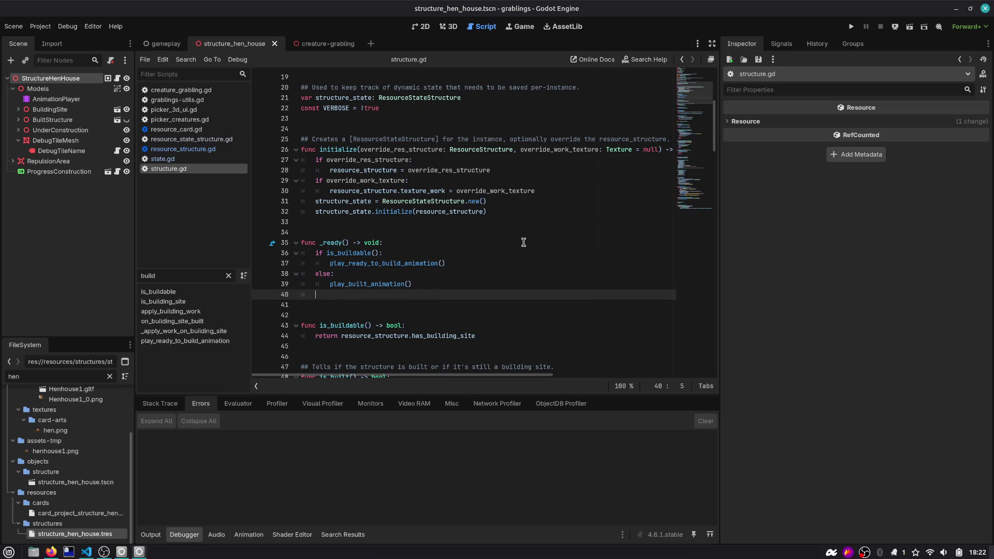
pyautogui.press('Return')
pyautogui.write('tru')
pyautogui.press('Return')
pyautogui.write('.req')
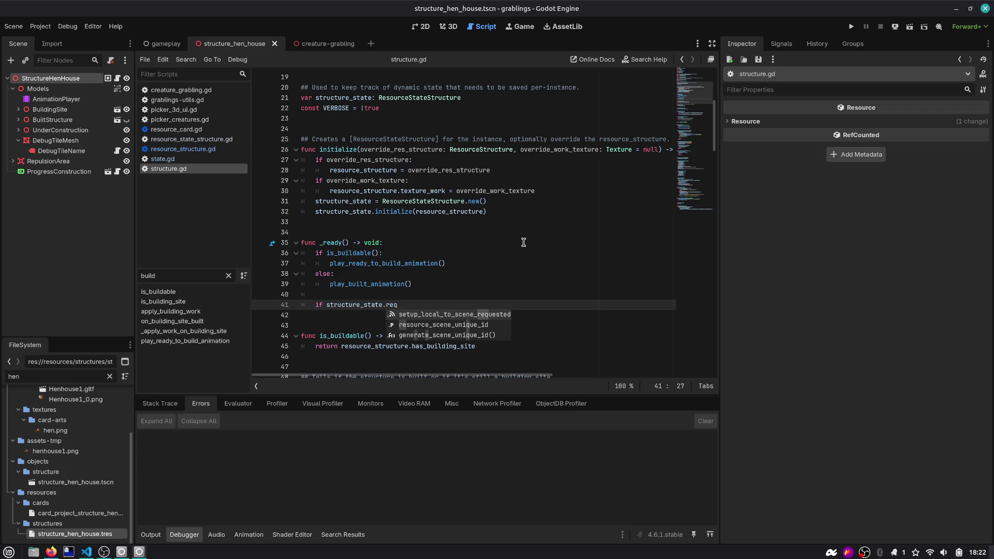
pyautogui.hotkey('ctrl', 'shift', 'Left')
pyautogui.scroll(5, 518, 238)
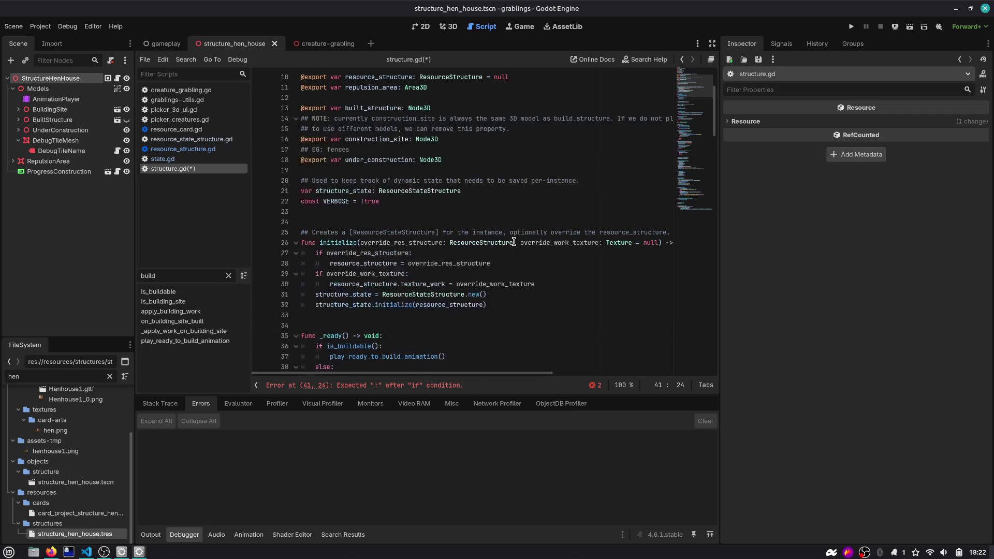
pyautogui.click(393, 139)
pyautogui.doubleClick(392, 139)
pyautogui.hotkey('ctrl', 'c')
pyautogui.scroll(-5, 393, 138)
pyautogui.doubleClick(357, 305)
pyautogui.hotkey('ctrl', 'v')
pyautogui.hotkey('ctrl', 'space')
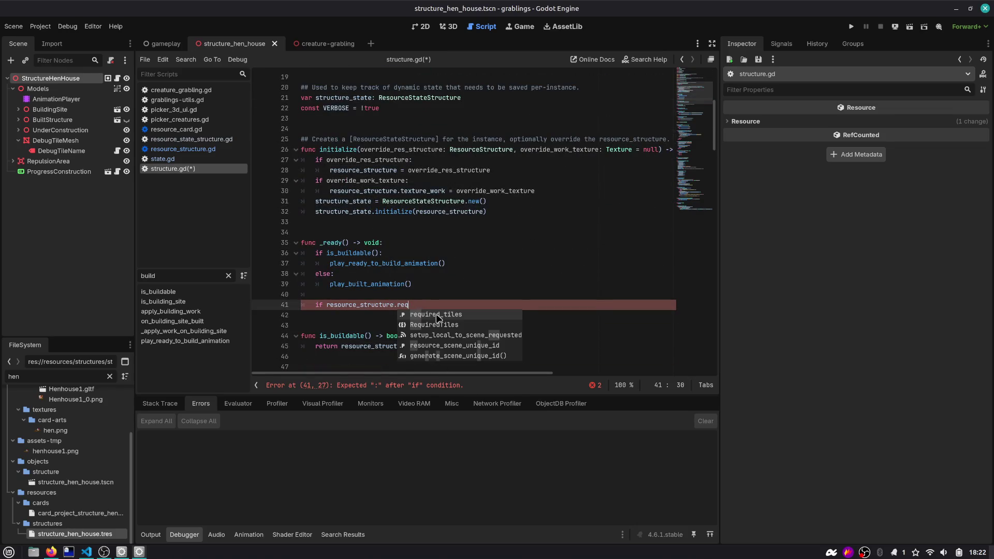
pyautogui.click(436, 314)
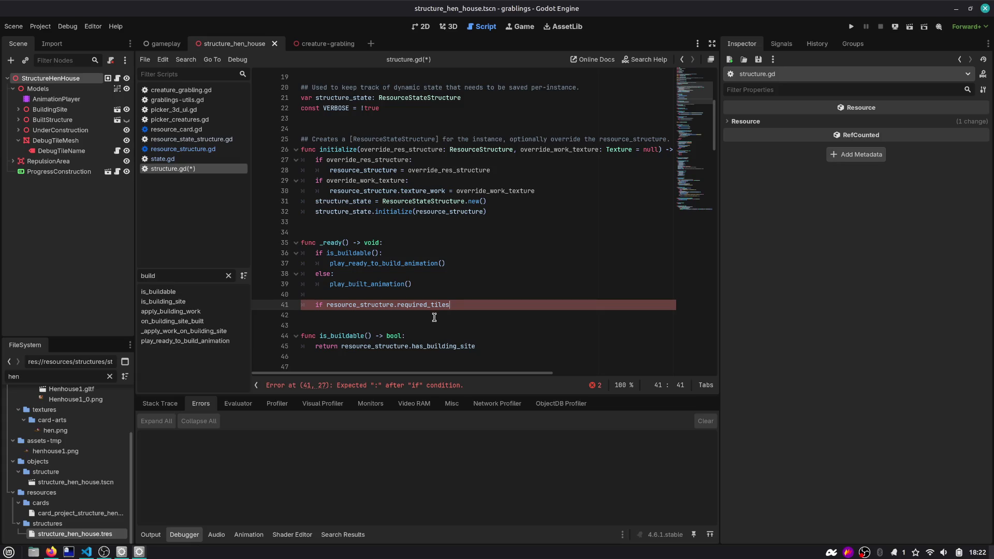
# Step: Compare required_tiles to ResourceStructure.RequiredTiles.SINGLE, with a pass body
pyautogui.write(' == R')
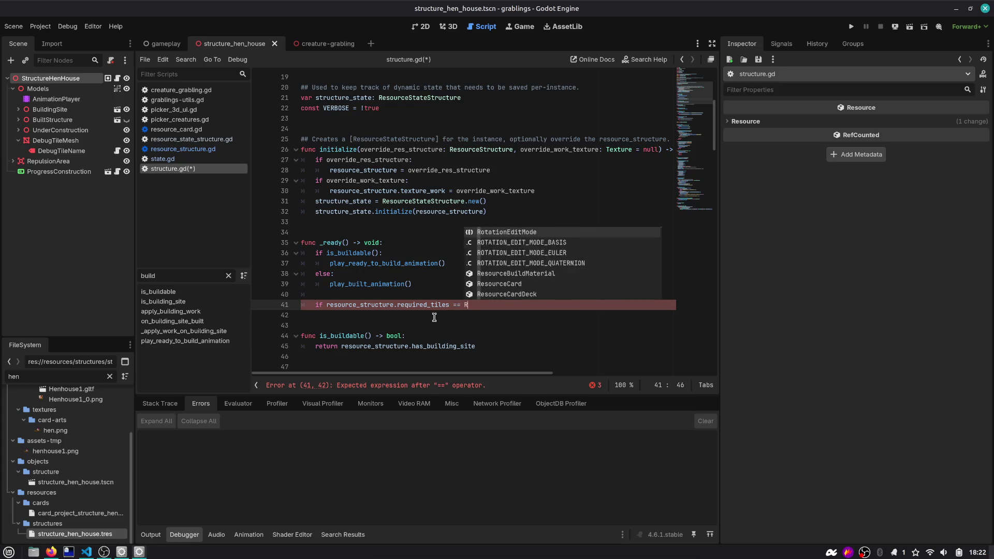
pyautogui.press('BackSpace')
pyautogui.write('Stru')
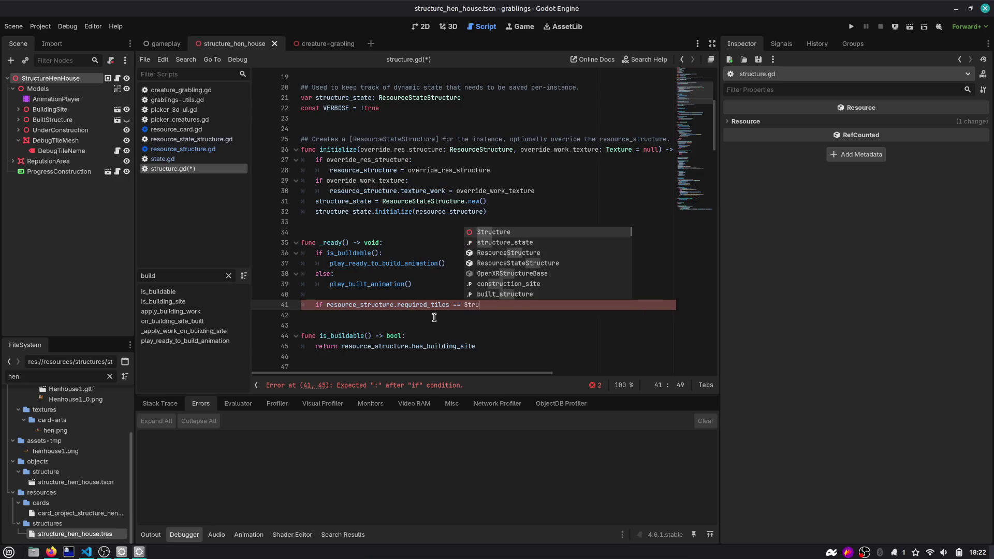
pyautogui.write('cture')
pyautogui.press('Down')
pyautogui.press('Down')
pyautogui.press('Return')
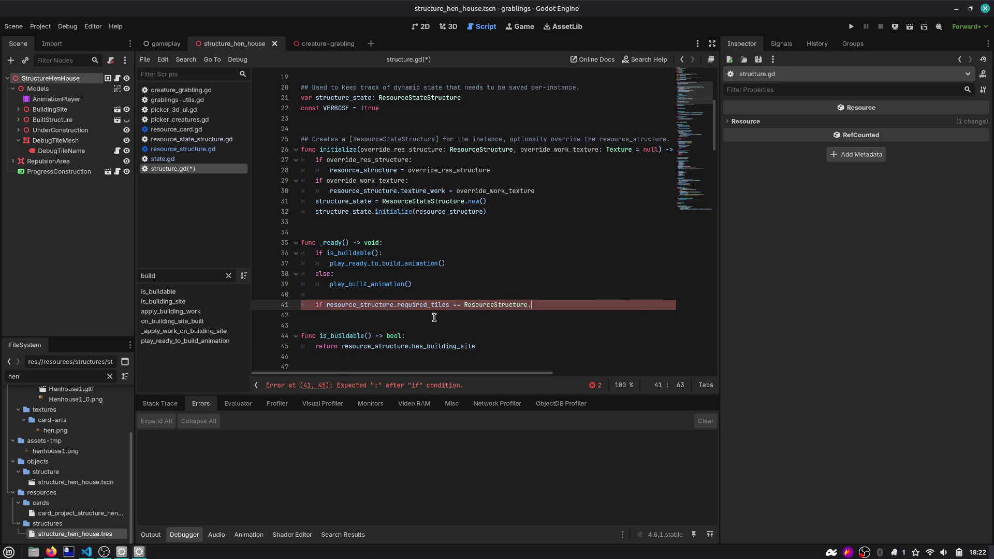
pyautogui.write('.Req')
pyautogui.press('Return')
pyautogui.write('.')
pyautogui.press('Return')
pyautogui.press('Return')
pyautogui.write('pass')
pyautogui.press('Return')
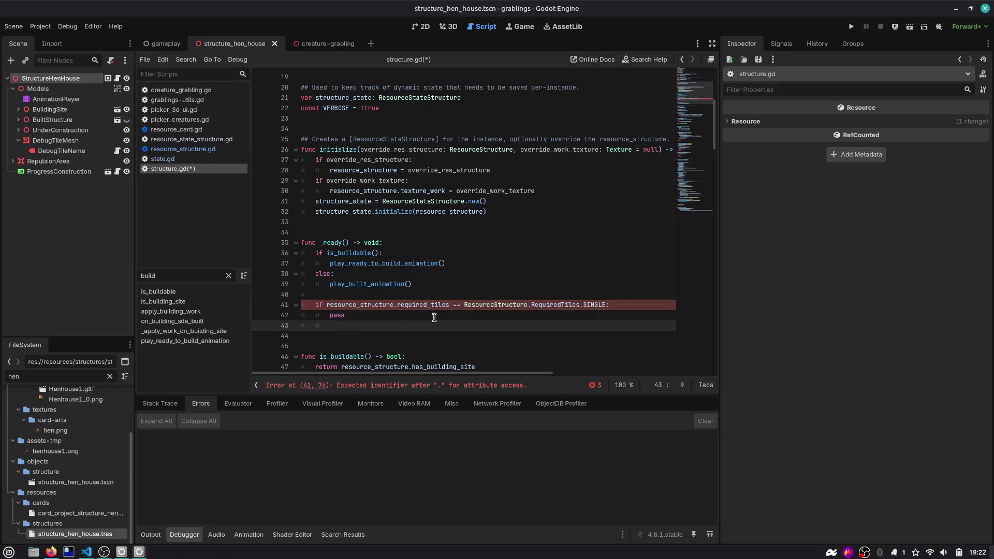
# Step: Turn the line into a match on required_tiles with a RequiredTiles.SINGLE case holding pass
pyautogui.press('Escape')
pyautogui.press('Up')
pyautogui.press('Up')
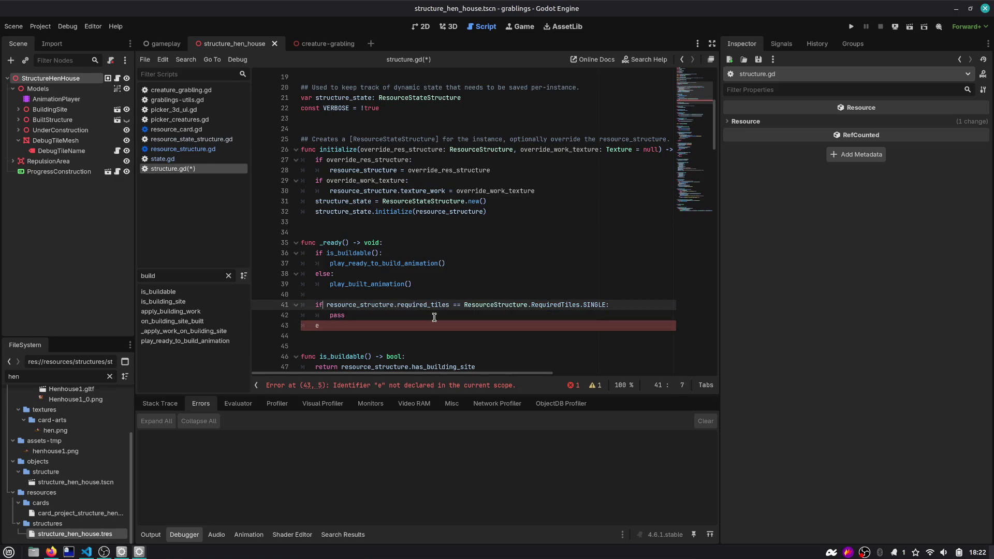
pyautogui.press('BackSpace')
pyautogui.press('BackSpace')
pyautogui.write('match')
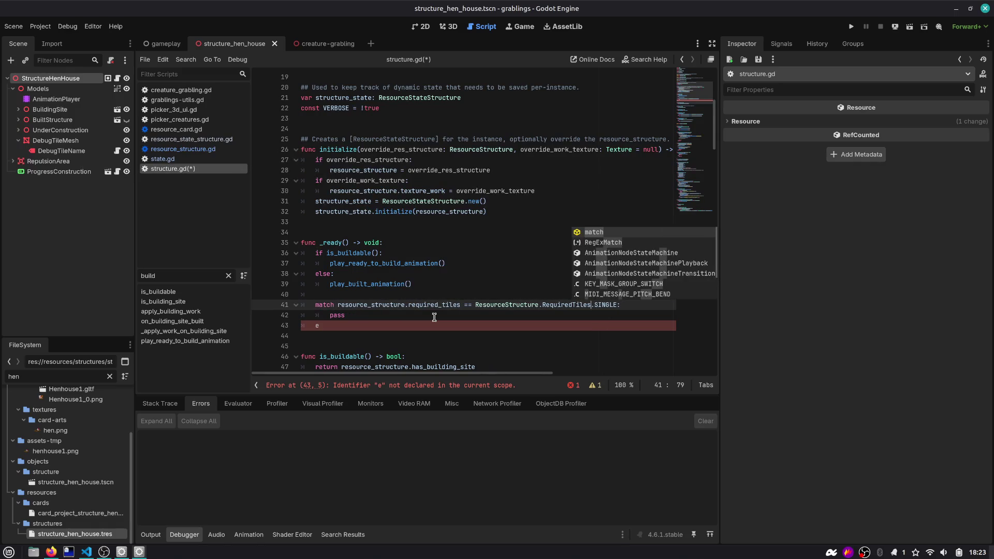
pyautogui.hotkey('ctrl', 'Left')
pyautogui.hotkey('ctrl', 'Left')
pyautogui.hotkey('ctrl', 'Left')
pyautogui.press('BackSpace')
pyautogui.press('BackSpace')
pyautogui.press('BackSpace')
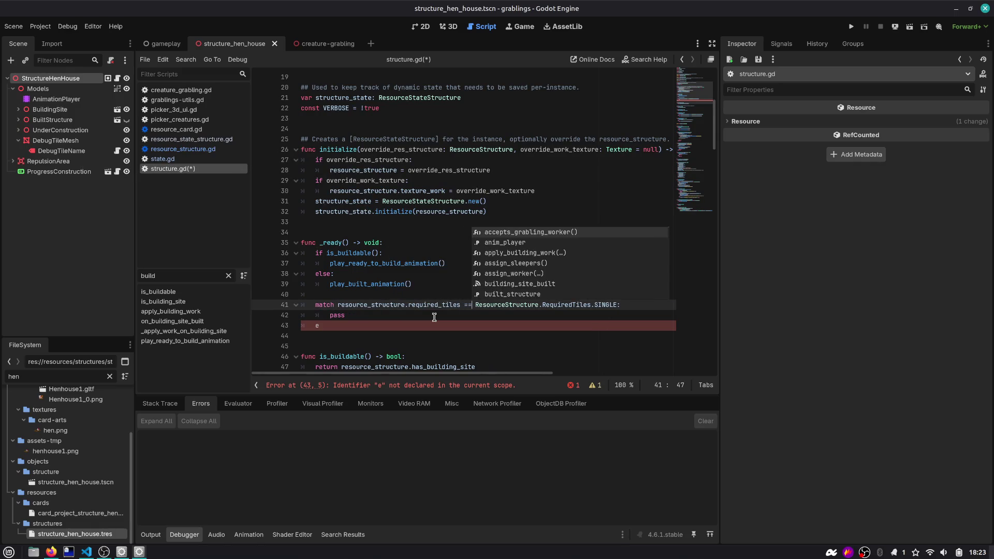
pyautogui.hotkey('ctrl', 'shift', 'Right')
pyautogui.hotkey('ctrl', 'shift', 'Right')
pyautogui.hotkey('ctrl', 'shift', 'Right')
pyautogui.press('Delete')
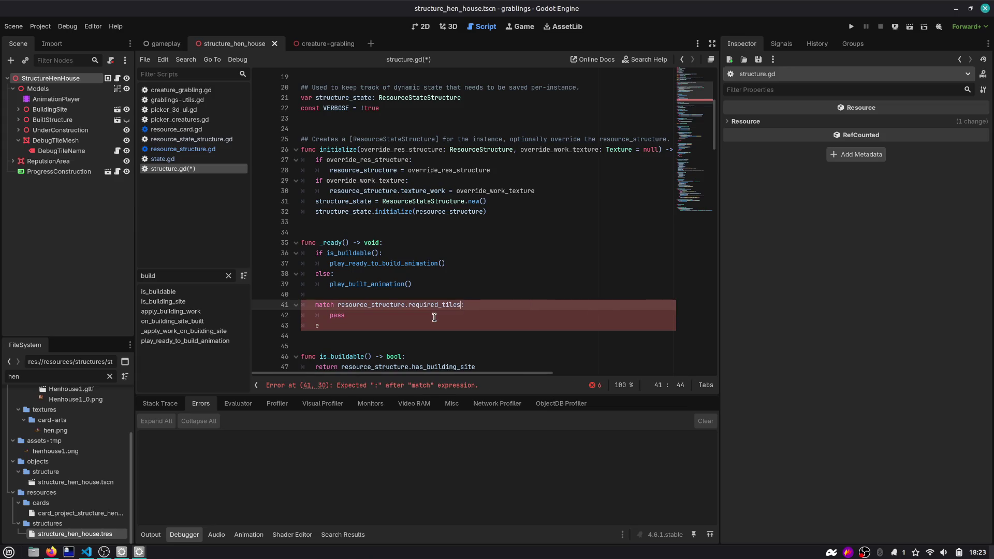
pyautogui.click(434, 317)
pyautogui.hotkey('ctrl', 'shift', 'Left')
pyautogui.hotkey('ctrl', 'v')
pyautogui.write(':')
pyautogui.press('Return')
pyautogui.write('pass')
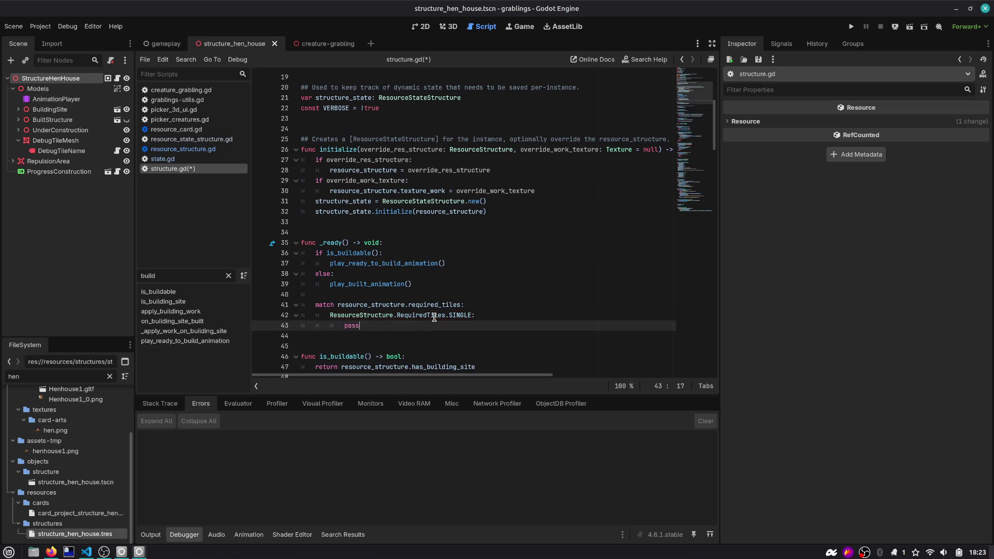
# Step: Add a default _: case to the match
pyautogui.press('Down')
pyautogui.press('End')
pyautogui.press('BackSpace')
pyautogui.press('Tab')
pyautogui.write('_:')
pyautogui.press('Return')
pyautogui.write('s')
# Step: Duplicate the SINGLE case as a RequiredTiles.TWO_ONE_ABOVE case with its own body
pyautogui.press('Up')
pyautogui.press('Up')
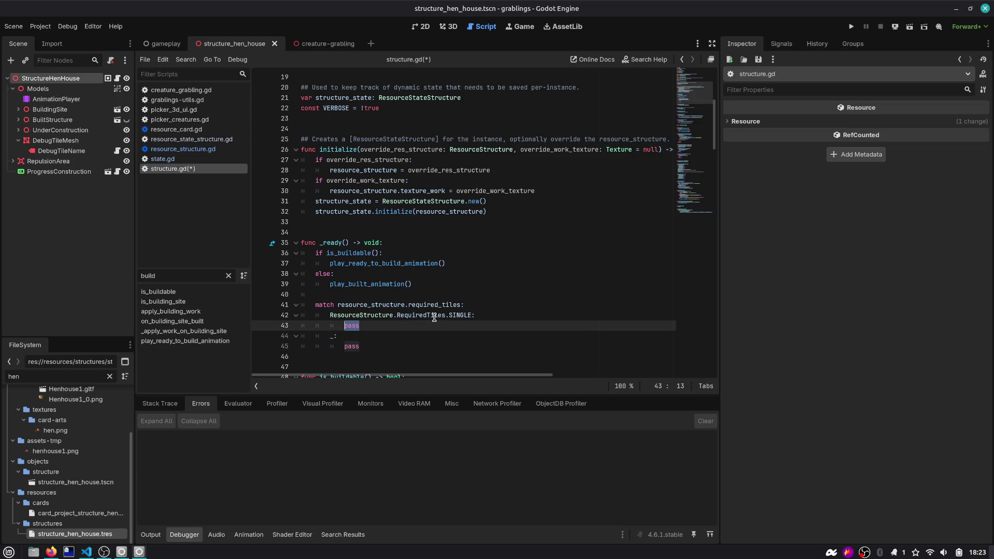
pyautogui.press('Up')
pyautogui.hotkey('shift', 'End')
pyautogui.press('Down')
pyautogui.press('Down')
pyautogui.hotkey('ctrl', 'v')
pyautogui.hotkey('ctrl', 'shift', 'Left')
pyautogui.press('BackSpace')
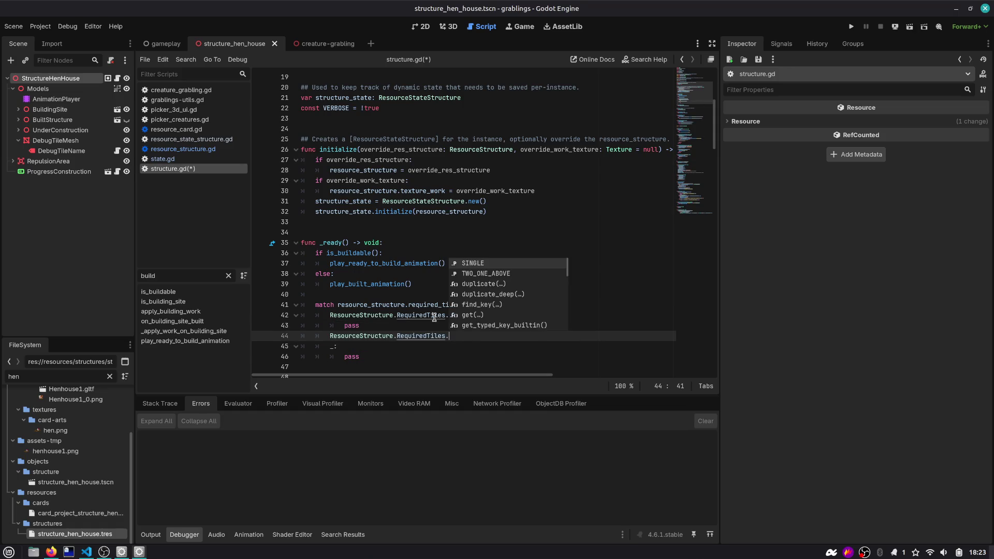
pyautogui.press('Down')
pyautogui.press('Return')
pyautogui.write(':')
pyautogui.press('Return')
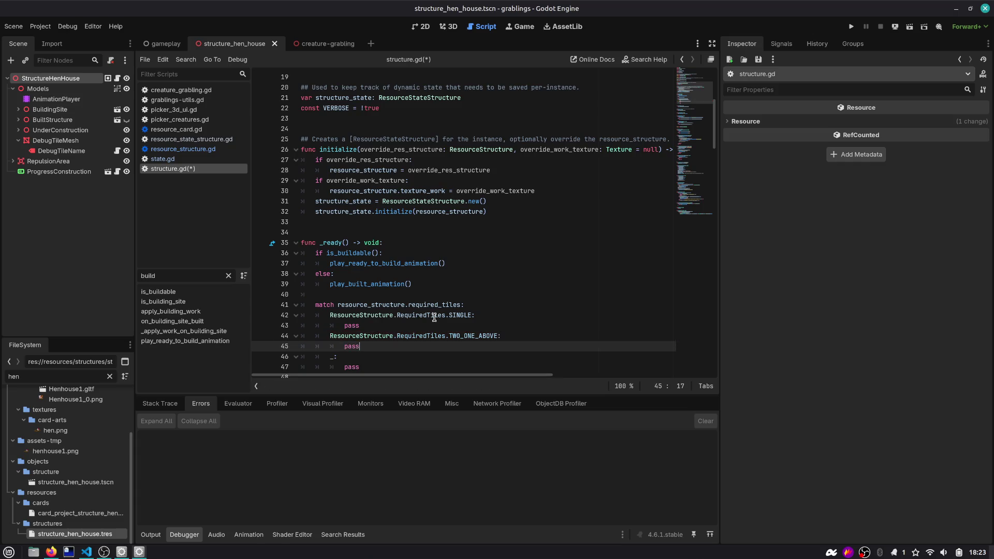
# Step: Filter the script list for 'tile' and widen the script list panel
pyautogui.scroll(-1, 383, 176)
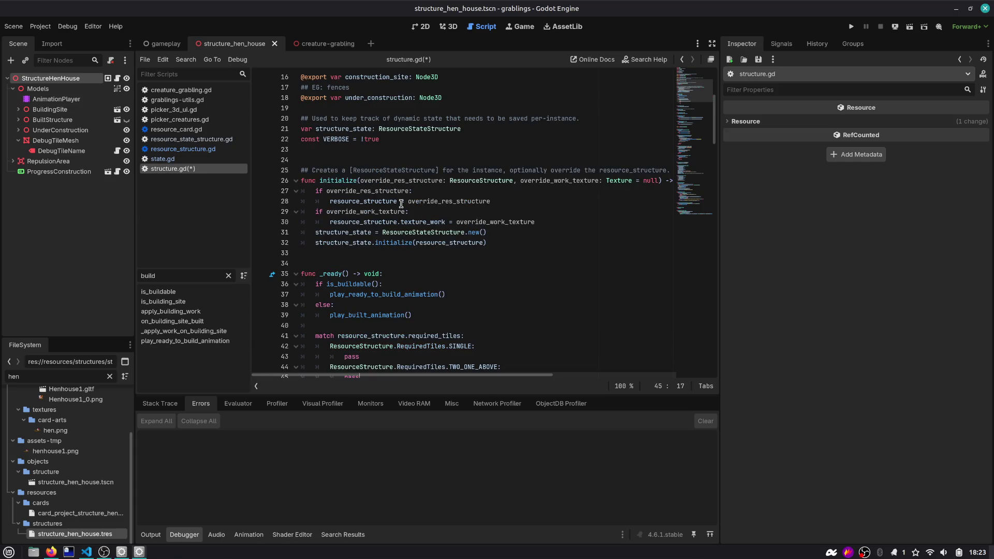
pyautogui.scroll(-1, 400, 204)
pyautogui.scroll(8, 545, 167)
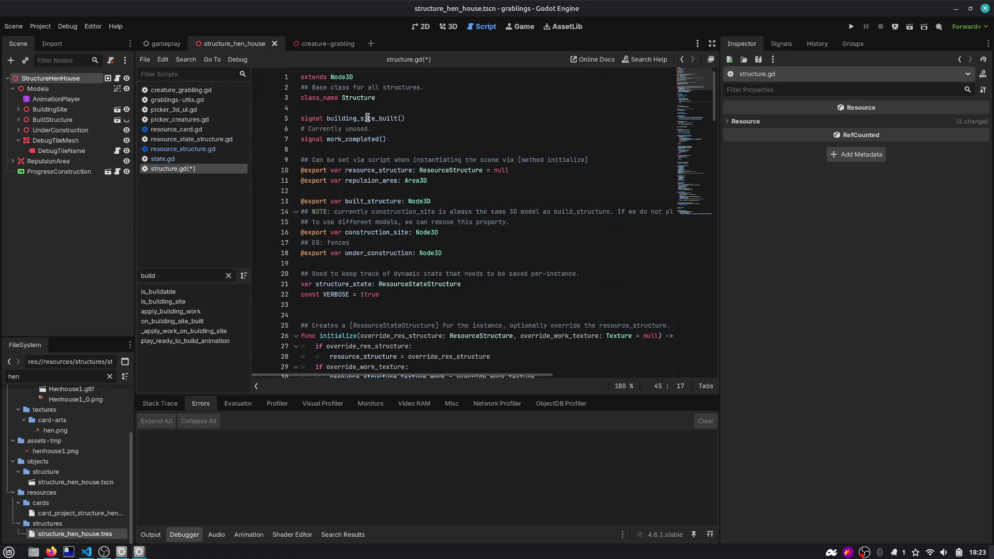
pyautogui.doubleClick(183, 274)
pyautogui.write('tile')
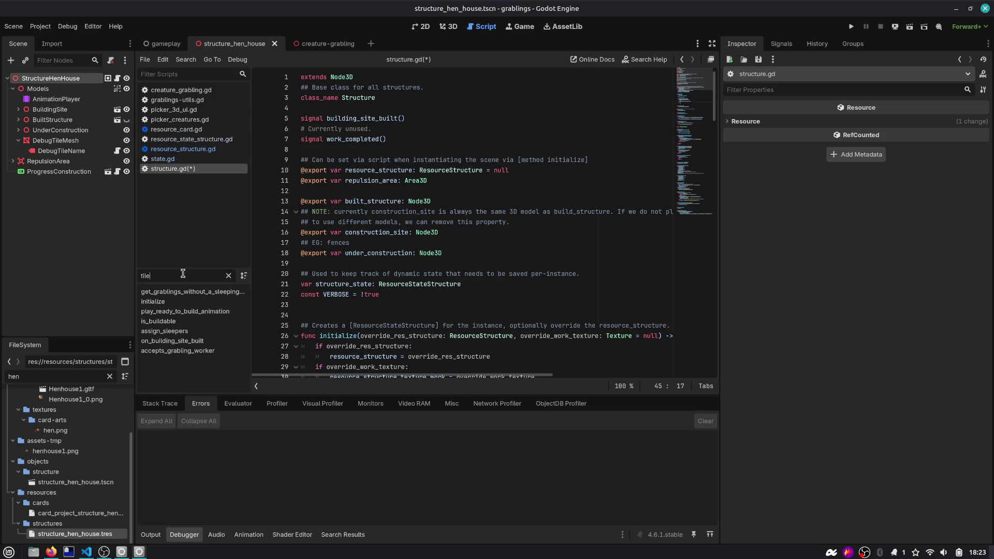
pyautogui.moveTo(259, 295); pyautogui.dragTo(299, 293)
pyautogui.scroll(-7, 409, 253)
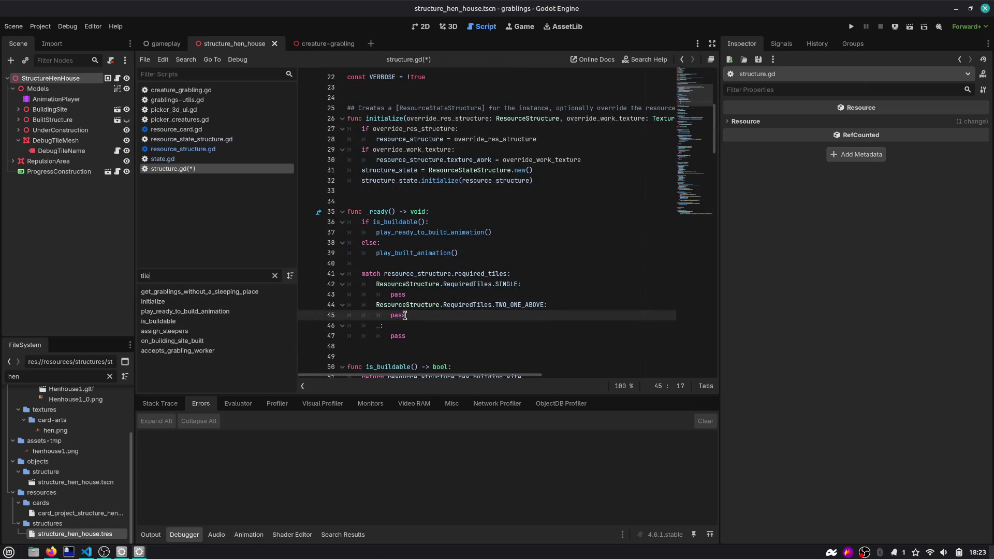
# Step: From the gameplay scene's TilesManager, open tile.tscn and select its Structure node
pyautogui.click(166, 44)
pyautogui.click(96, 61)
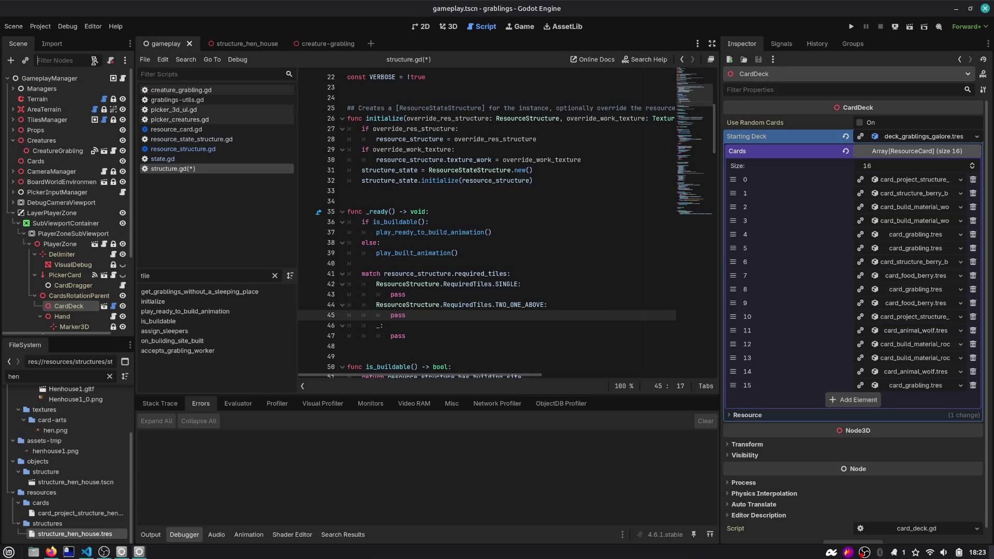
pyautogui.click(12, 120)
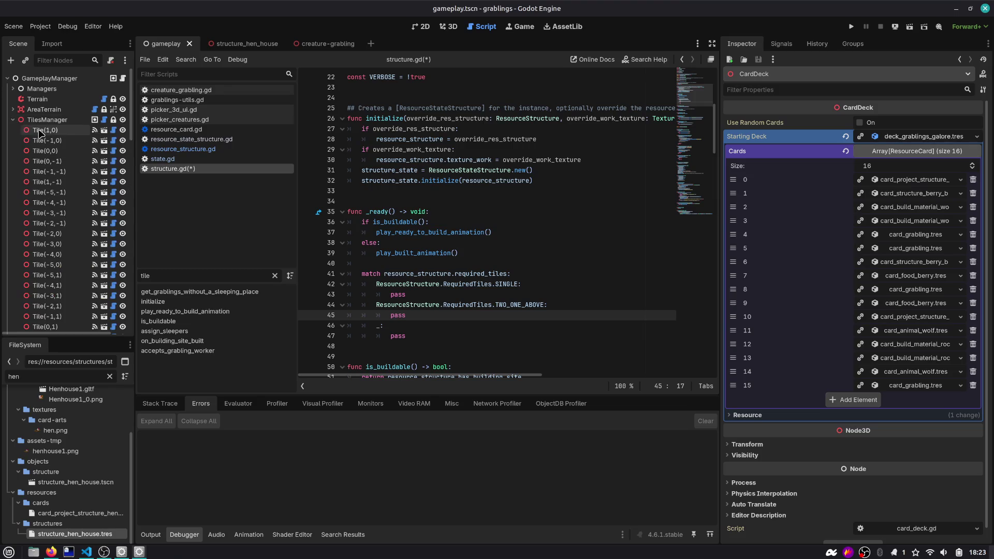
pyautogui.click(104, 130)
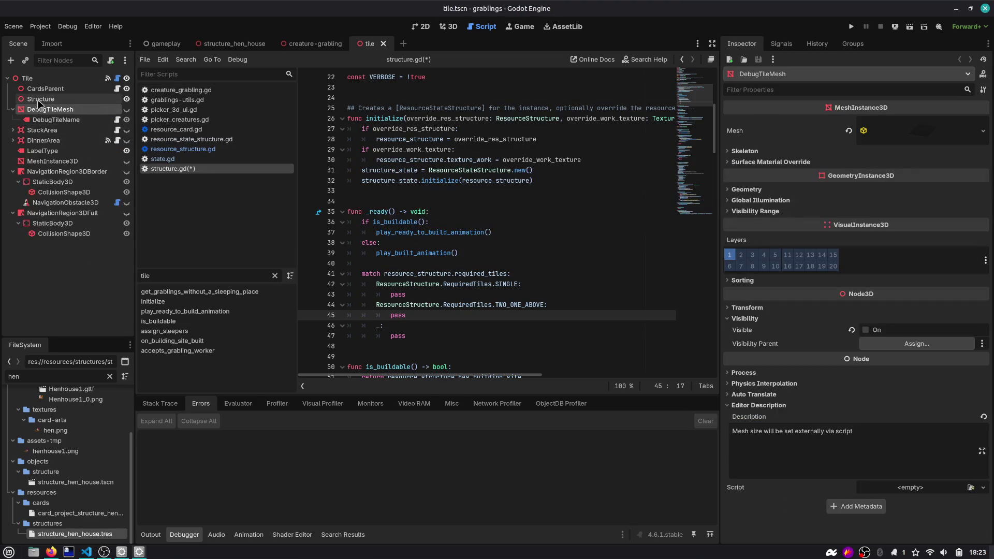
pyautogui.click(51, 100)
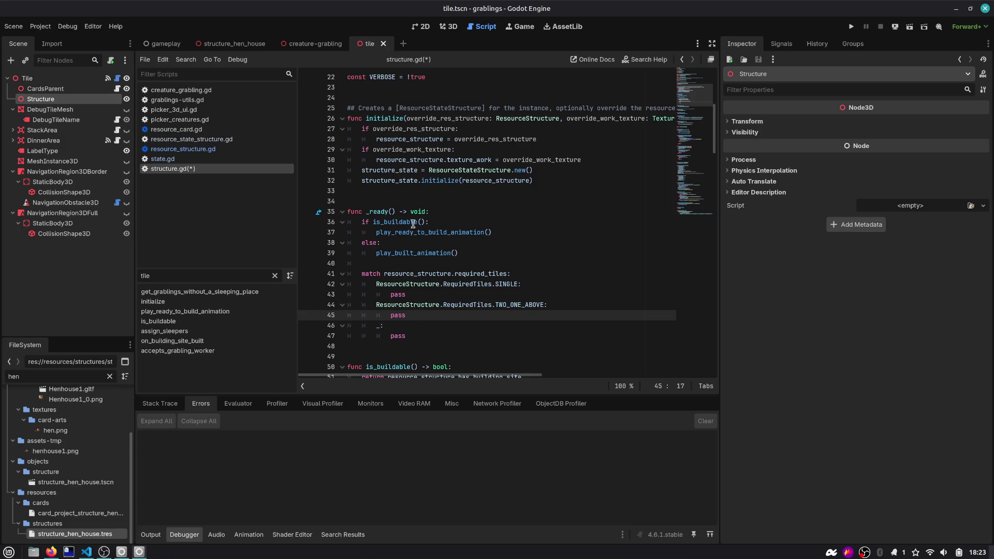
# Step: Replace pass on line 45 with var tile := get_parent()
pyautogui.hotkey('ctrl', 'shift', 'Left')
pyautogui.write('get+_til')
pyautogui.press('BackSpace')
pyautogui.press('BackSpace')
pyautogui.press('BackSpace')
pyautogui.write('il')
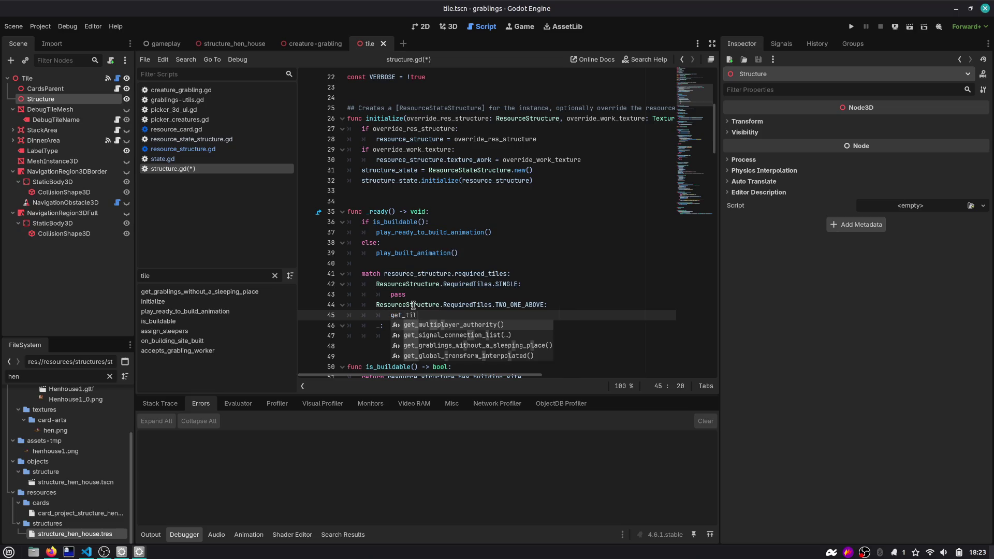
pyautogui.press('BackSpace')
pyautogui.press('BackSpace')
pyautogui.press('BackSpace')
pyautogui.write('pare')
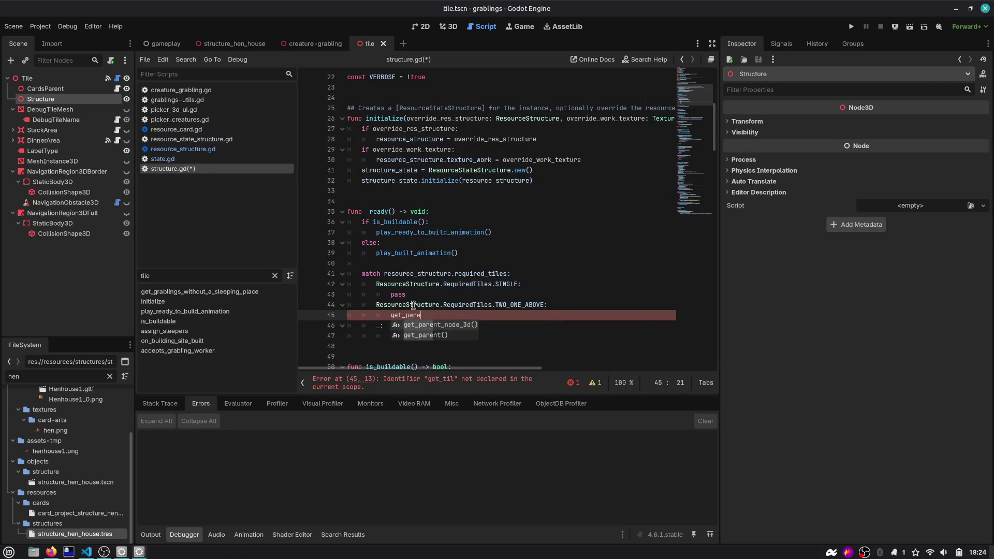
pyautogui.press('Return')
pyautogui.press('Home')
pyautogui.write('var tile:')
pyautogui.press('BackSpace')
pyautogui.write(':=')
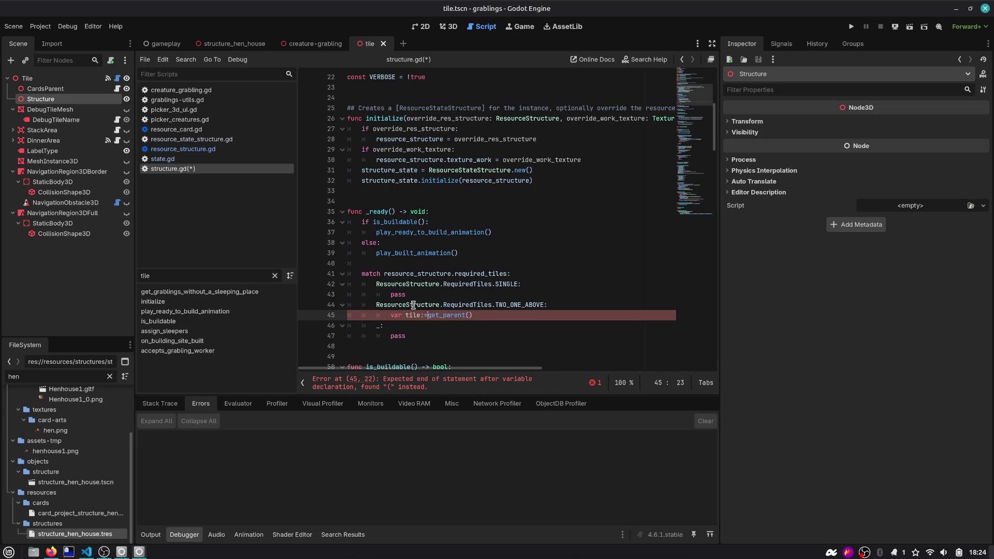
# Step: Give the declaration an explicit type, var tile: Tile, and select the Tile root node
pyautogui.press('End')
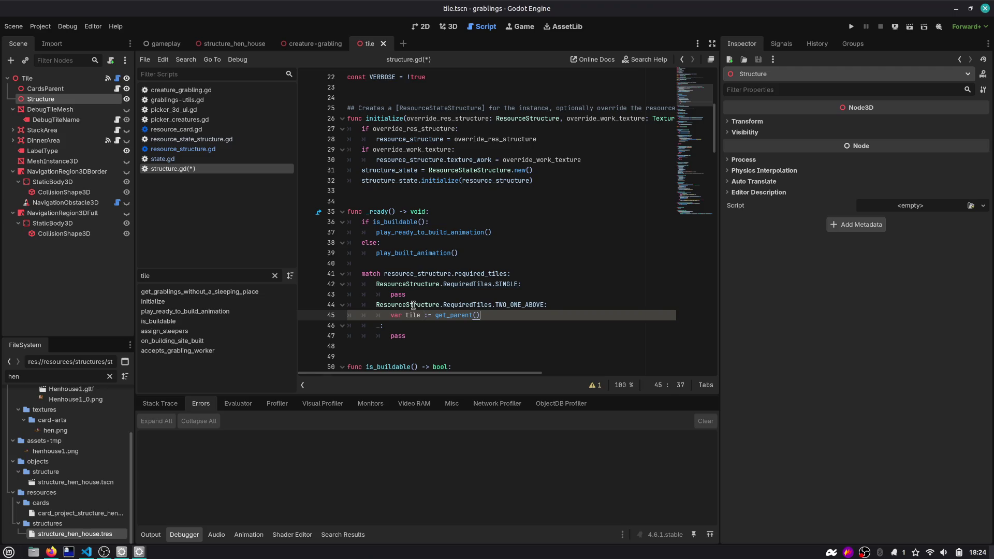
pyautogui.doubleClick(413, 315)
pyautogui.click(428, 314)
pyautogui.press('BackSpace')
pyautogui.press('BackSpace')
pyautogui.write(': Tile')
pyautogui.press('Return')
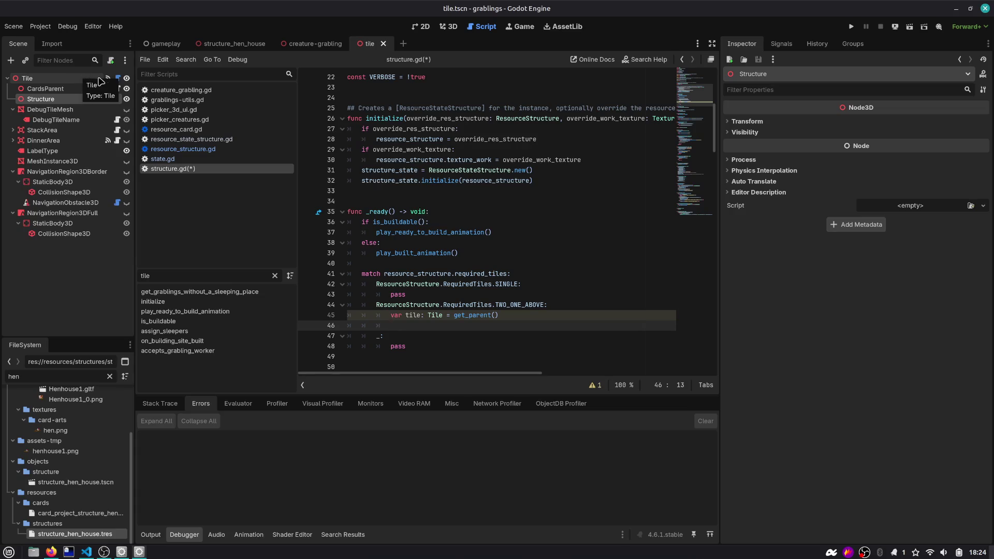
pyautogui.click(78, 78)
# Step: Open the Tile node's script tile.gd and scroll through it
pyautogui.click(117, 78)
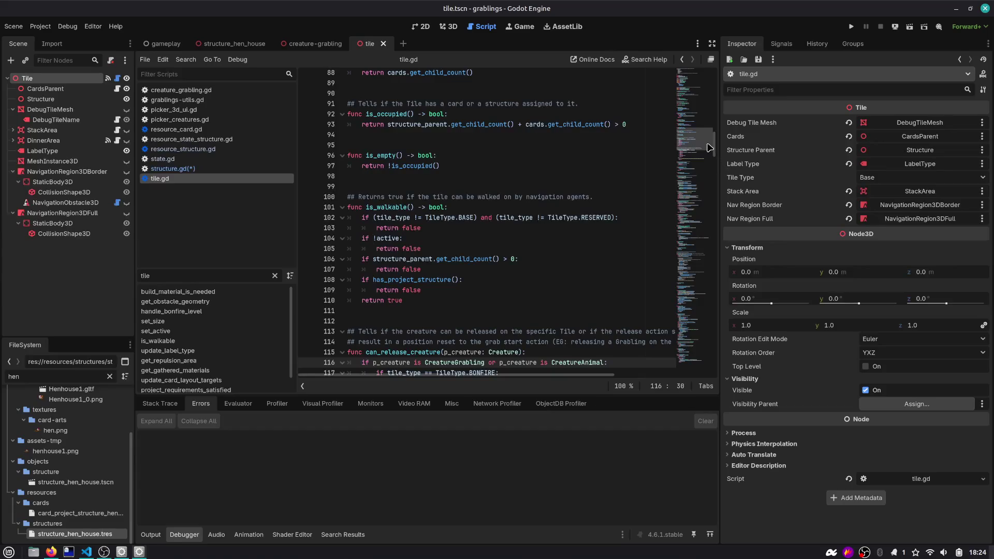
pyautogui.moveTo(700, 144); pyautogui.dragTo(698, 75)
pyautogui.scroll(-10, 408, 181)
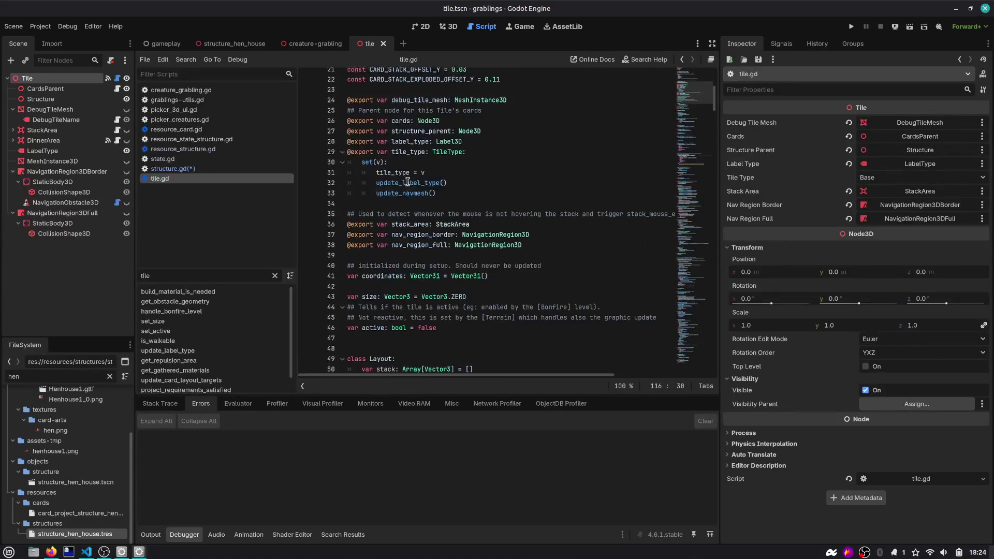
pyautogui.scroll(-10, 407, 181)
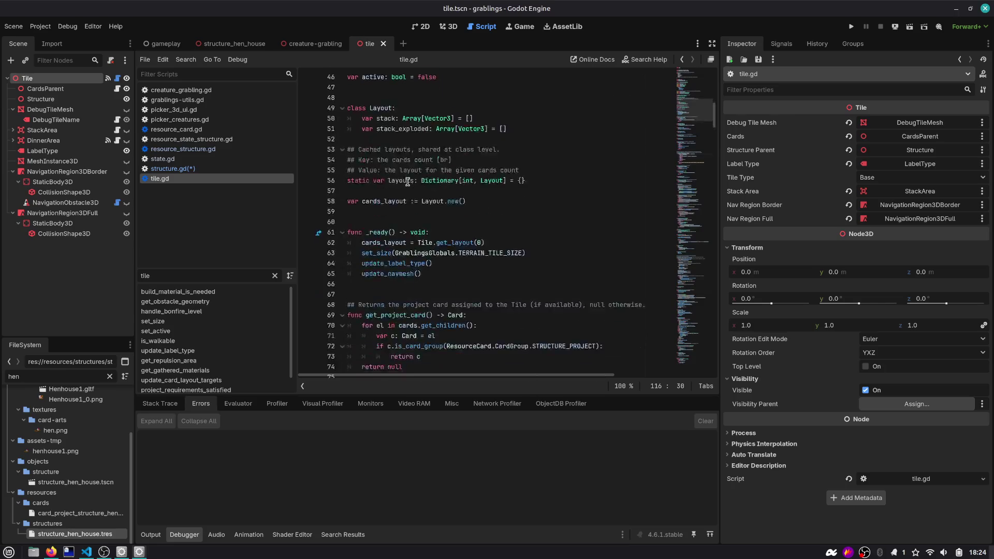
pyautogui.scroll(-4, 408, 181)
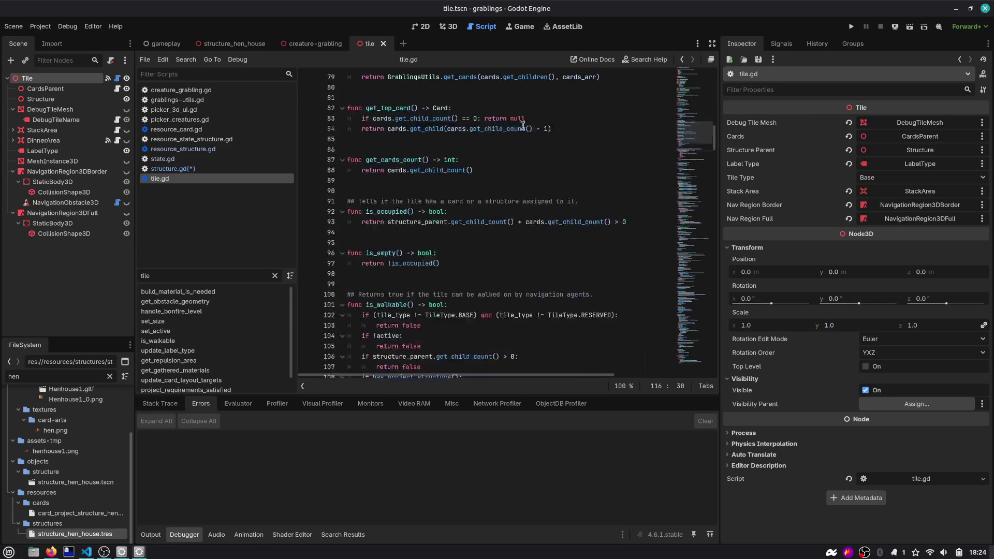
pyautogui.click(683, 60)
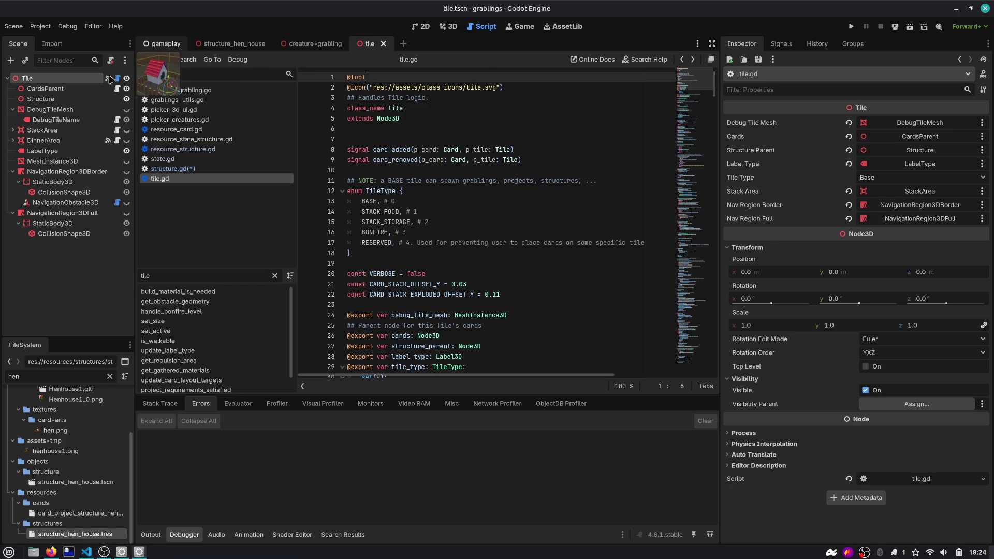
# Step: In the gameplay scene, select Tile(1,0) and inspect its tile.gd script
pyautogui.click(165, 43)
pyautogui.scroll(10, 46, 129)
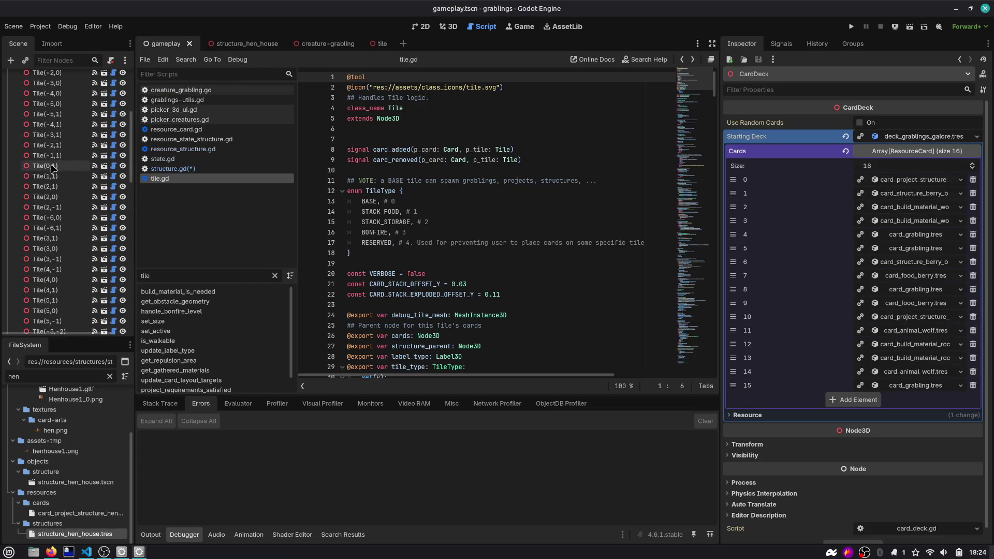
pyautogui.scroll(5, 60, 118)
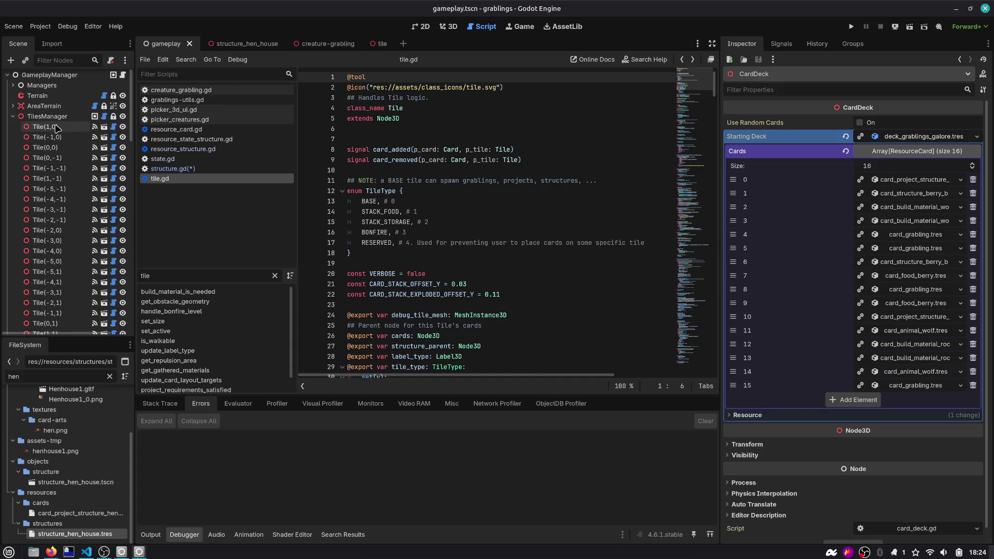
pyautogui.click(58, 128)
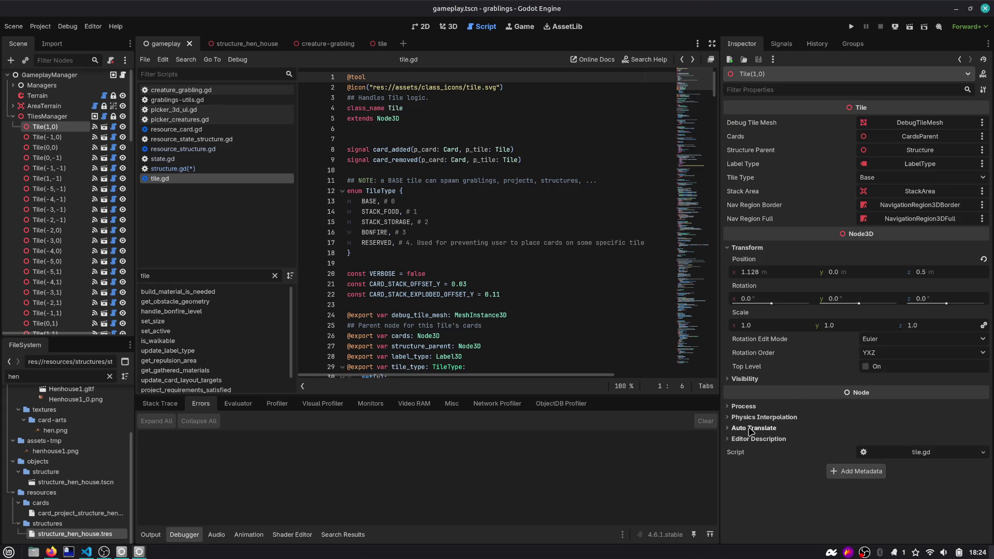
pyautogui.click(113, 126)
pyautogui.scroll(-10, 434, 220)
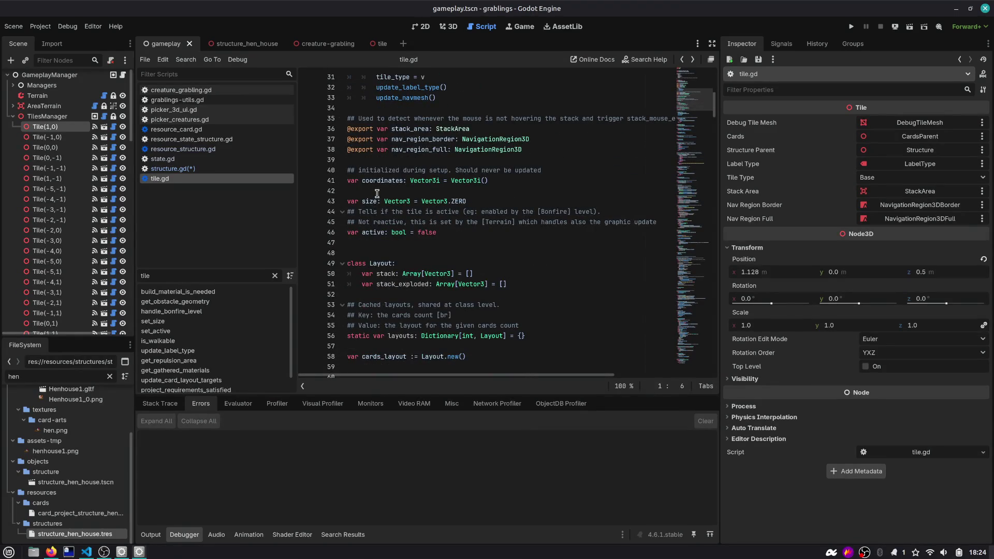
pyautogui.scroll(-6, 377, 193)
pyautogui.scroll(-5, 387, 214)
# Step: Filter methods for 'coo' to find the coordinates variable, then return to structure.gd
pyautogui.doubleClick(202, 276)
pyautogui.write('coo')
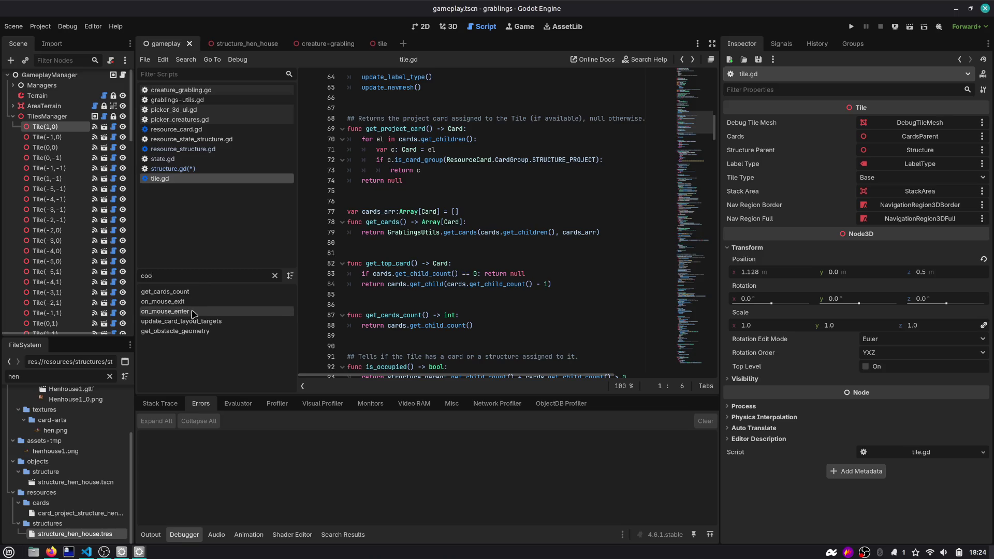
pyautogui.scroll(-2, 475, 285)
pyautogui.scroll(-2, 475, 285)
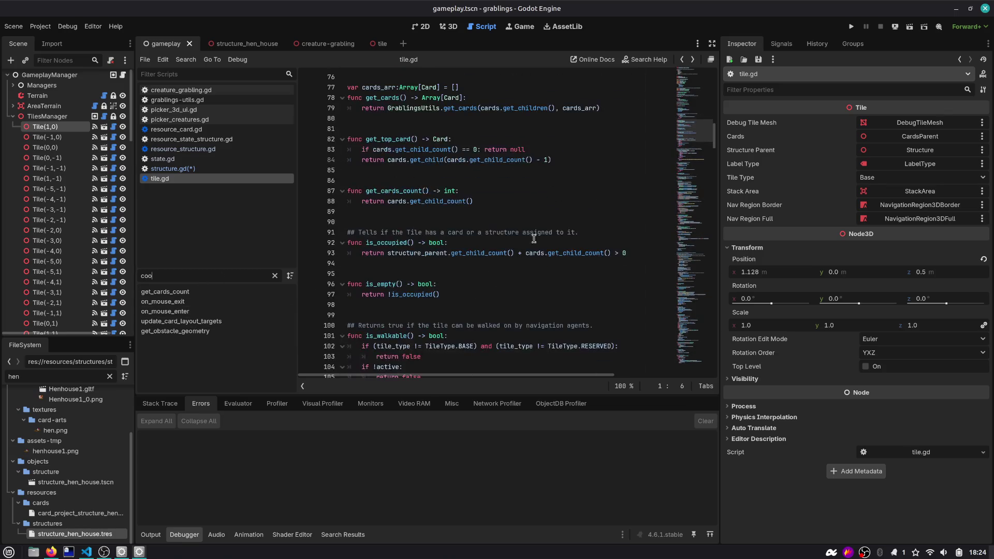
pyautogui.moveTo(679, 130); pyautogui.dragTo(671, 207)
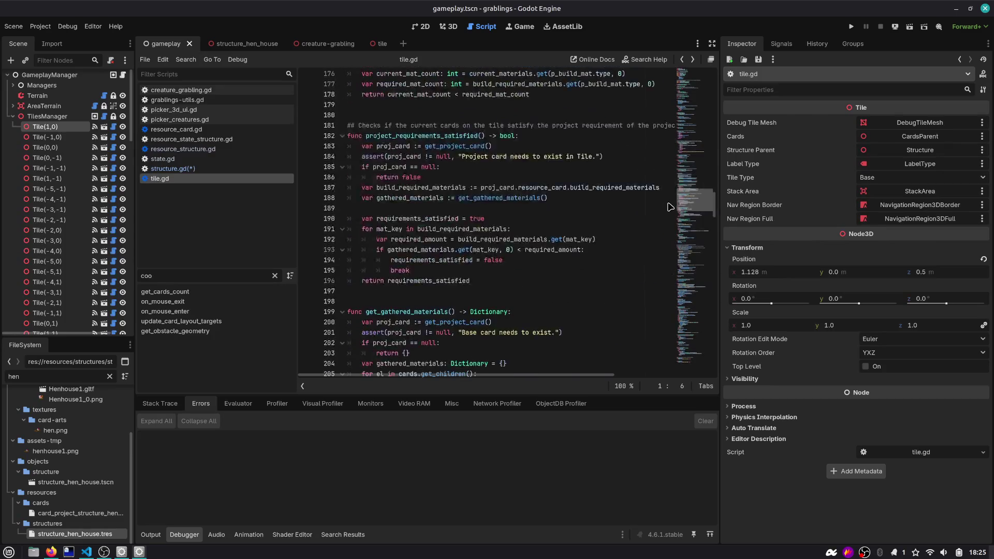
pyautogui.scroll(20, 421, 187)
pyautogui.scroll(-1, 420, 187)
pyautogui.scroll(-5, 421, 186)
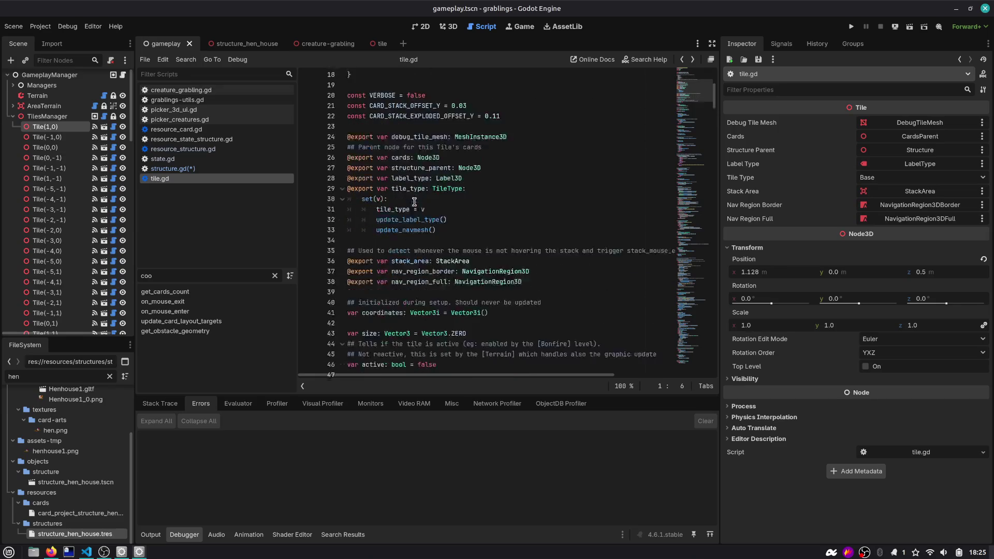
pyautogui.scroll(-4, 414, 201)
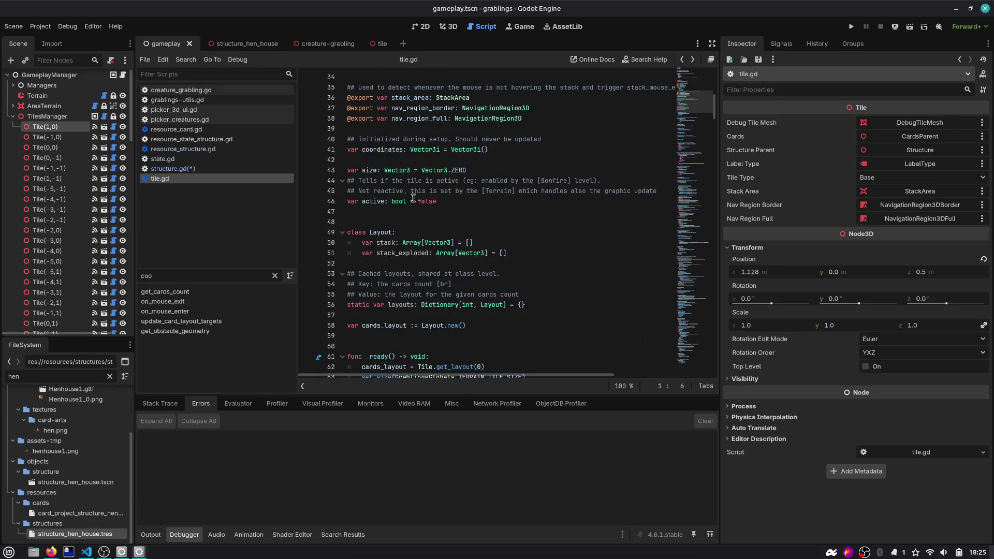
pyautogui.doubleClick(381, 150)
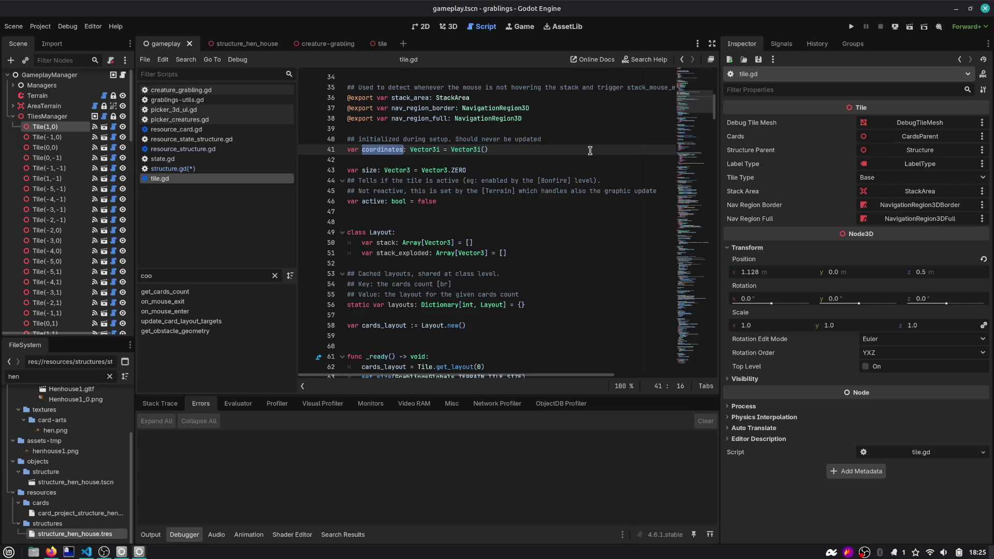
pyautogui.click(202, 171)
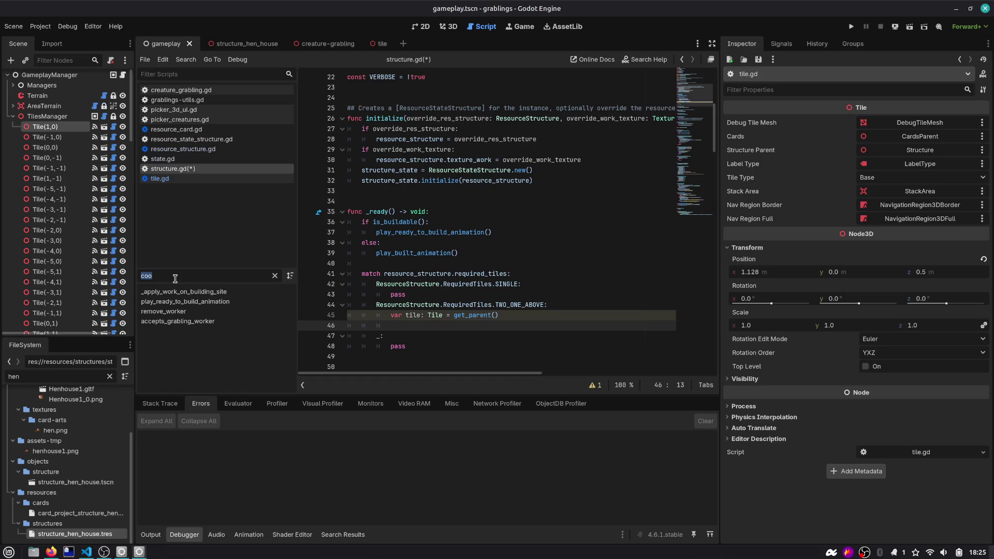
# Step: Clear the method filter and add a tile.coordinates reference in the TWO_ONE_ABOVE branch
pyautogui.press('BackSpace')
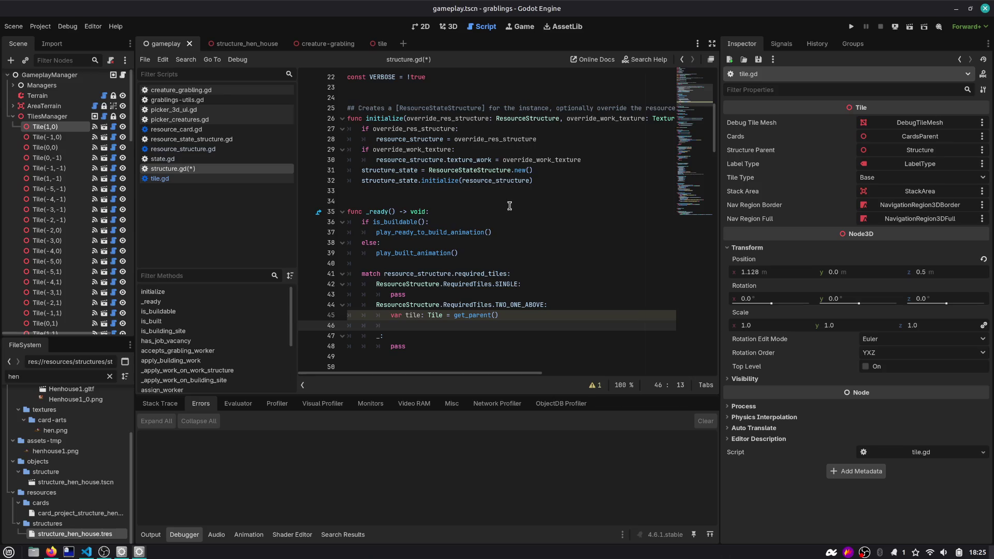
pyautogui.scroll(1, 510, 207)
pyautogui.scroll(-2, 466, 259)
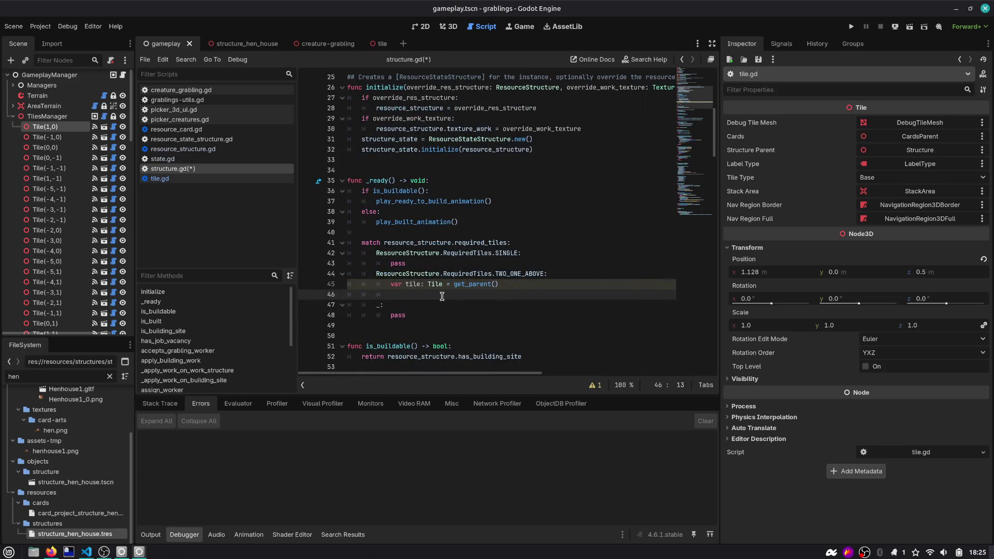
pyautogui.write('tile.coord')
pyautogui.press('Return')
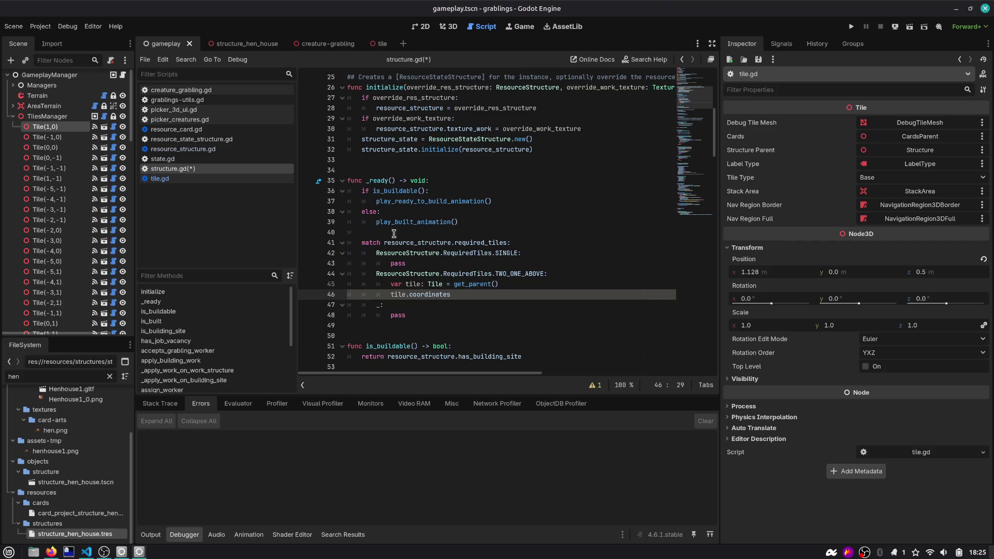
# Step: Declare var tile_manager := get_tree().get_first_node_in_group() above the coordinates line
pyautogui.click(514, 284)
pyautogui.press('Return')
pyautogui.write('var tile_manager =')
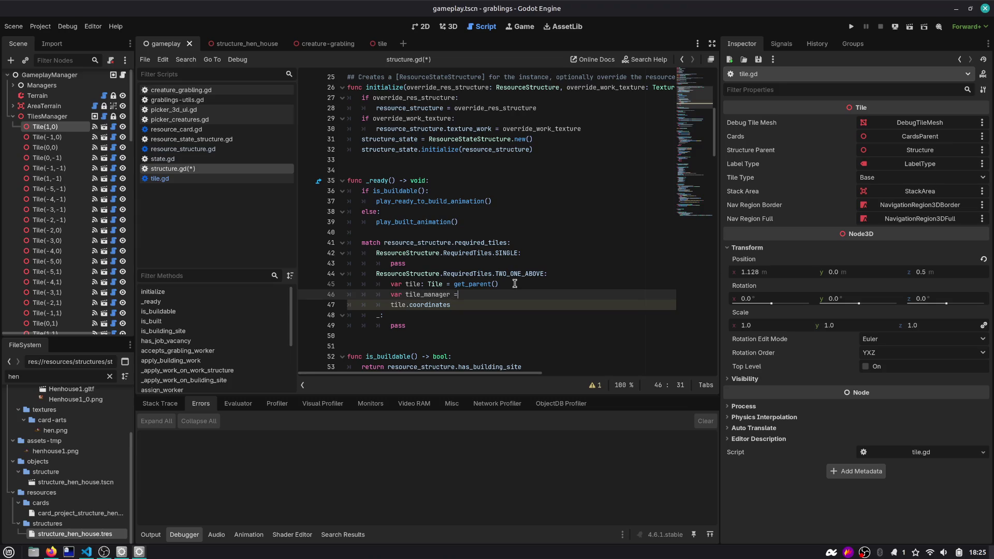
pyautogui.press('BackSpace')
pyautogui.write(':=')
pyautogui.write(' get_tree().get_firs')
pyautogui.press('Return')
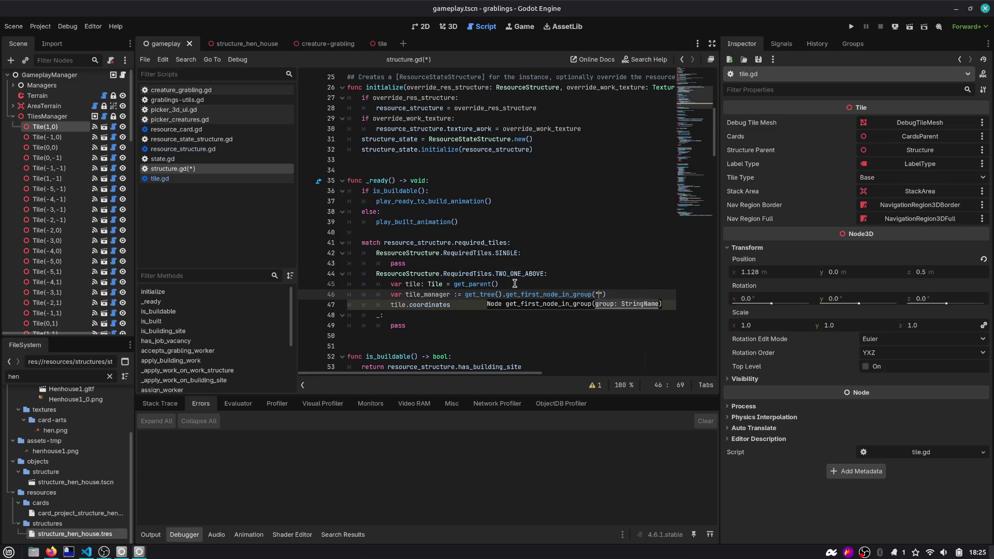
# Step: Check TilesManager's group, then enter "manager_tile" as the group name and TilesManager as the type
pyautogui.click(70, 119)
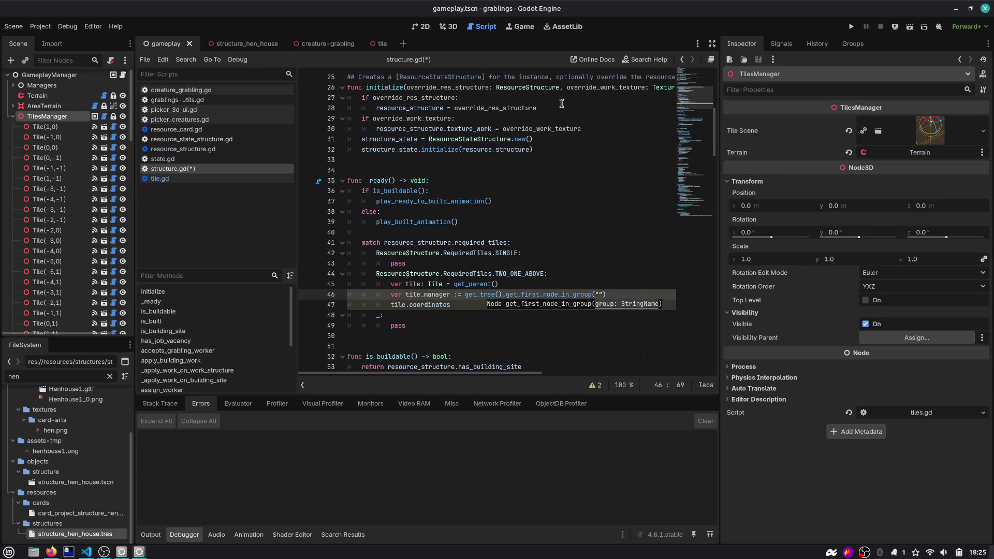
pyautogui.click(853, 43)
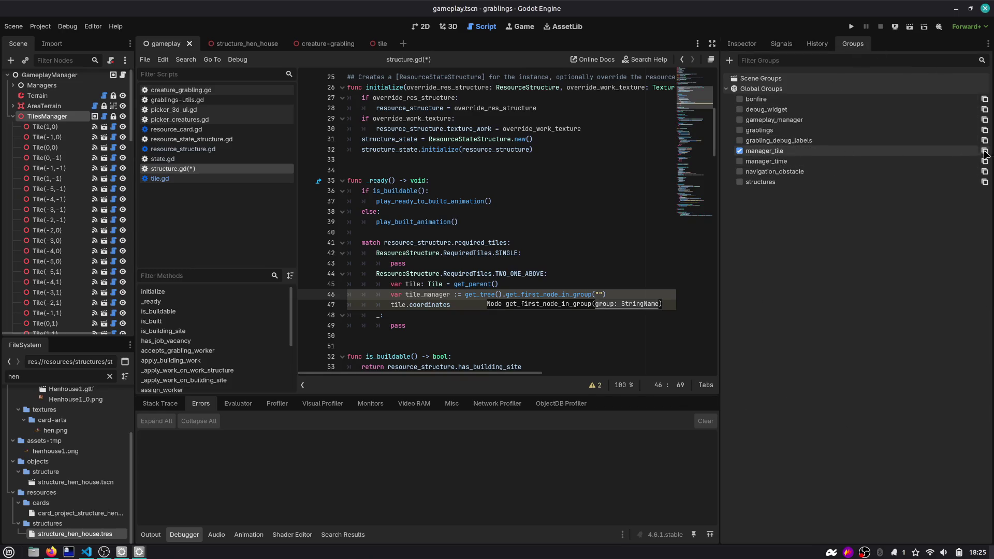
pyautogui.scroll(8, 556, 199)
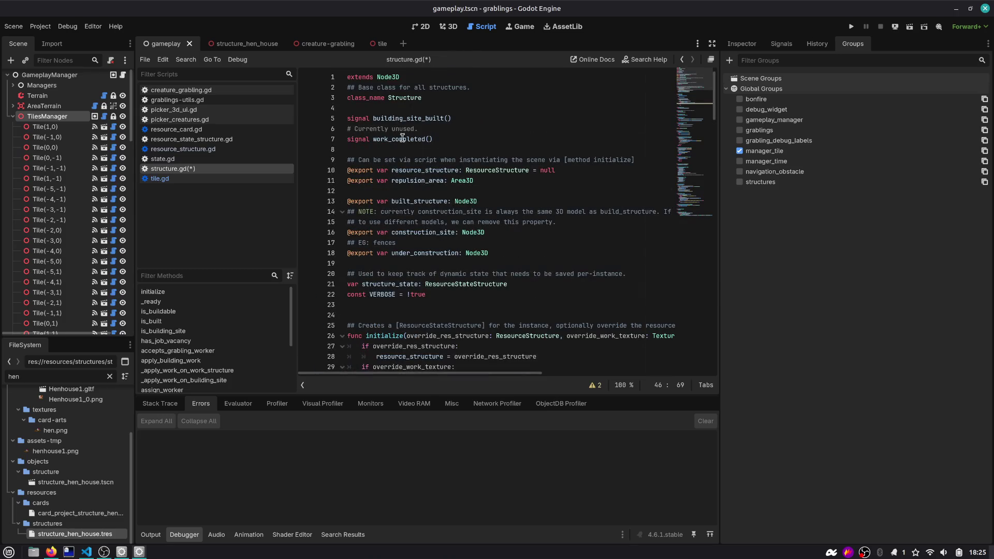
pyautogui.scroll(-10, 409, 235)
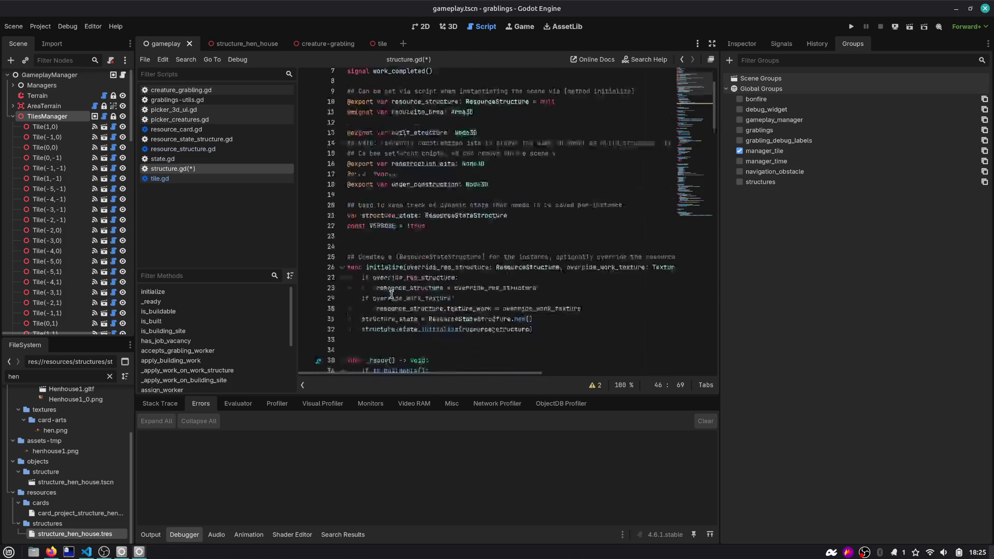
pyautogui.click(494, 240)
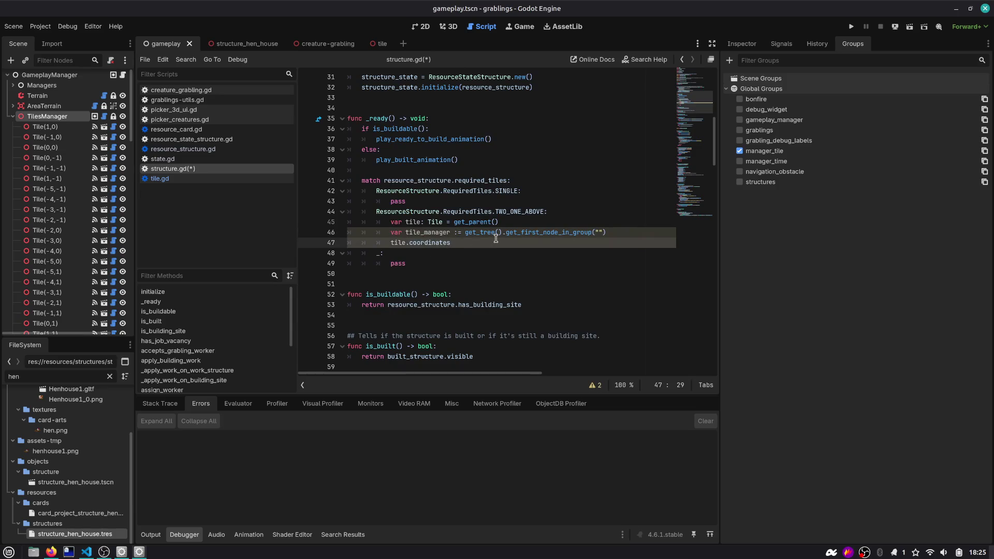
pyautogui.press('Up')
pyautogui.press('End')
pyautogui.press('Left')
pyautogui.press('Left')
pyautogui.write('manager_tile')
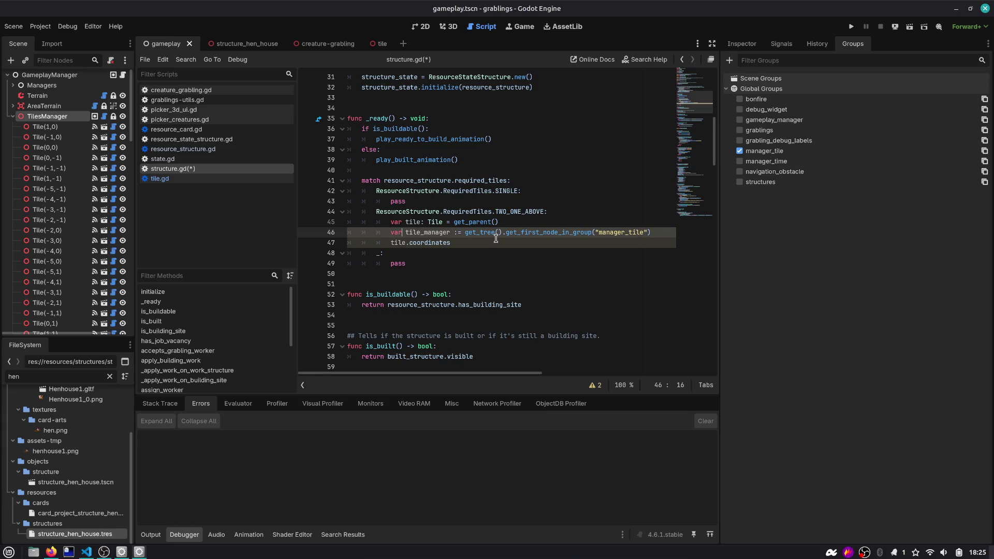
pyautogui.write('TilesManager')
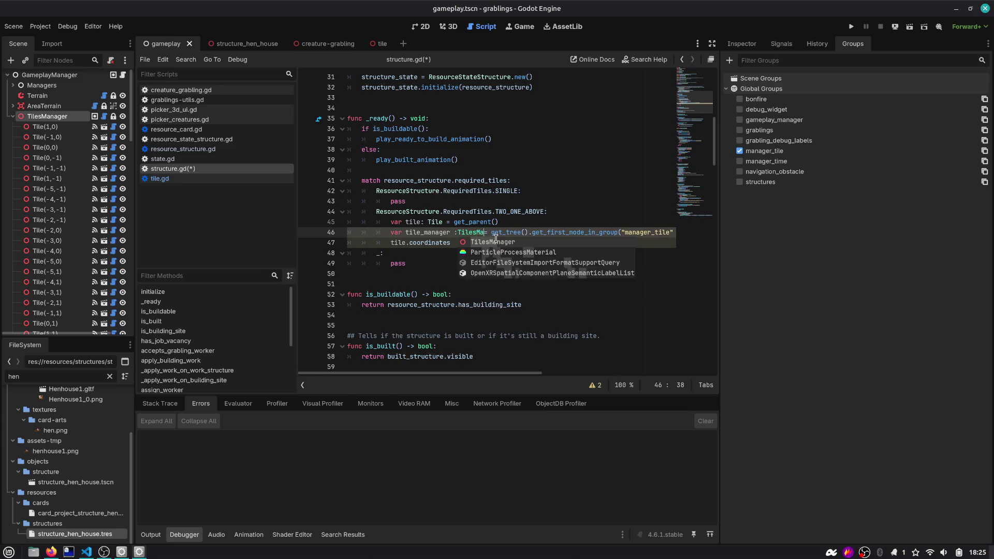
# Step: Fix the spacing around the TilesManager type annotation and the assignment
pyautogui.press('Left')
pyautogui.press('Left')
pyautogui.press('BackSpace')
pyautogui.press('Home')
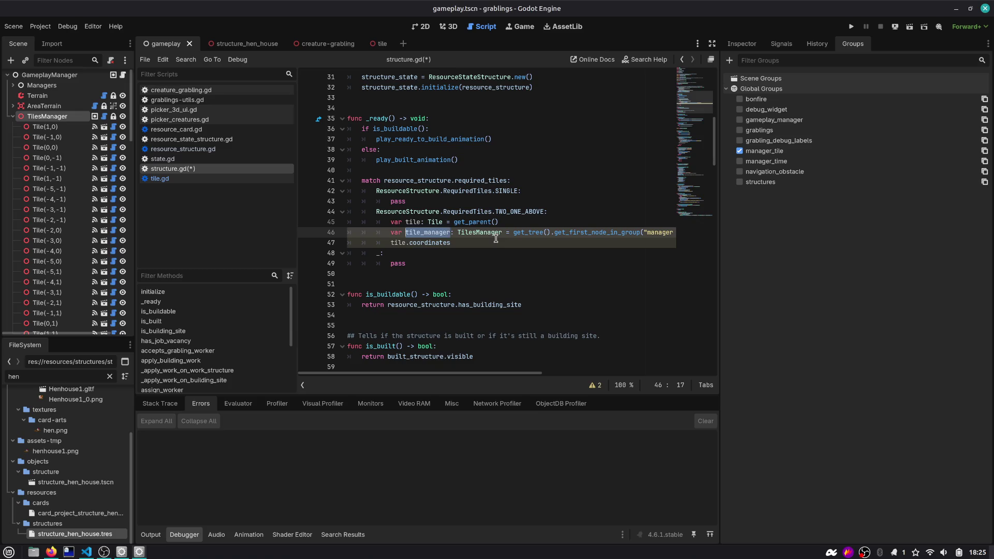
# Step: Add line 48: tile_manager.get_node("Tile(%s,%s)" % [tile.coordinates.x, tile.coordinates.y + 1])
pyautogui.press('Down')
pyautogui.press('Return')
pyautogui.write('tile_manager.get')
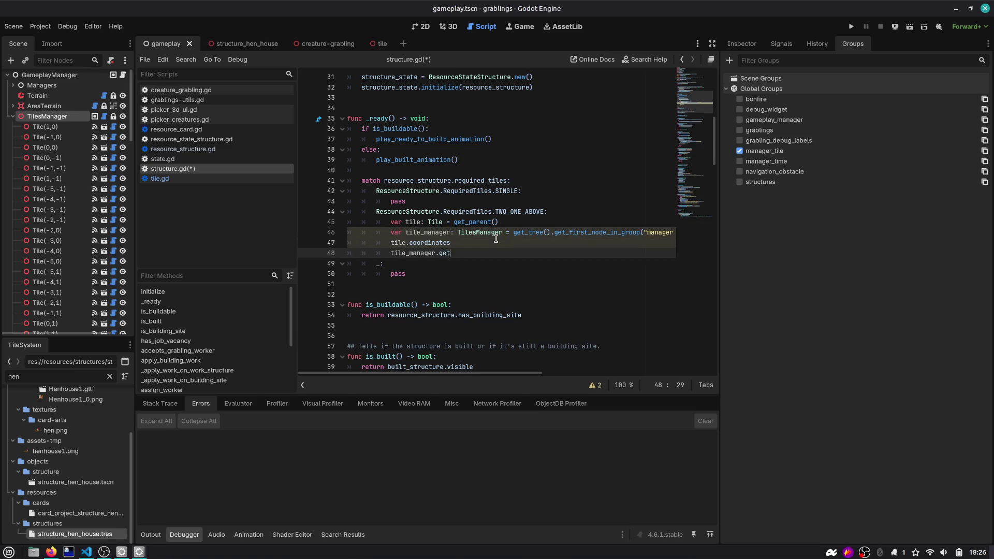
pyautogui.write('_node(')
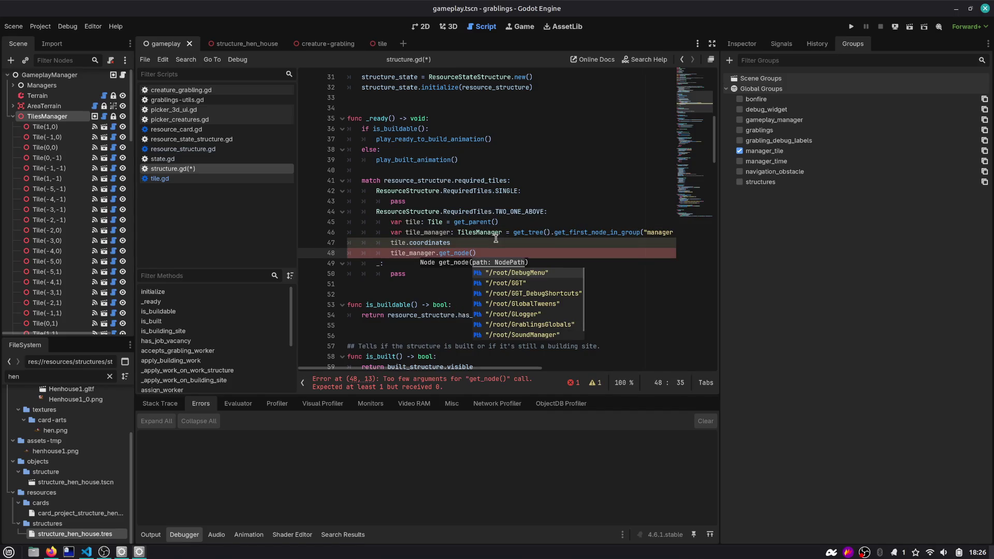
pyautogui.write('"Tile(%s,')
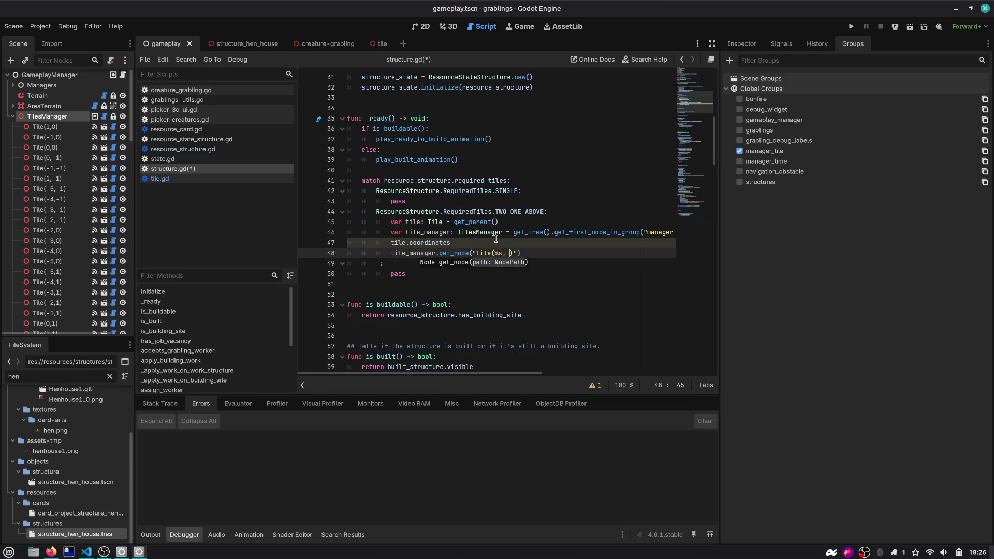
pyautogui.press('BackSpace')
pyautogui.press('BackSpace')
pyautogui.write('d')
pyautogui.press('BackSpace')
pyautogui.write('s')
pyautogui.press('Left')
pyautogui.press('Left')
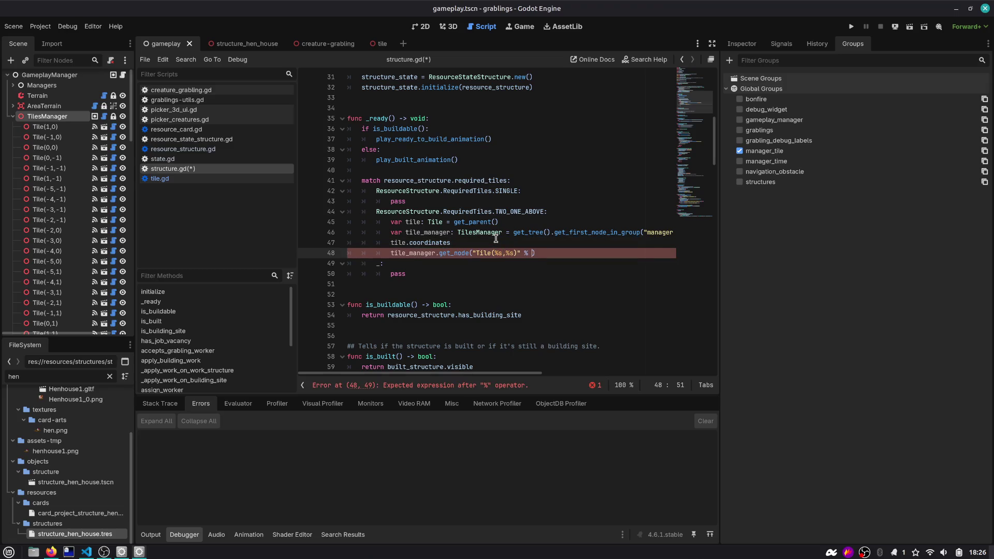
pyautogui.write('e.coordinates.x, tile.coordinates.y + 1')
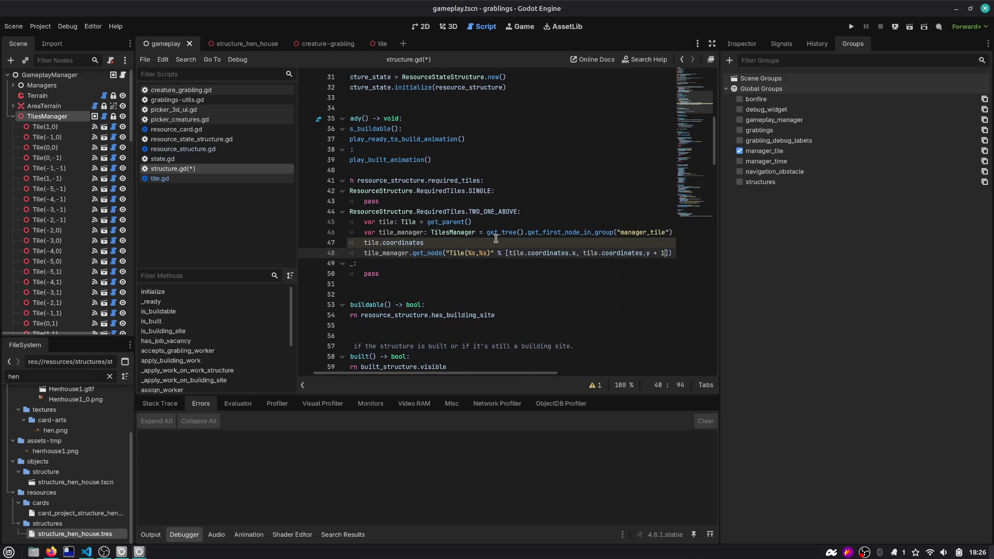
pyautogui.write('])')
pyautogui.press('Up')
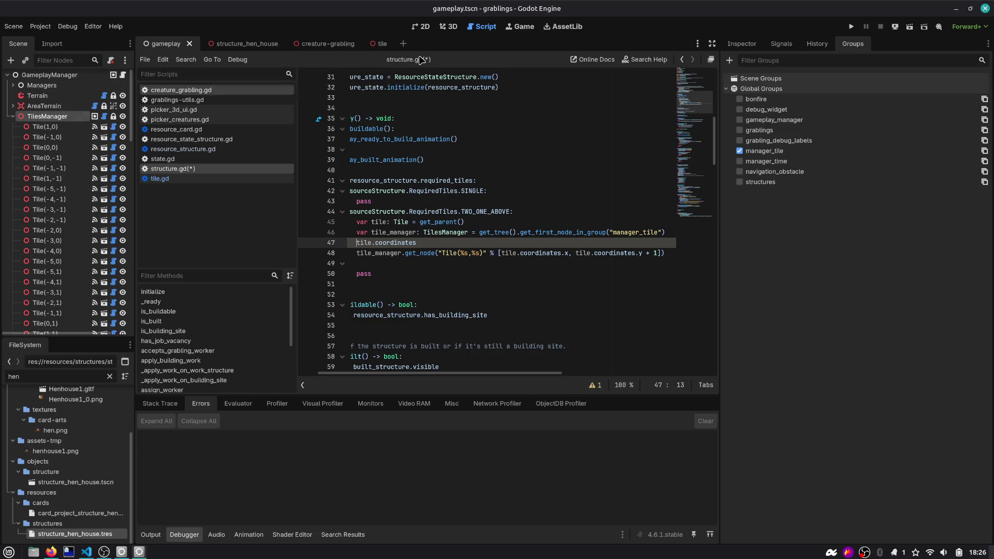
# Step: Remove the leftover tile.coordinates line and store the lookup in var tile_above
pyautogui.hotkey('ctrl', 'z')
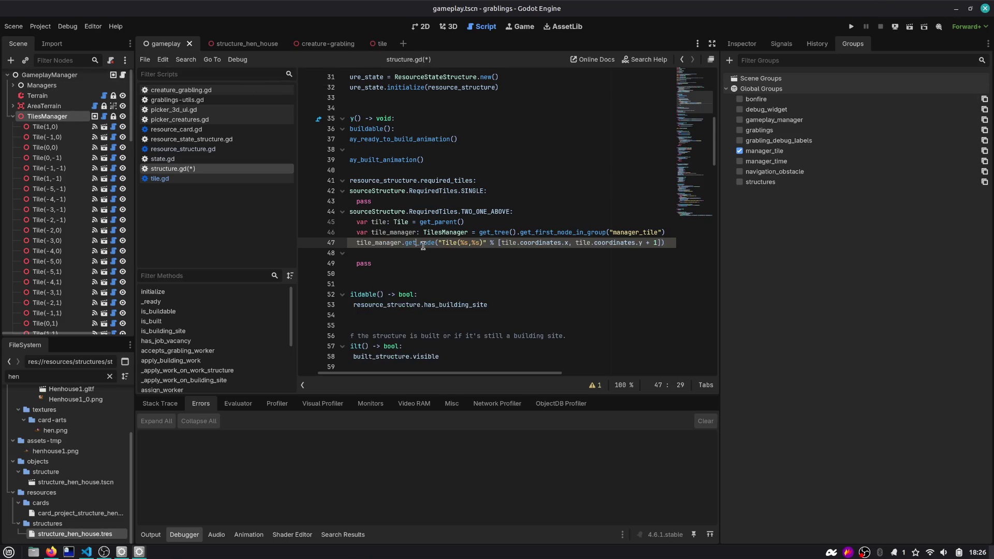
pyautogui.hotkey('ctrl', 'z')
pyautogui.press('Home')
pyautogui.write('var tile_')
pyautogui.write('above =')
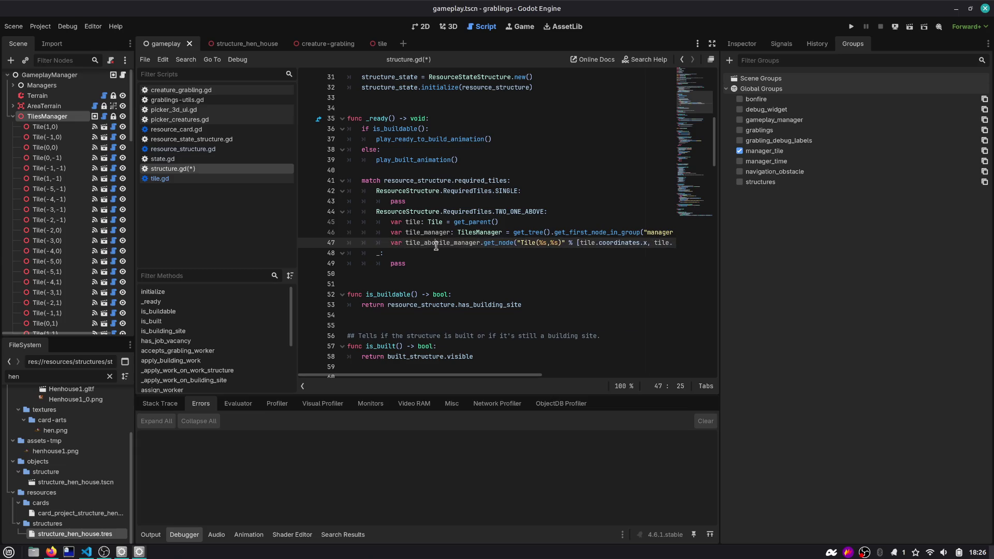
# Step: Add print(tile_above) below the lookup and save structure.gd
pyautogui.press('End')
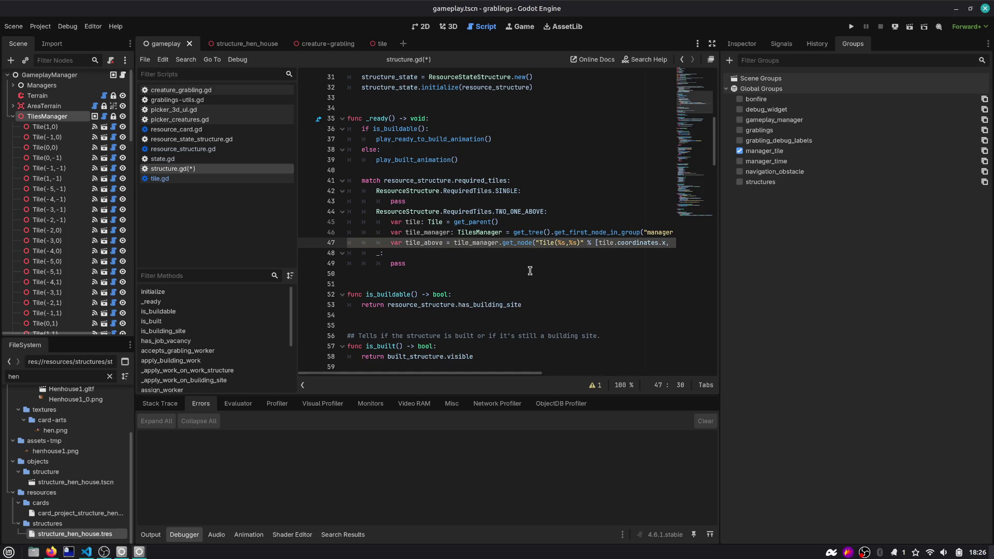
pyautogui.press('Return')
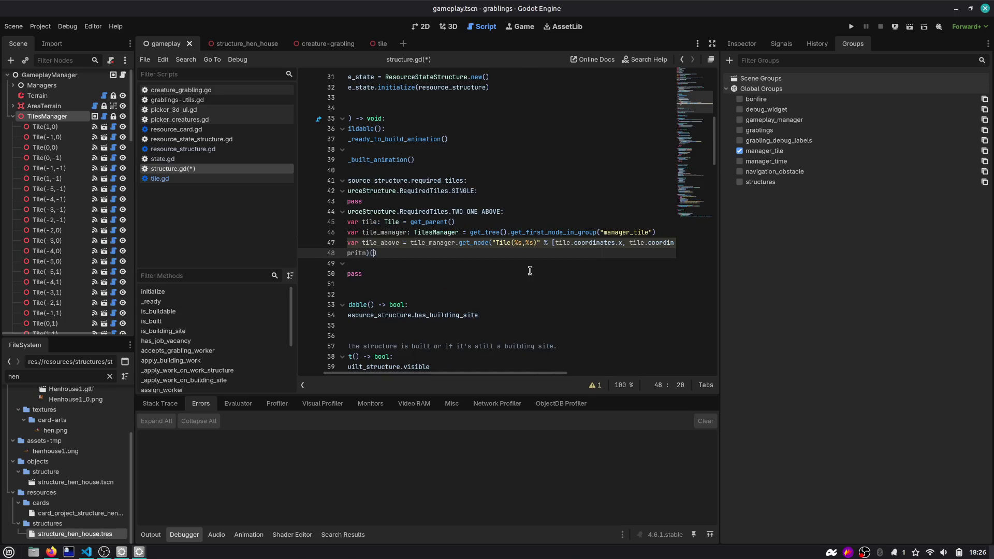
pyautogui.write('(tile_')
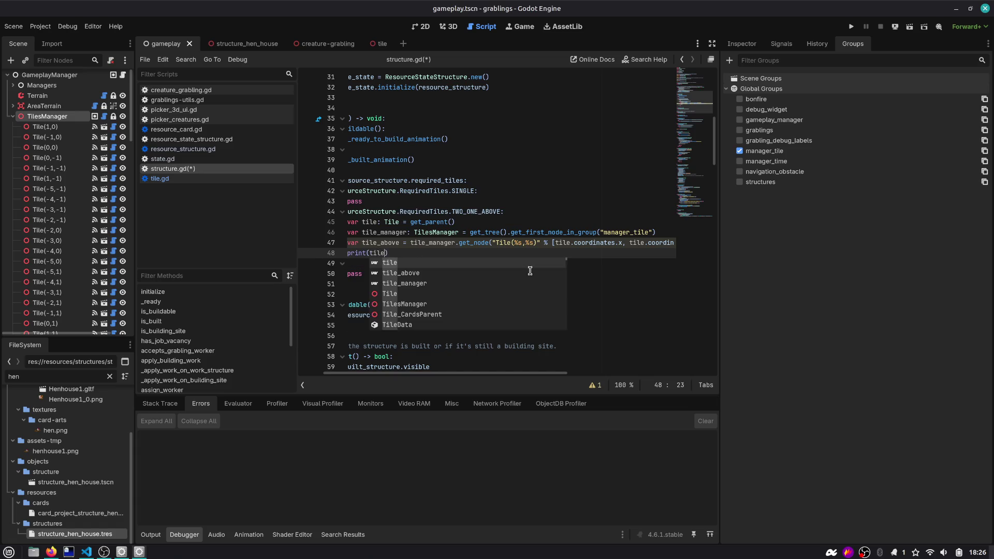
pyautogui.press('Return')
pyautogui.hotkey('ctrl', 's')
pyautogui.hscroll(-3, 529, 270)
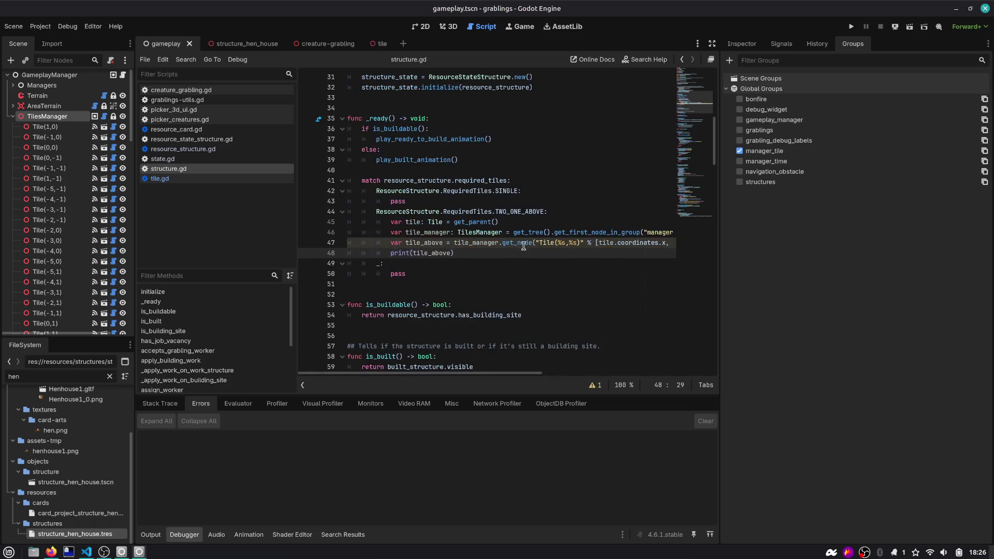
pyautogui.moveTo(520, 244)
pyautogui.click(488, 254)
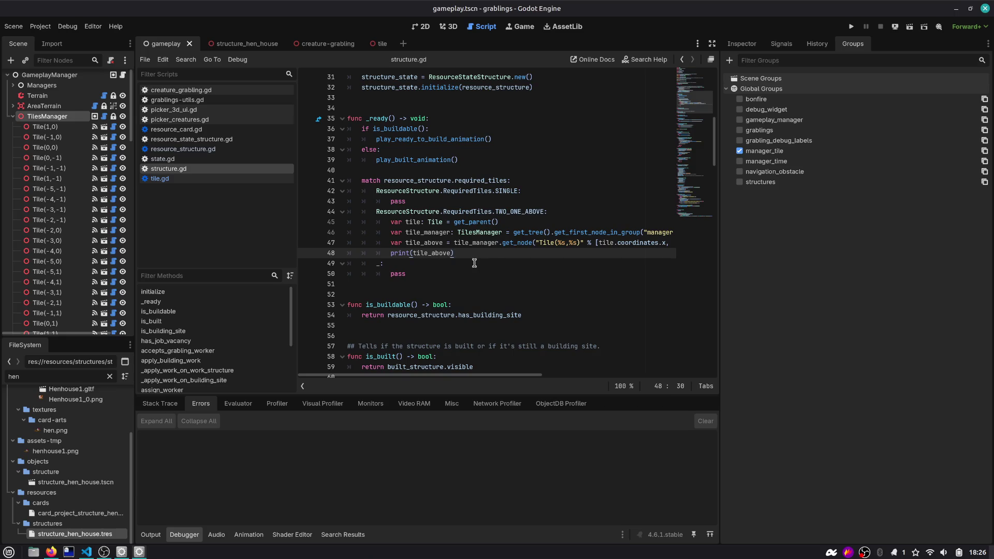
# Step: Discard an unfinished extra line and run the game with F5
pyautogui.press('Return')
pyautogui.write('tile')
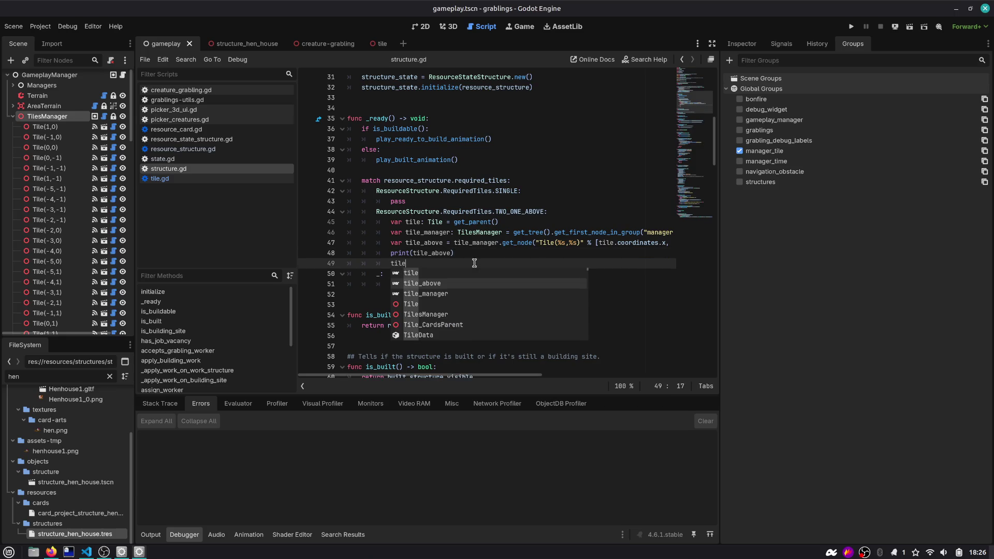
pyautogui.press('Return')
pyautogui.write('.')
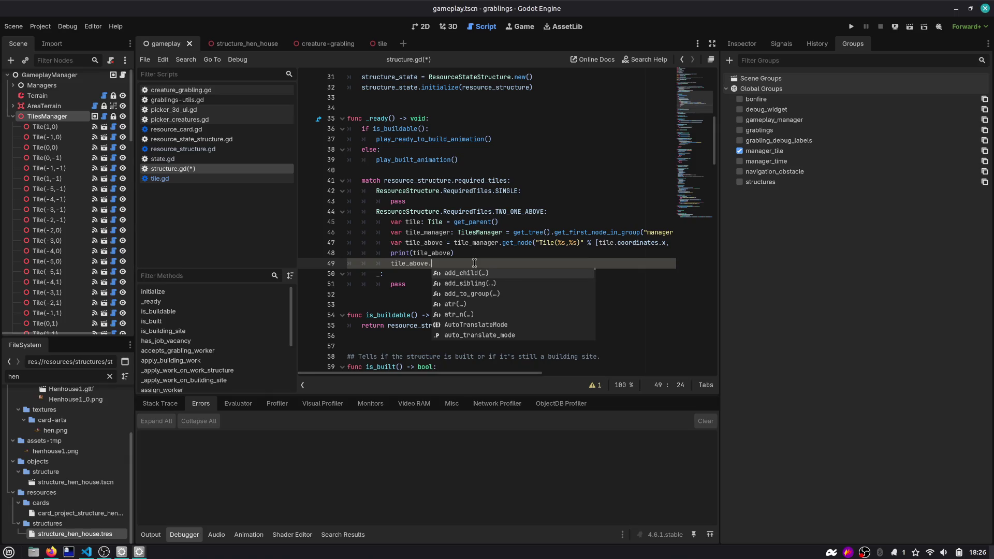
pyautogui.hotkey('ctrl', 'z')
pyautogui.hotkey('ctrl', 'z')
pyautogui.hotkey('ctrl', 'z')
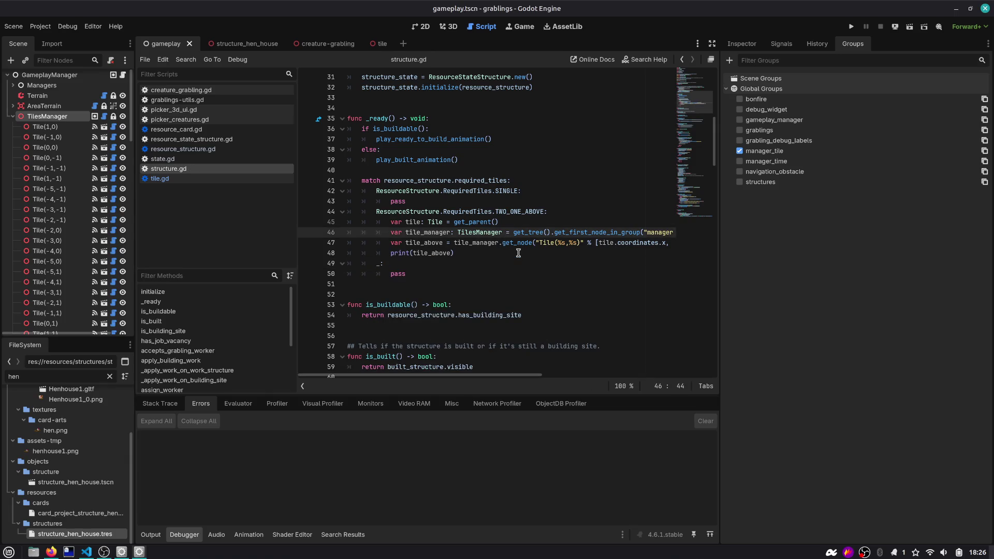
pyautogui.press('F5')
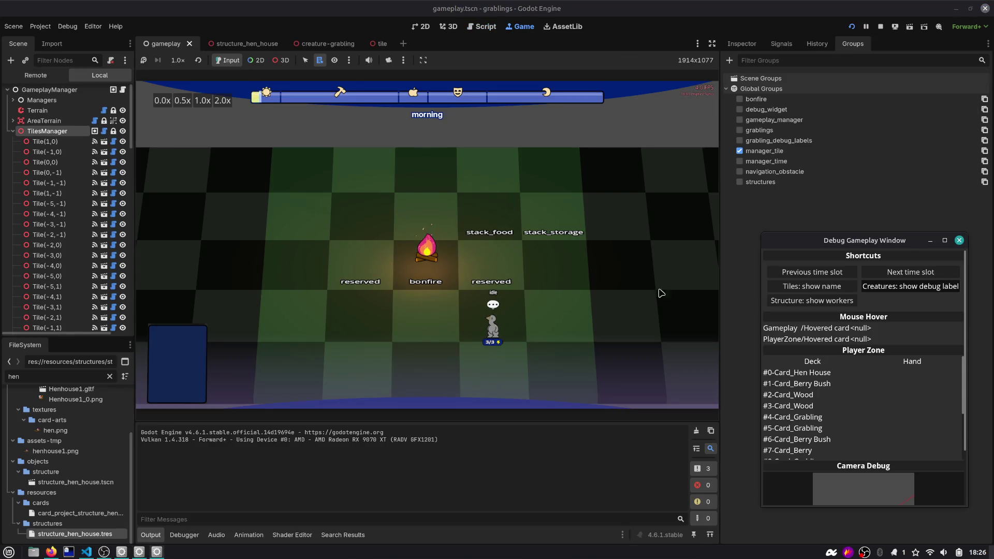
# Step: Show tile names and pause the game, then return to the tile_above lookup line in structure.gd
pyautogui.click(821, 287)
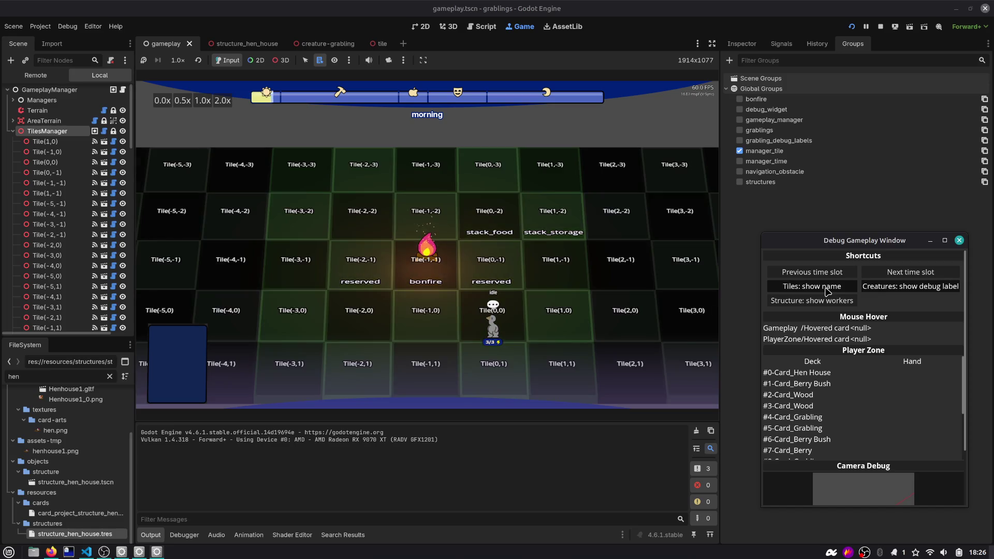
pyautogui.press('space')
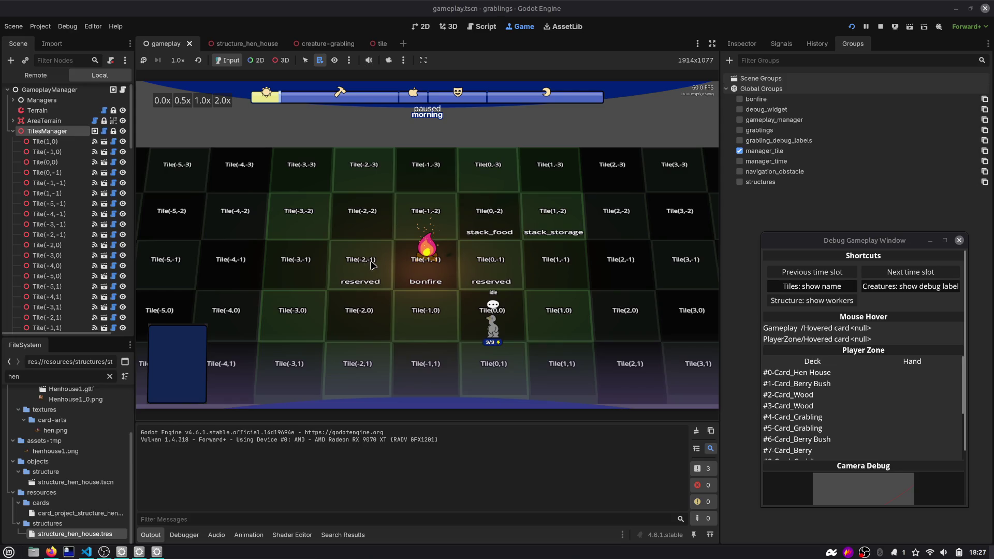
pyautogui.click(485, 27)
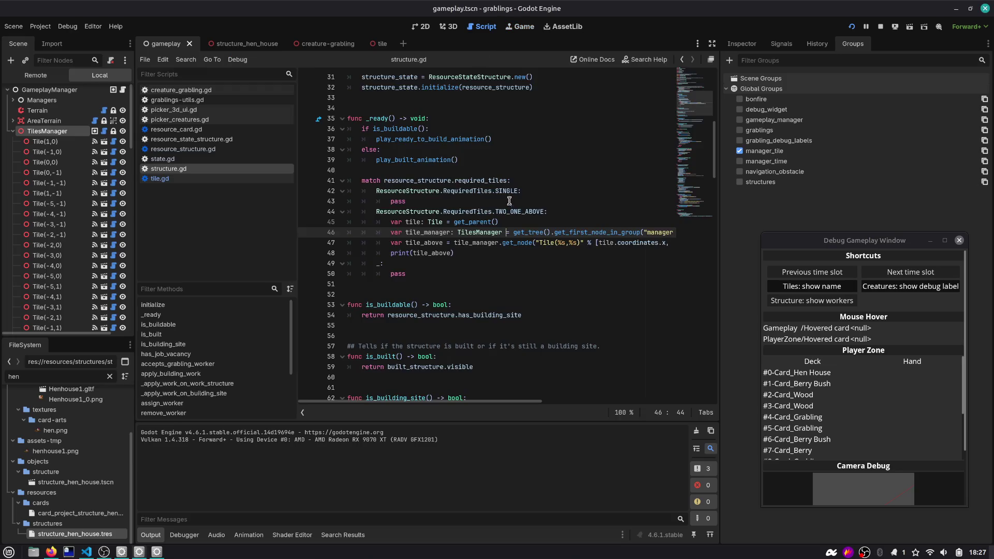
pyautogui.hscroll(4, 556, 248)
pyautogui.click(642, 244)
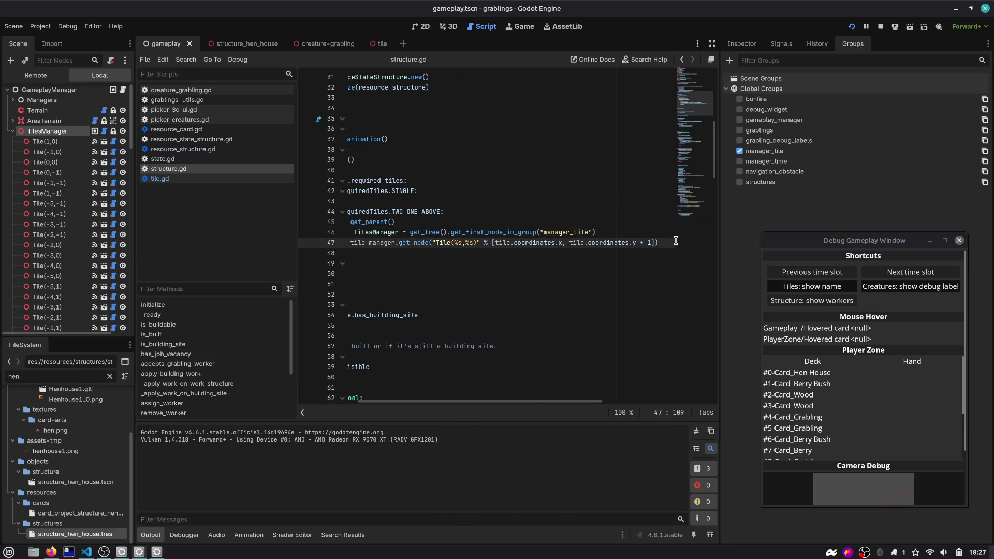
pyautogui.write('-')
pyautogui.hscroll(-5, 642, 248)
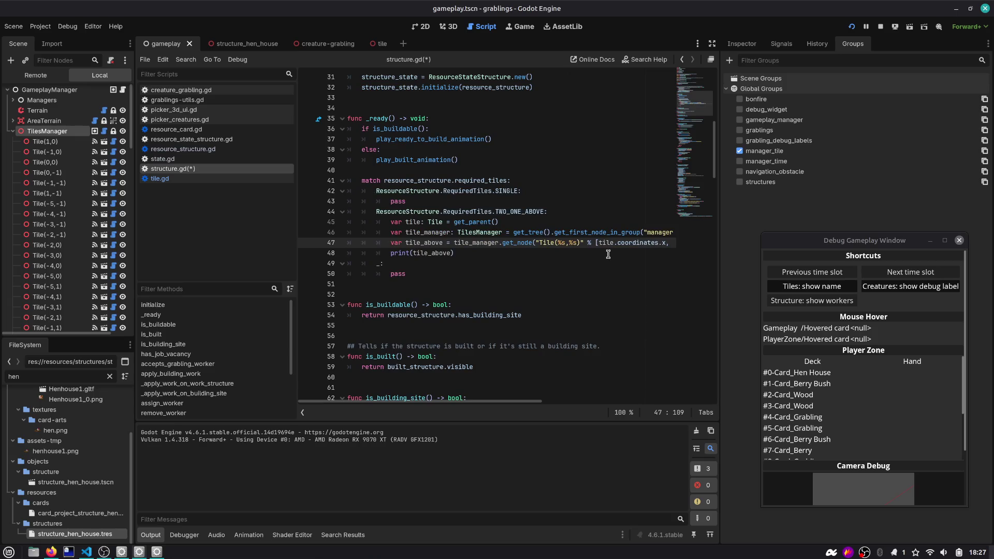
# Step: Stop the game and start a tile_above.type line under the print call
pyautogui.click(881, 30)
pyautogui.click(485, 250)
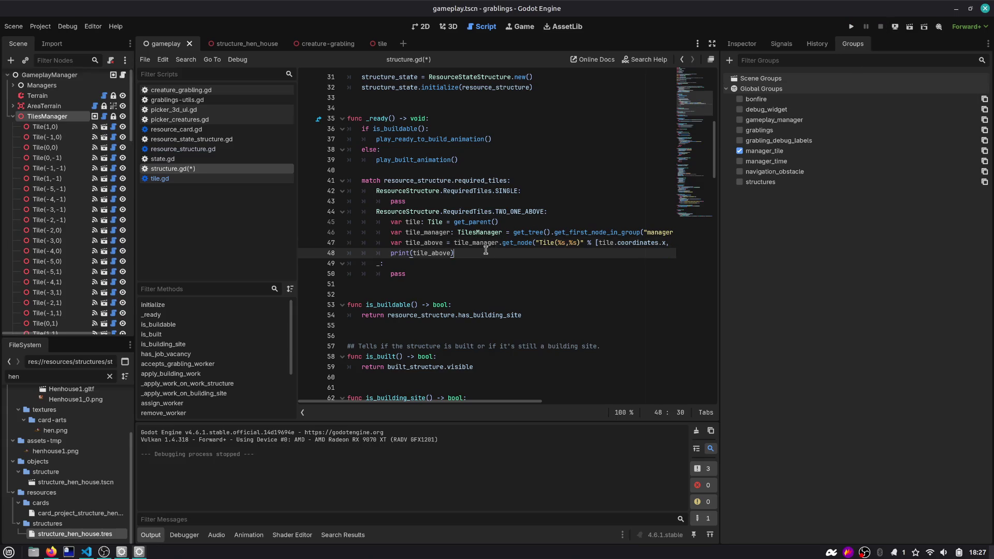
pyautogui.press('Return')
pyautogui.write('tile')
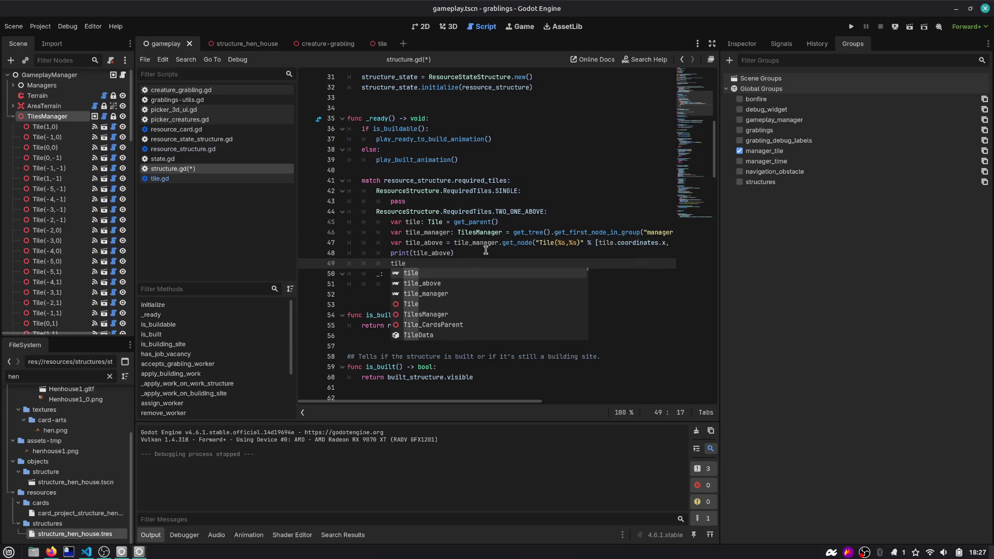
pyautogui.press('Down')
pyautogui.press('Return')
pyautogui.write('.ty')
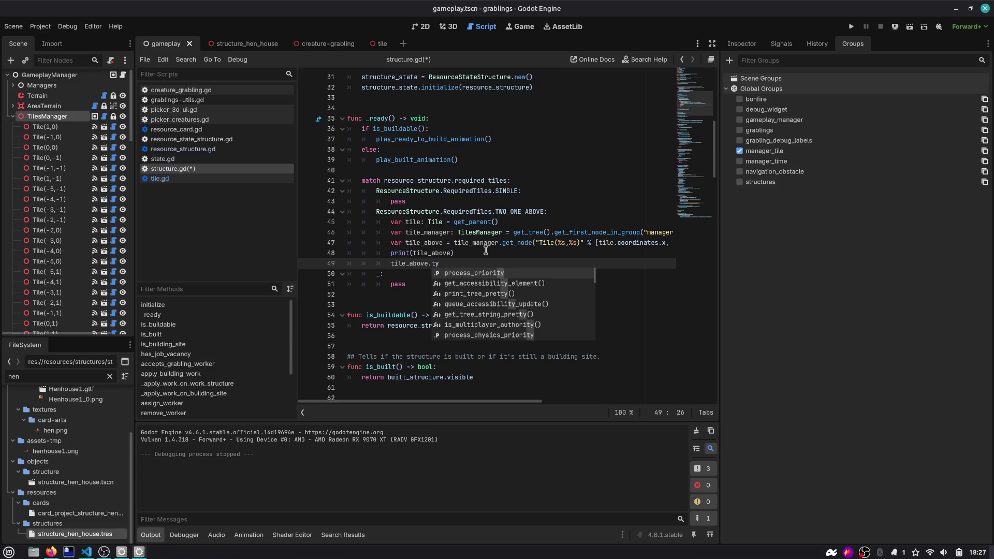
pyautogui.write('pe')
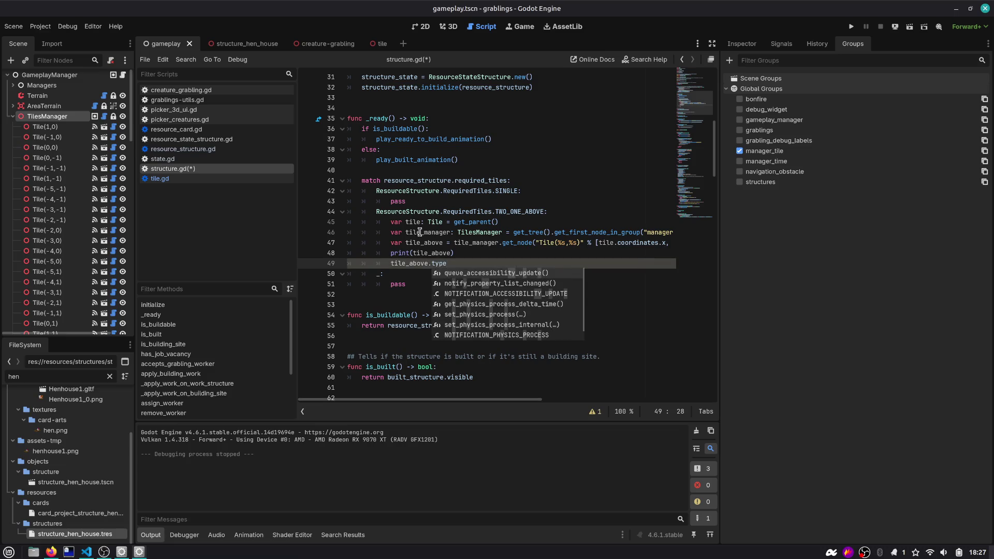
# Step: Annotate the tile_above declaration with the Tile type
pyautogui.click(426, 243)
pyautogui.write(': Tile')
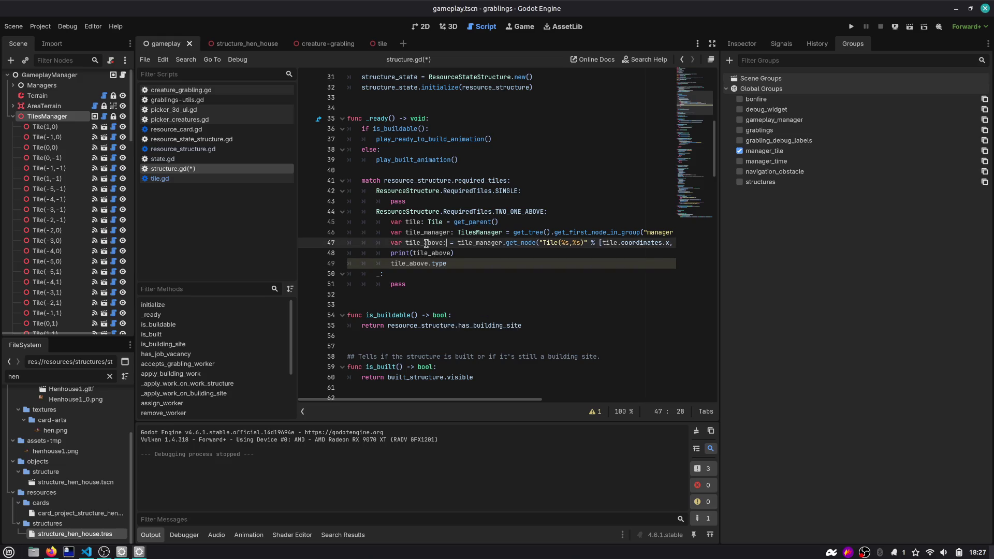
pyautogui.press('Escape')
pyautogui.press('Down')
pyautogui.press('Down')
pyautogui.hotkey('ctrl', 'space')
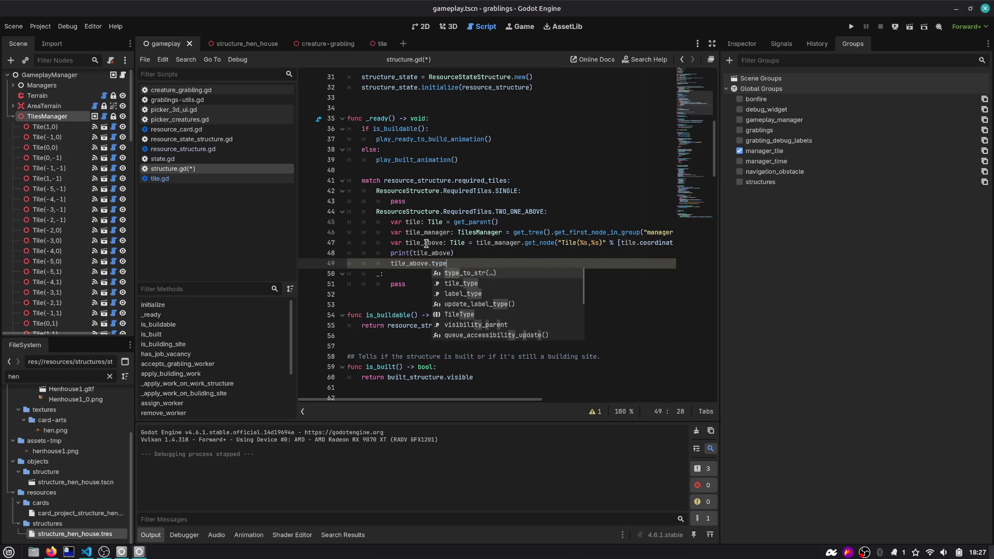
pyautogui.press('Escape')
pyautogui.press('Up')
pyautogui.press('Up')
# Step: Add an 'if tile_above:' check below the declaration
pyautogui.press('End')
pyautogui.press('Return')
pyautogui.write('fi')
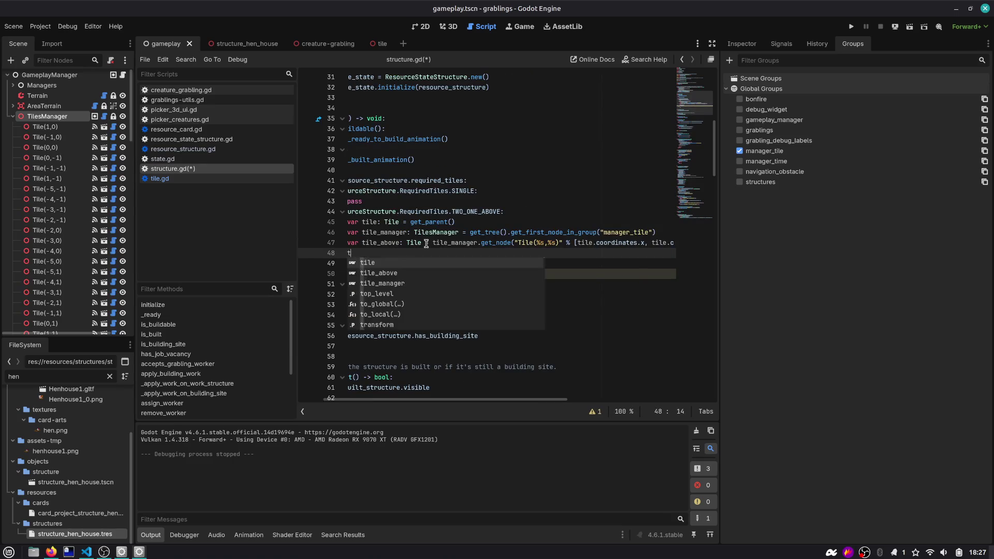
pyautogui.press('BackSpace')
pyautogui.press('BackSpace')
pyautogui.write('if tile')
pyautogui.press('Escape')
pyautogui.write('_above')
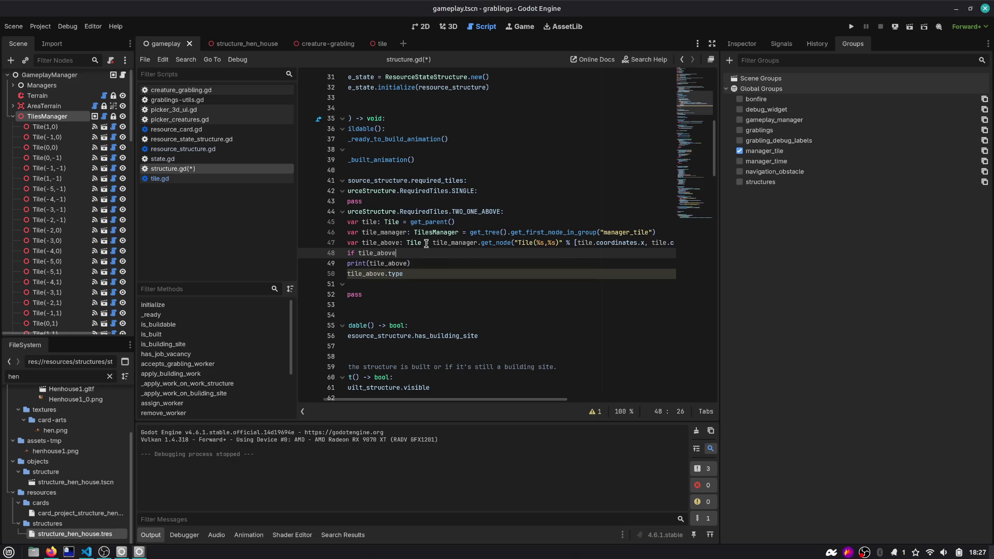
pyautogui.write(':')
# Step: Indent both lines under the if and set tile_above.tile_type = Tile.TileType.RESERVED, then save
pyautogui.press('Down')
pyautogui.press('Home')
pyautogui.hotkey('shift', 'Down')
pyautogui.hotkey('shift', 'End')
pyautogui.press('Tab')
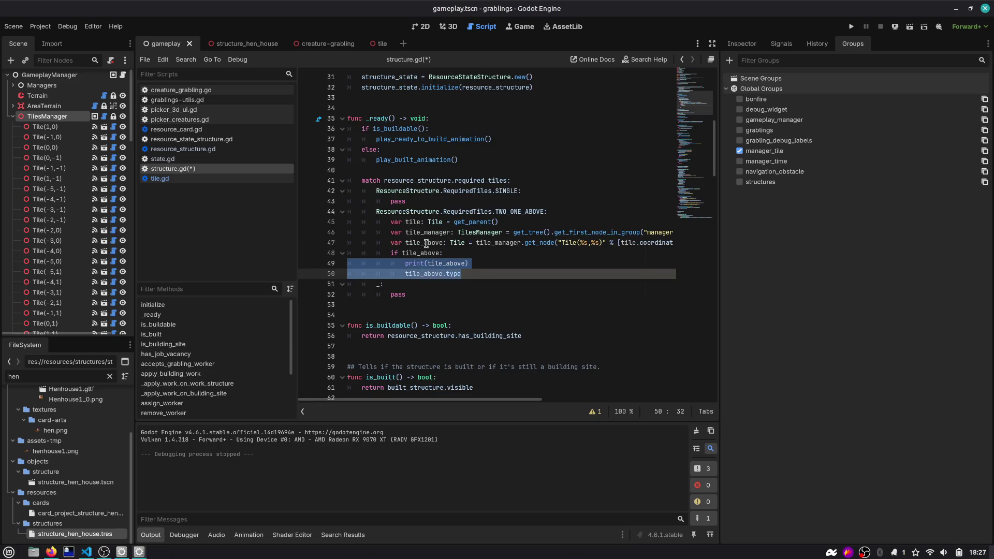
pyautogui.press('End')
pyautogui.hotkey('ctrl', 'space')
pyautogui.press('Return')
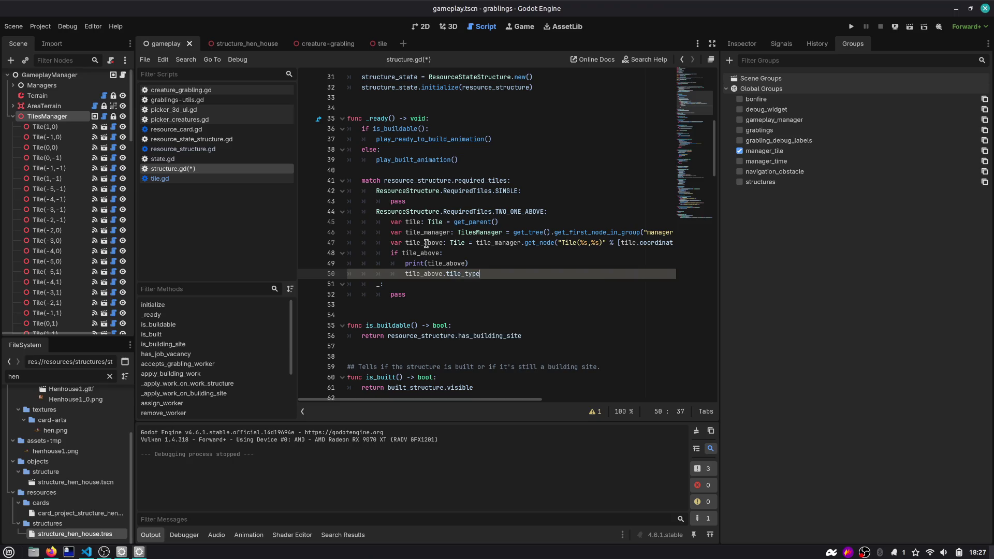
pyautogui.write(' = Tile.')
pyautogui.write('TileType.')
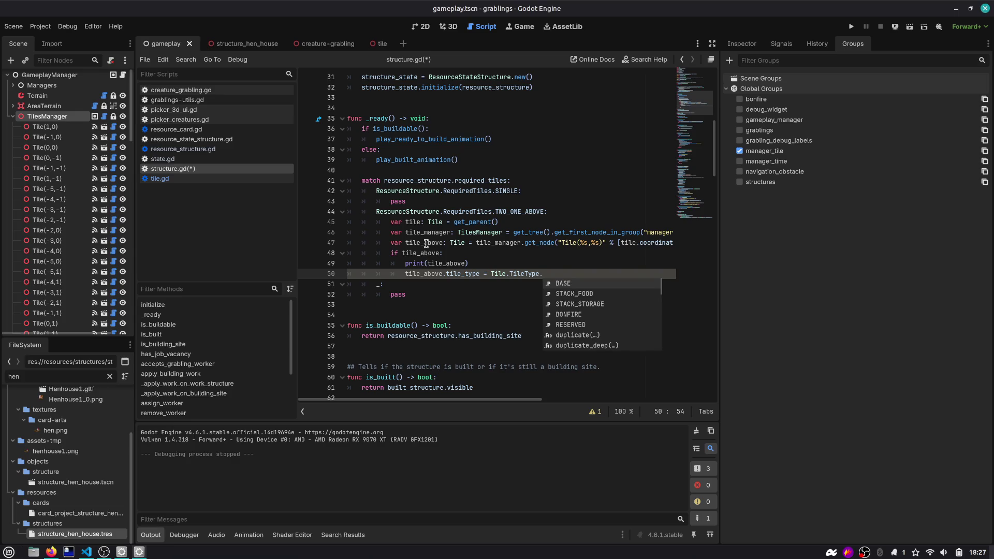
pyautogui.press('Down')
pyautogui.press('Down')
pyautogui.press('Return')
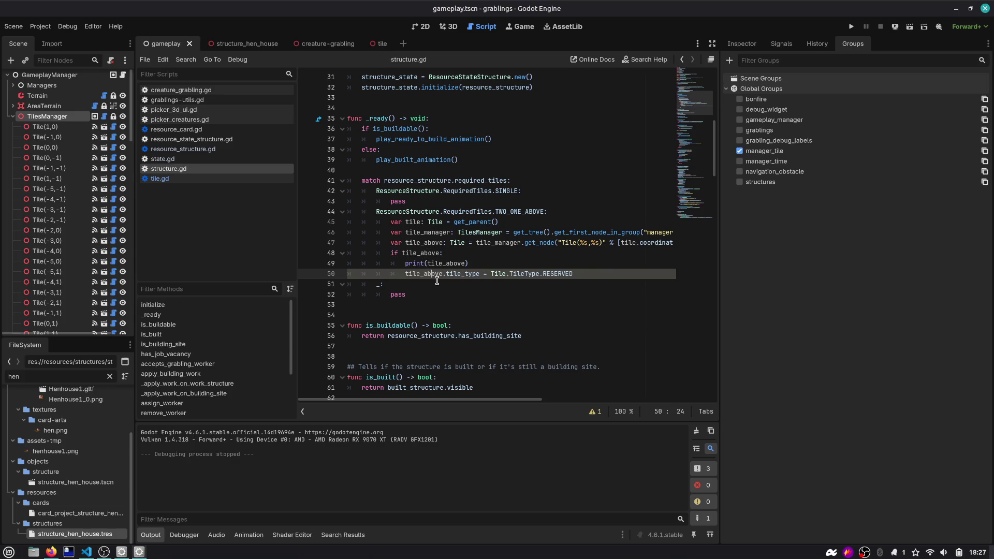
pyautogui.click(440, 285)
pyautogui.click(566, 273)
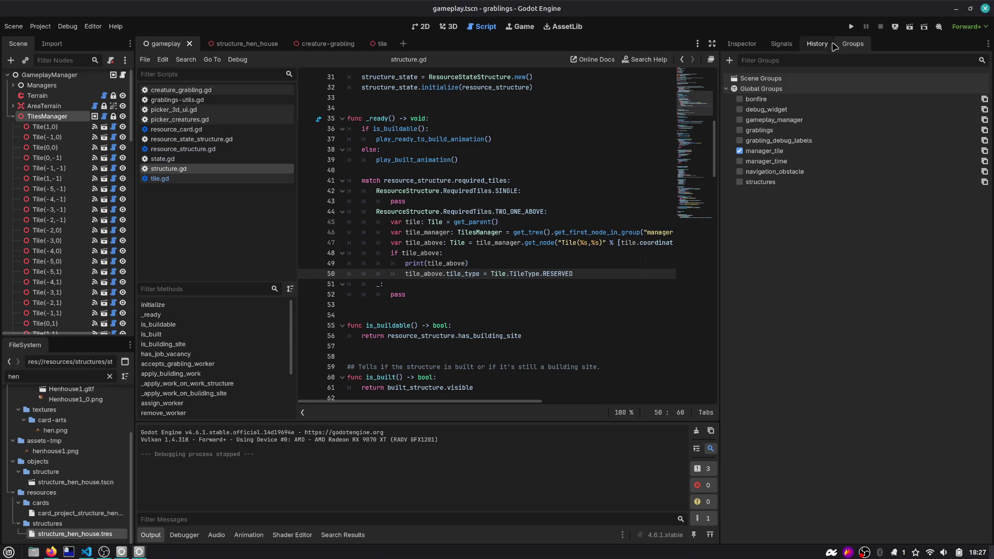
# Step: Run the game, play Wood and Berry Bush cards, move the hen below the reserved tile, then stop
pyautogui.click(851, 27)
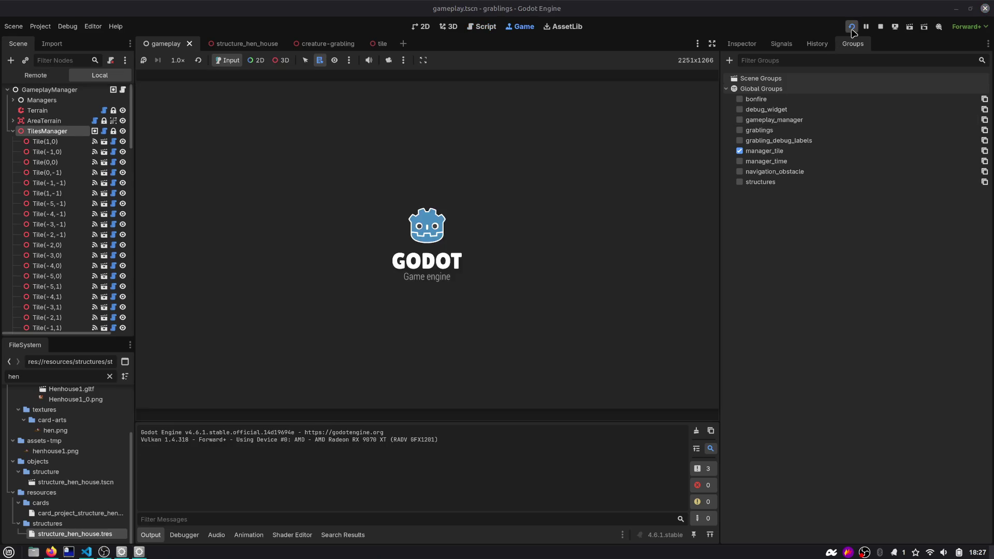
pyautogui.moveTo(473, 343); pyautogui.dragTo(392, 267)
pyautogui.moveTo(377, 357); pyautogui.dragTo(397, 276)
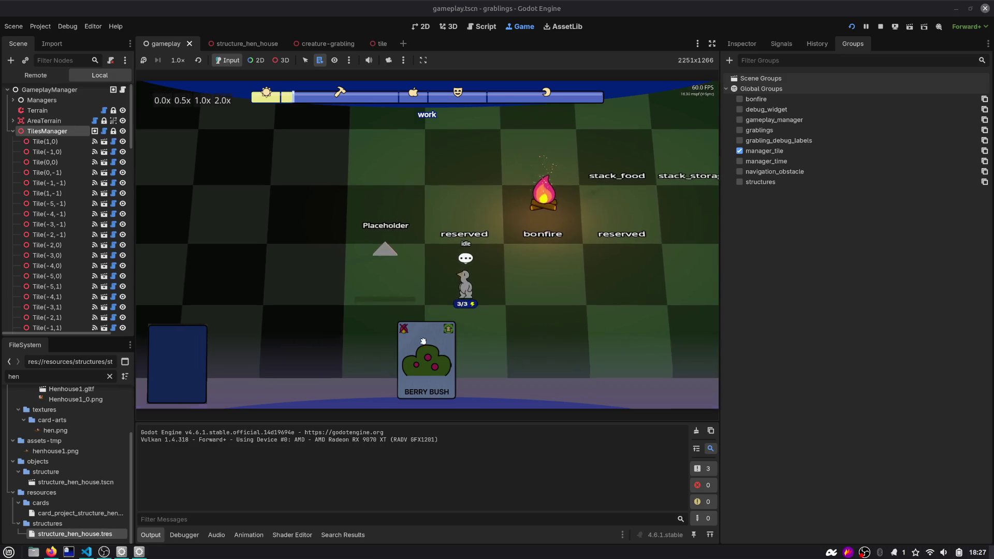
pyautogui.moveTo(423, 341)
pyautogui.mouseDown()
pyautogui.moveTo(390, 192)
pyautogui.moveTo(389, 207)
pyautogui.mouseUp()
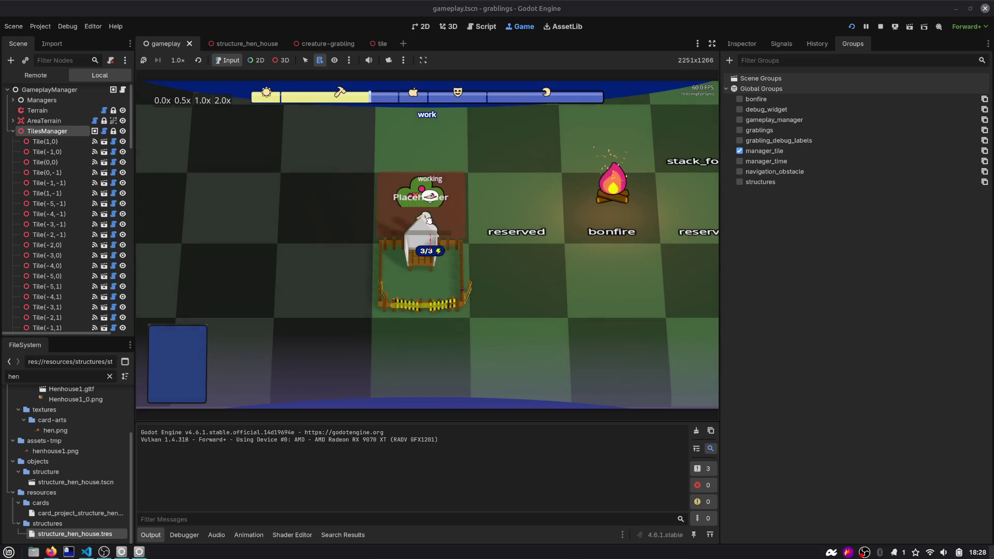
pyautogui.moveTo(428, 224)
pyautogui.mouseDown()
pyautogui.moveTo(456, 227)
pyautogui.moveTo(523, 290)
pyautogui.mouseUp()
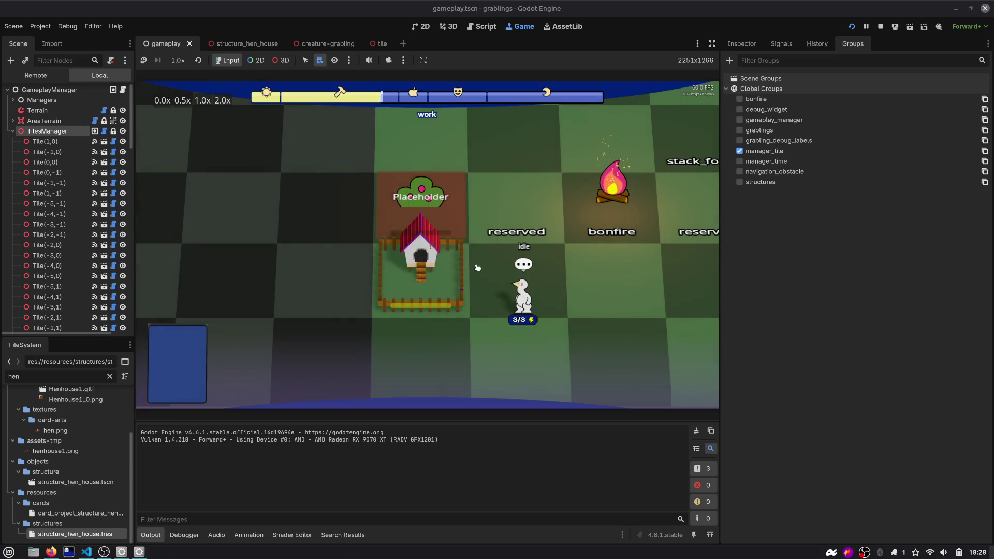
pyautogui.click(880, 26)
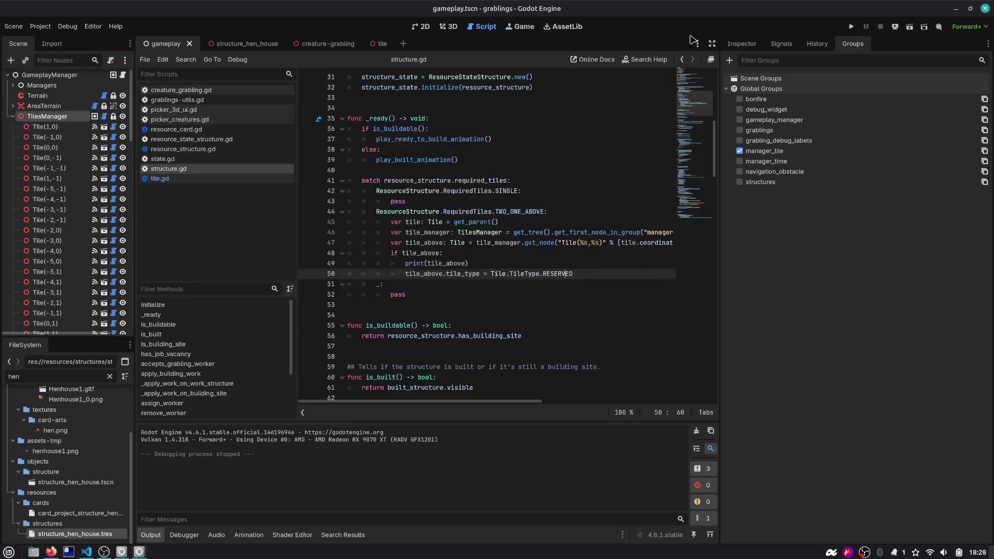
# Step: Set the hen house's Required Tiles to Two One Above, save the scene, and run the game
pyautogui.click(231, 44)
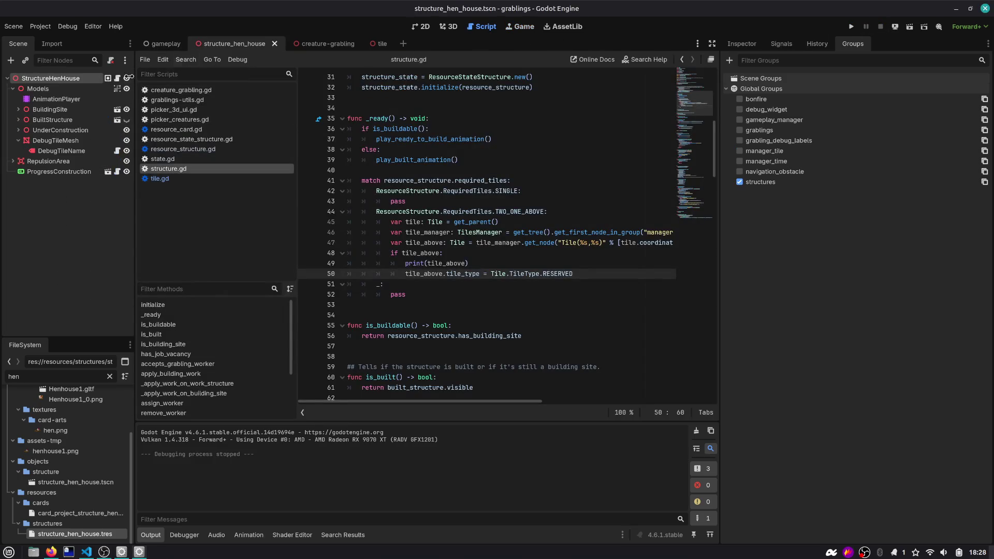
pyautogui.click(477, 212)
pyautogui.click(742, 44)
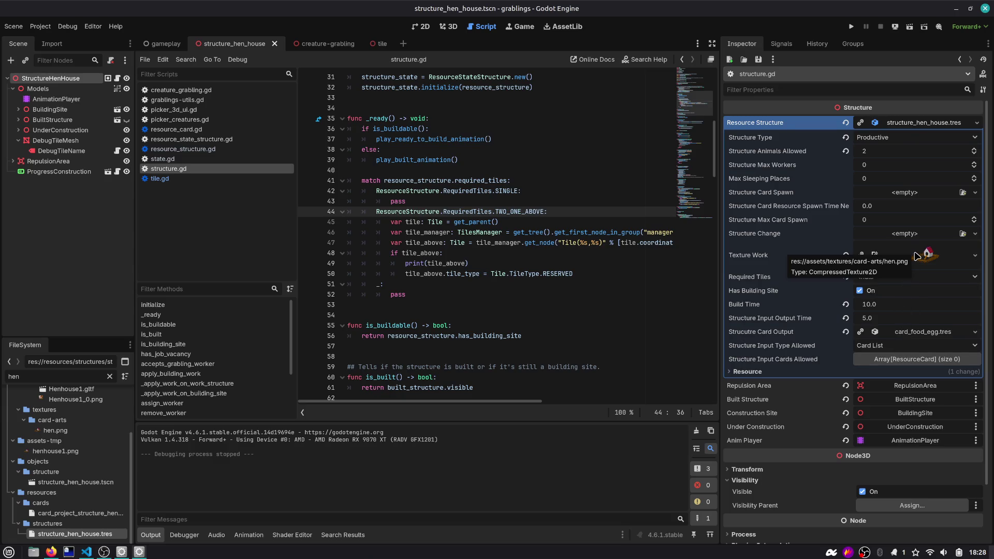
pyautogui.click(880, 276)
pyautogui.click(889, 306)
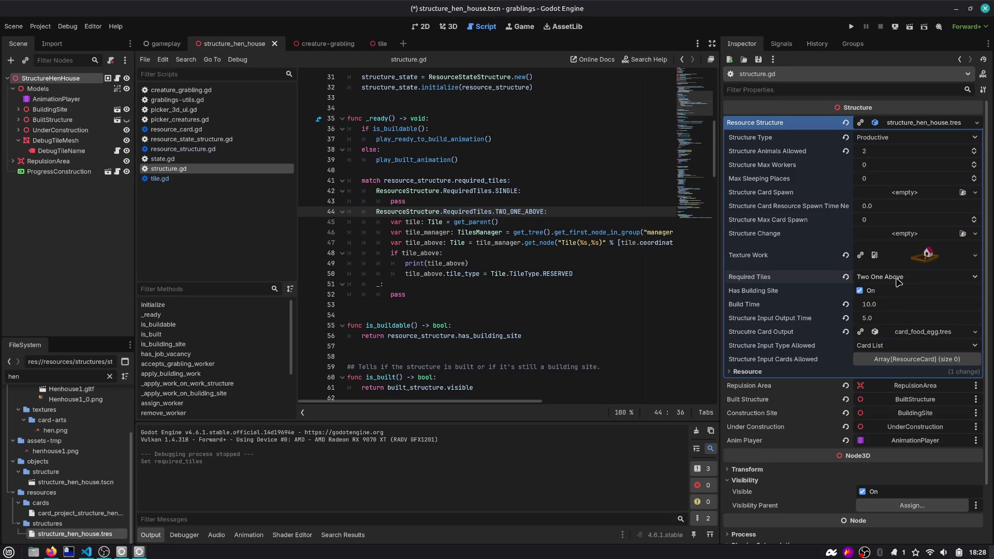
pyautogui.doubleClick(514, 211)
pyautogui.hotkey('ctrl', 's')
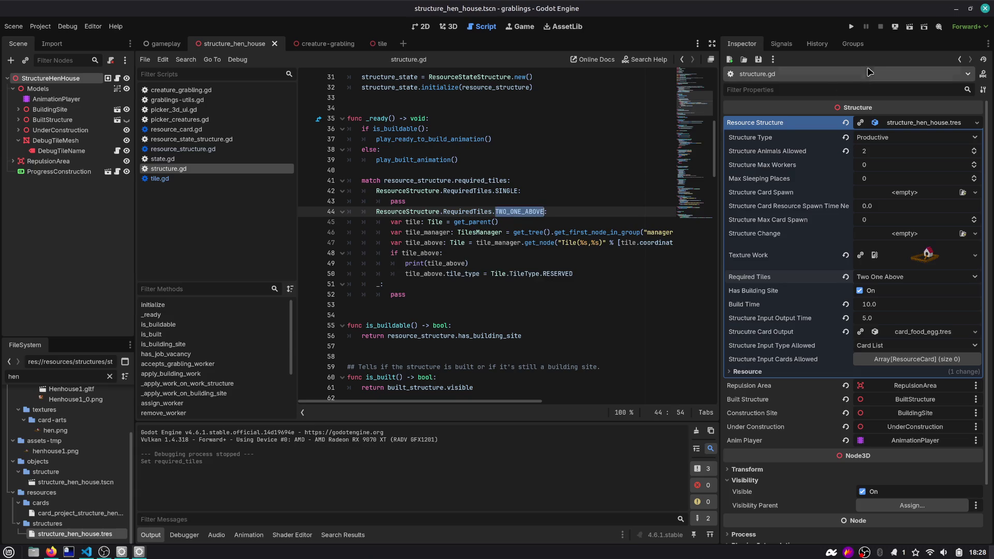
pyautogui.click(850, 28)
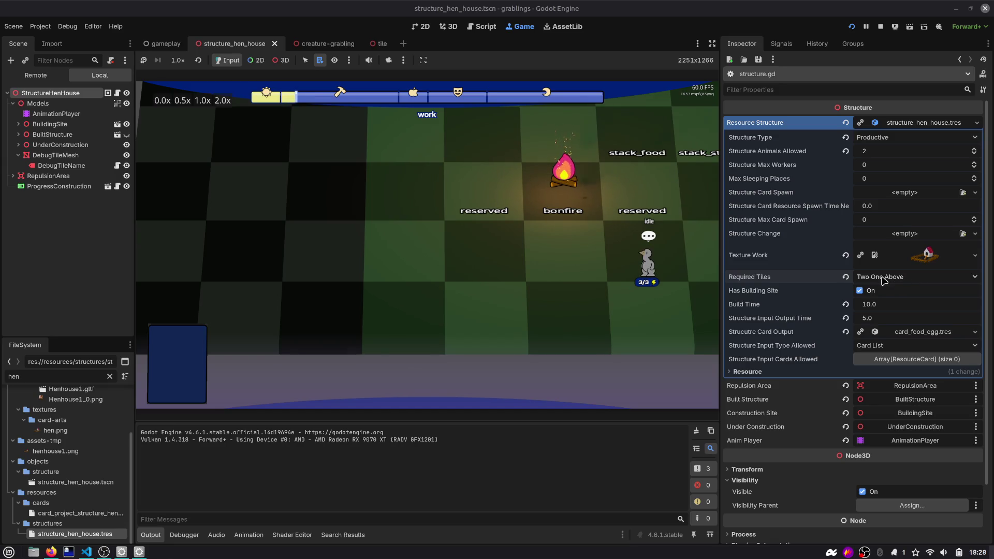
# Step: Move the hen to the centre-left tile and drag the Hen House card onto the board
pyautogui.moveTo(646, 270)
pyautogui.mouseDown()
pyautogui.moveTo(424, 255)
pyautogui.moveTo(491, 270)
pyautogui.mouseUp()
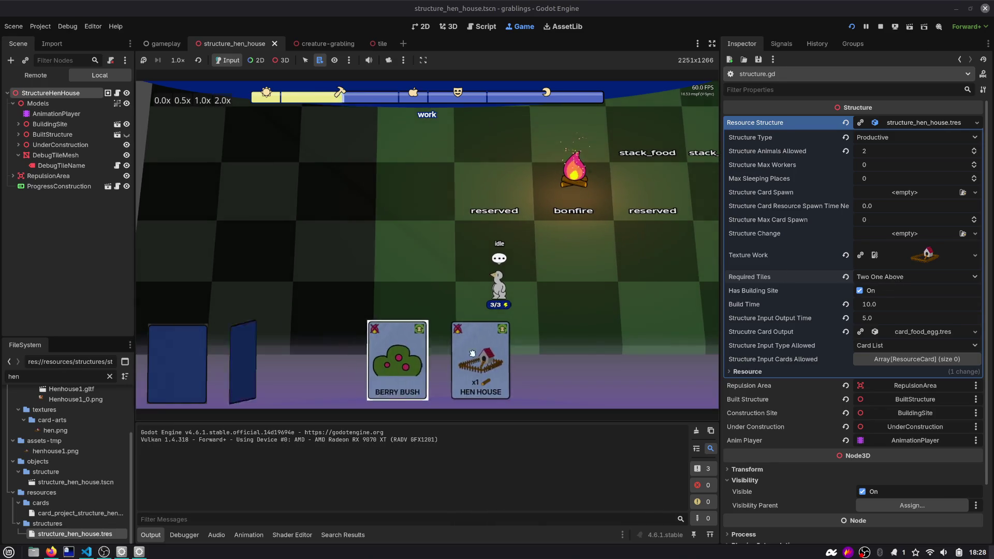
pyautogui.moveTo(476, 362); pyautogui.dragTo(429, 257)
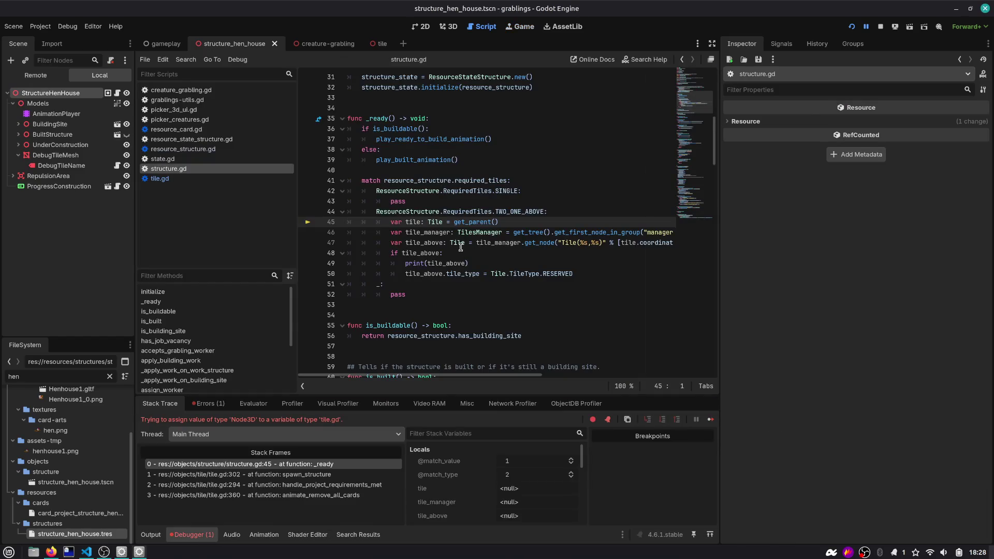
# Step: Inspect line 45's get_parent() lookup and the live remote node tree, widening the editor panels
pyautogui.doubleClick(473, 224)
pyautogui.moveTo(476, 225)
pyautogui.doubleClick(437, 223)
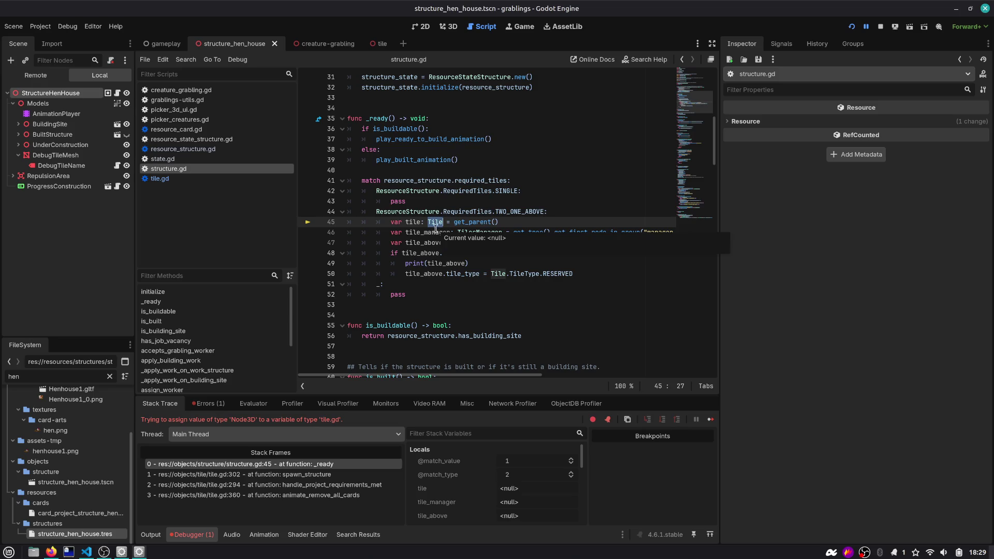
pyautogui.click(36, 75)
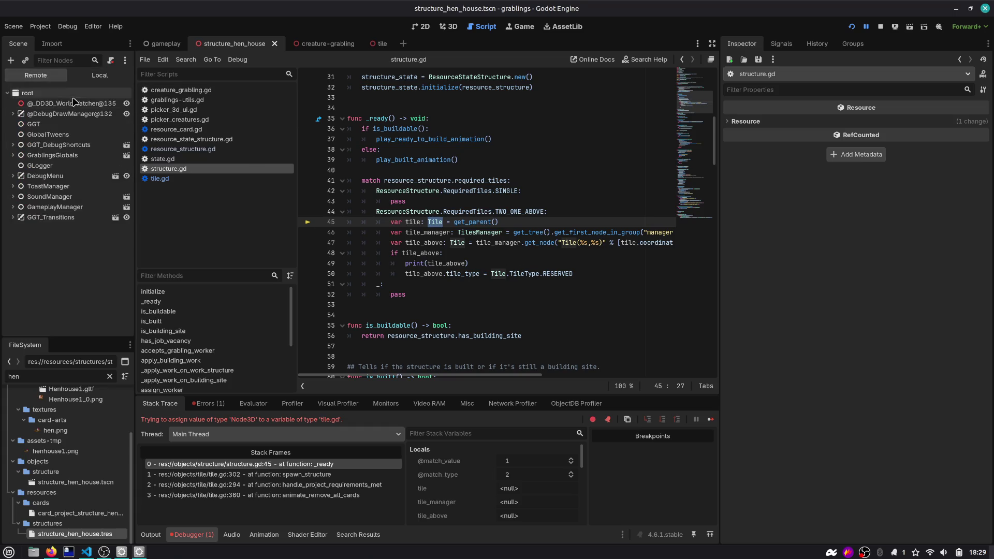
pyautogui.moveTo(134, 70); pyautogui.dragTo(178, 70)
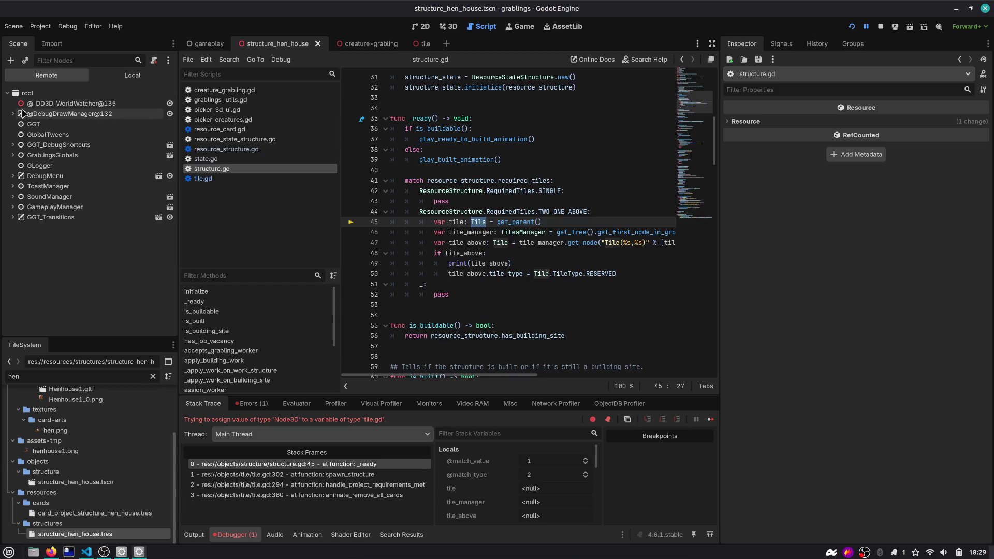
pyautogui.moveTo(719, 172); pyautogui.dragTo(755, 171)
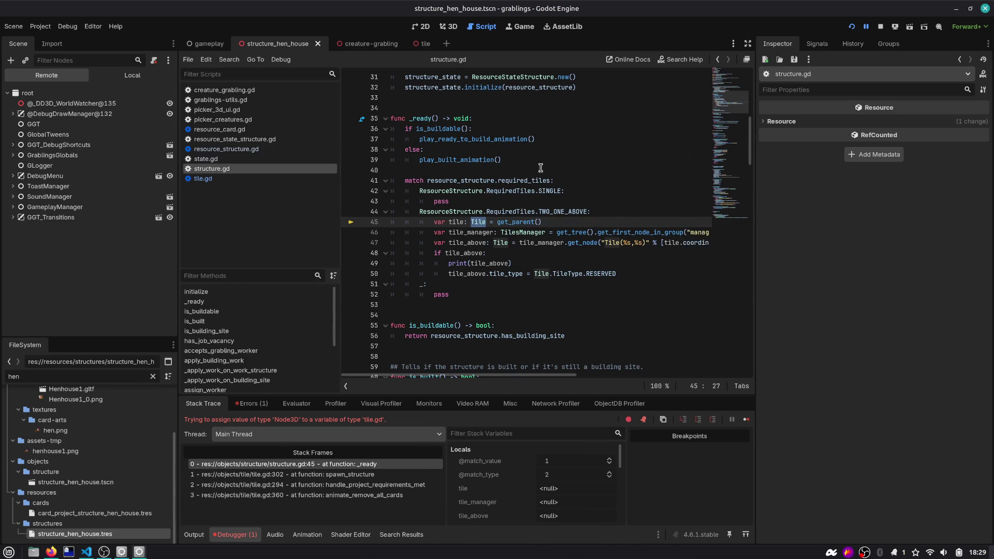
pyautogui.moveTo(179, 196); pyautogui.dragTo(155, 196)
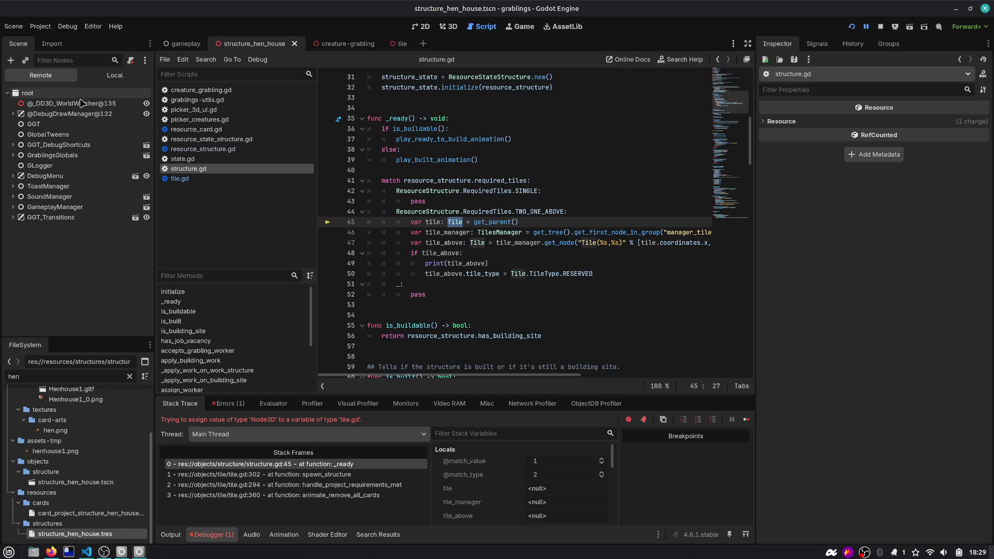
# Step: Check the structure node's members in the debugger, then relaunch with line 45 using get_parent().get_parent()
pyautogui.scroll(-3, 462, 494)
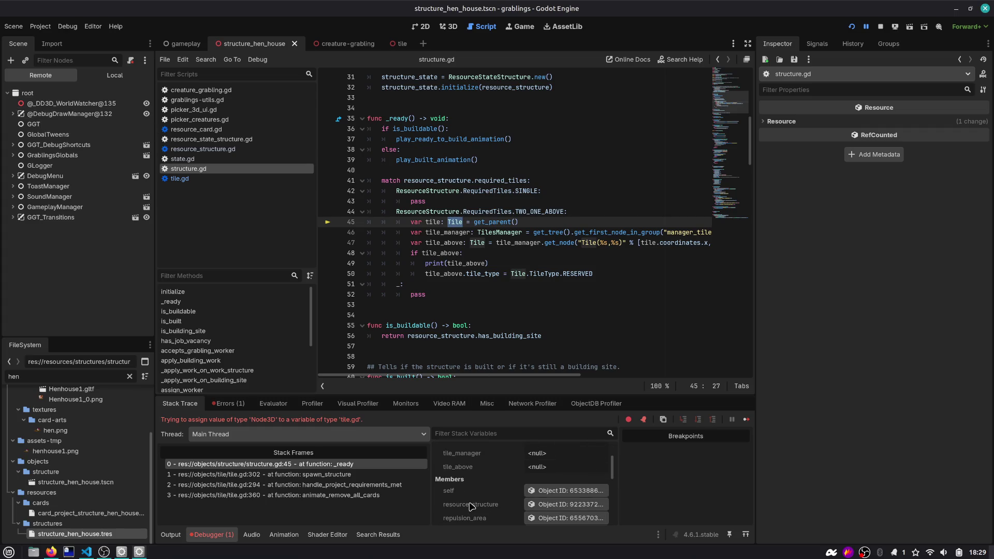
pyautogui.click(562, 492)
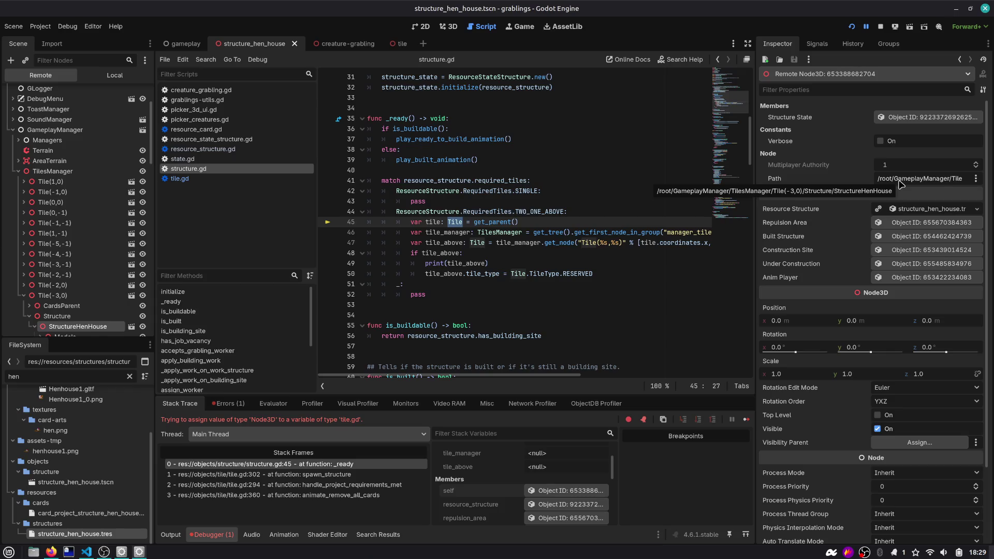
pyautogui.click(569, 224)
pyautogui.write('.')
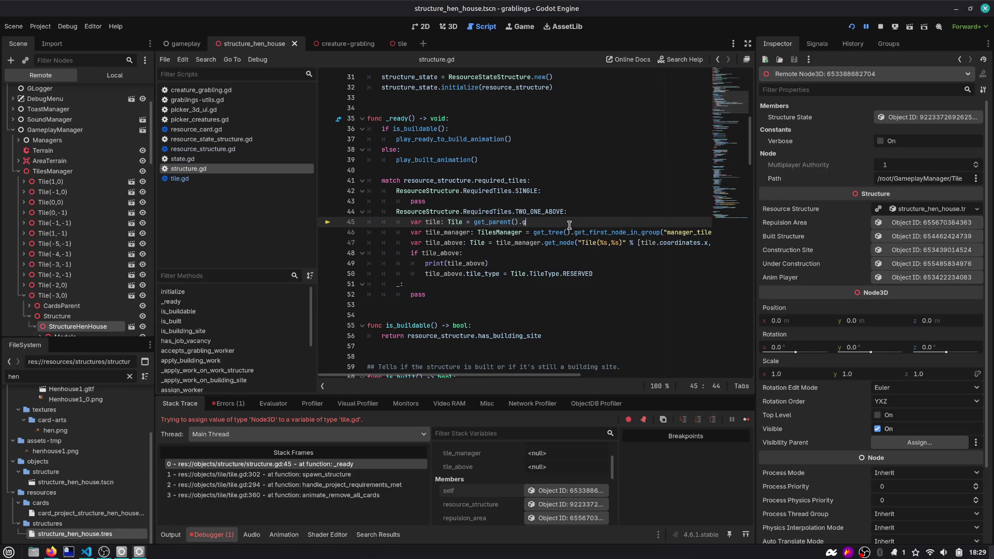
pyautogui.press('F5')
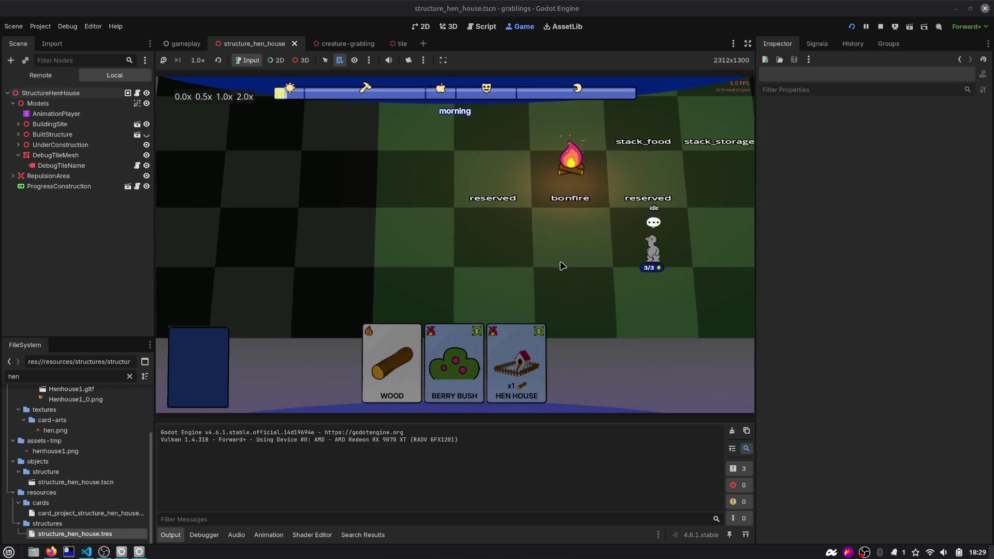
# Step: Place the Hen House with wood and the Berry Bush on the board, then stop the game
pyautogui.moveTo(513, 357); pyautogui.dragTo(415, 235)
pyautogui.moveTo(421, 329); pyautogui.dragTo(417, 238)
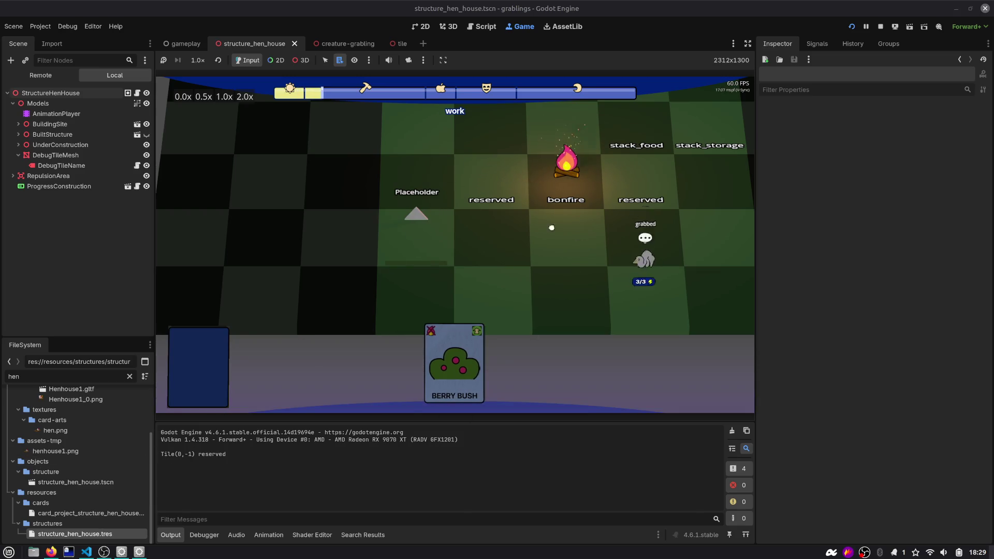
pyautogui.moveTo(466, 352)
pyautogui.mouseDown()
pyautogui.moveTo(427, 217)
pyautogui.moveTo(426, 176)
pyautogui.mouseUp()
pyautogui.click(880, 27)
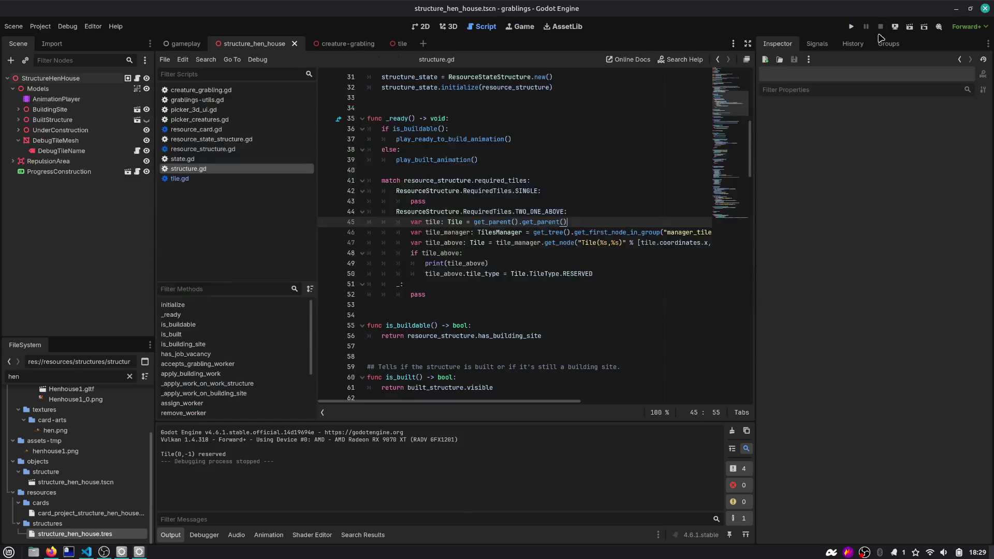
# Step: Move print(tile_above) below the RESERVED assignment with Alt+Down and run the game again
pyautogui.click(519, 212)
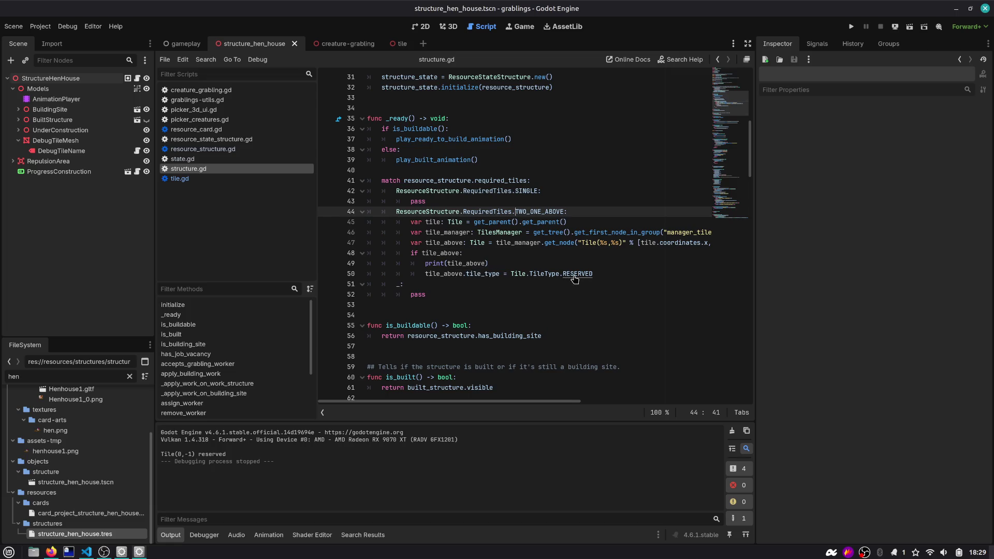
pyautogui.click(502, 264)
pyautogui.hotkey('alt', 'Down')
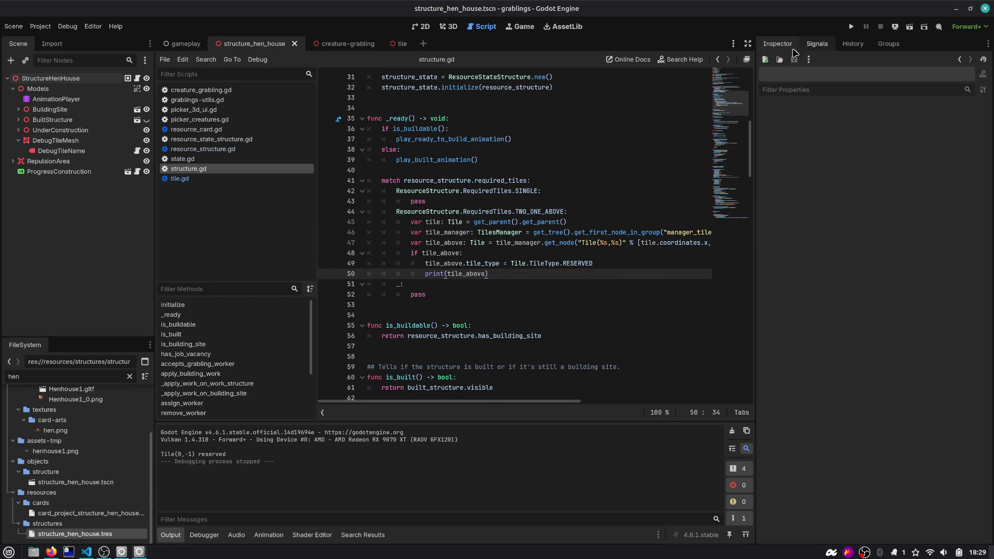
pyautogui.hscroll(3, 509, 246)
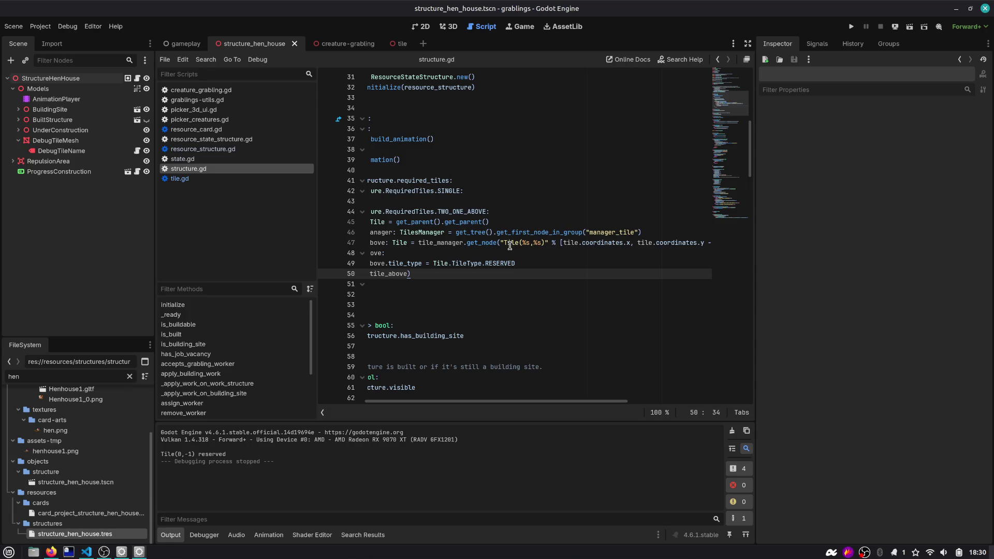
pyautogui.hscroll(3, 509, 246)
pyautogui.hscroll(-6, 510, 245)
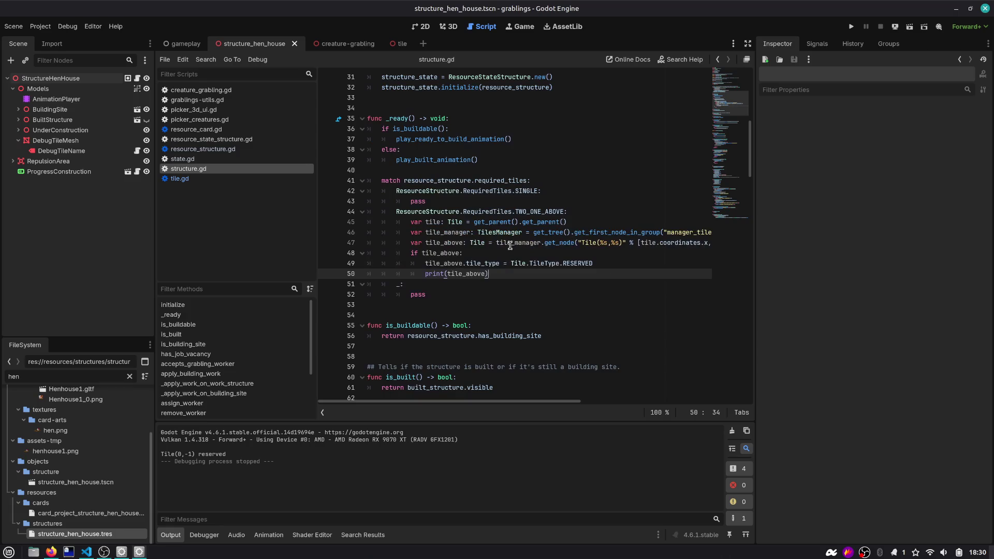
pyautogui.click(851, 26)
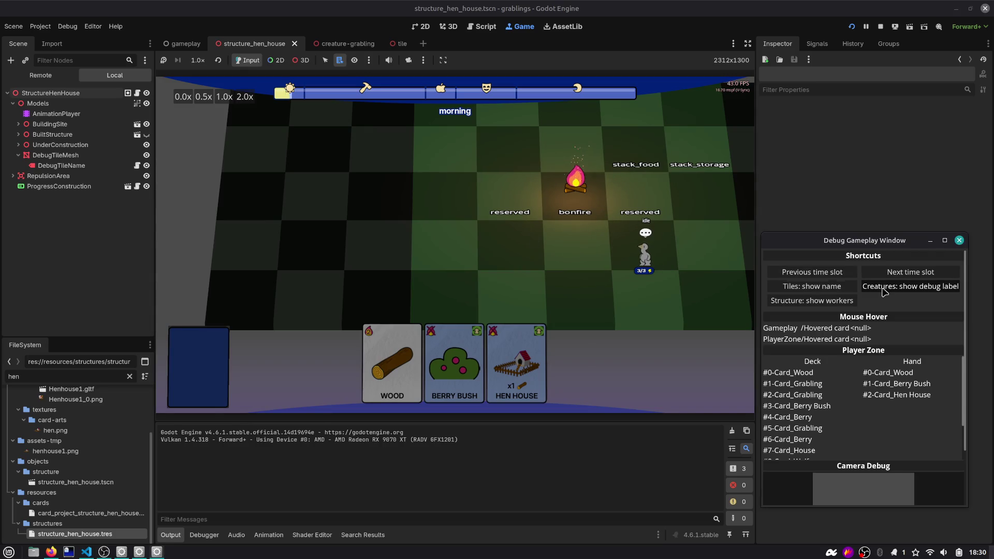
# Step: Show tile coordinate names, place the Hen House with wood on Tile(-3,0), then pause the game
pyautogui.click(831, 288)
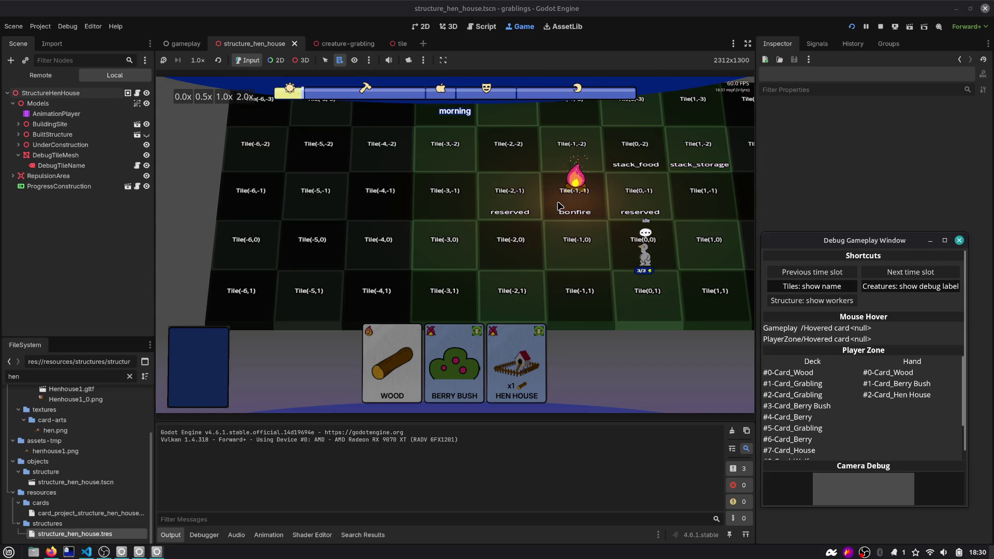
pyautogui.moveTo(636, 201); pyautogui.dragTo(570, 195)
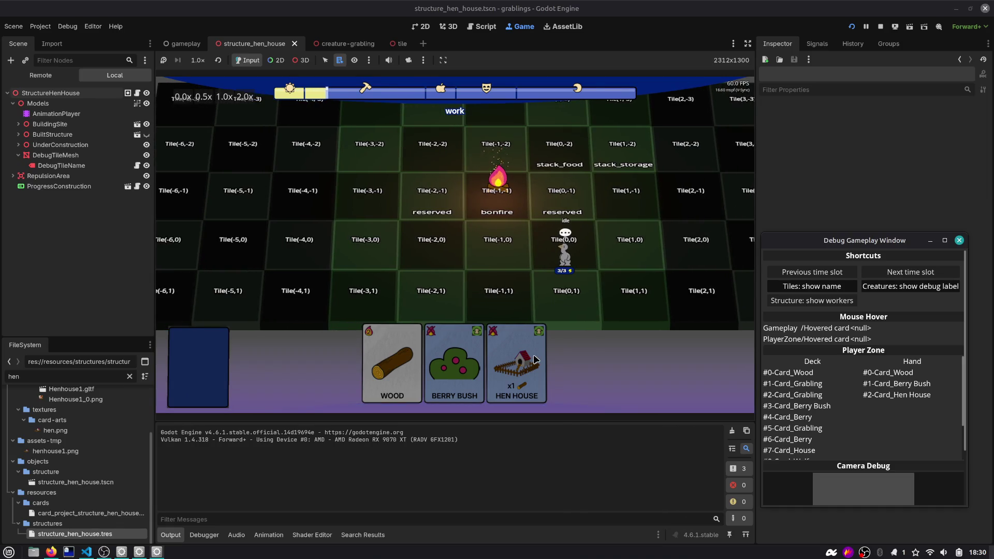
pyautogui.moveTo(518, 358); pyautogui.dragTo(365, 243)
pyautogui.moveTo(414, 362)
pyautogui.mouseDown()
pyautogui.moveTo(362, 239)
pyautogui.moveTo(375, 245)
pyautogui.mouseUp()
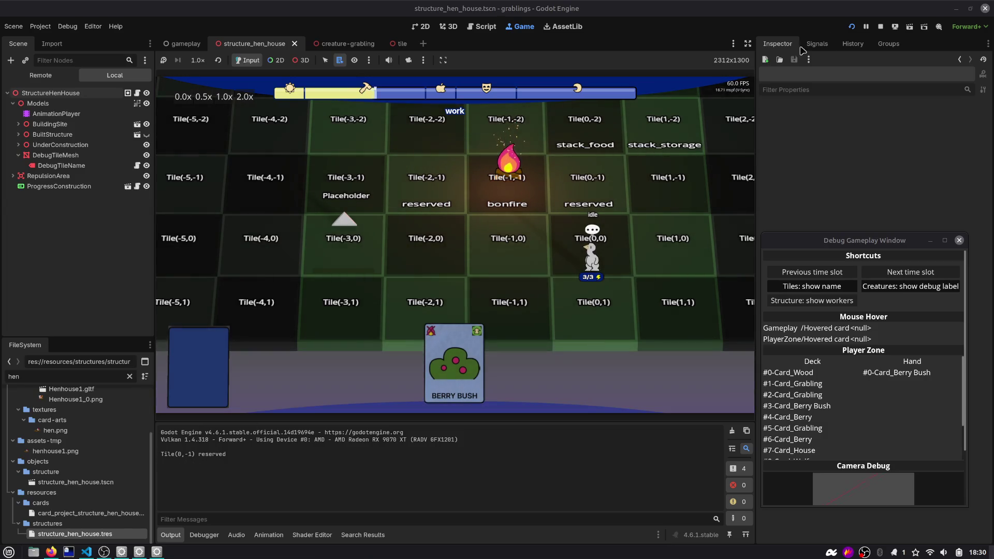
pyautogui.click(866, 26)
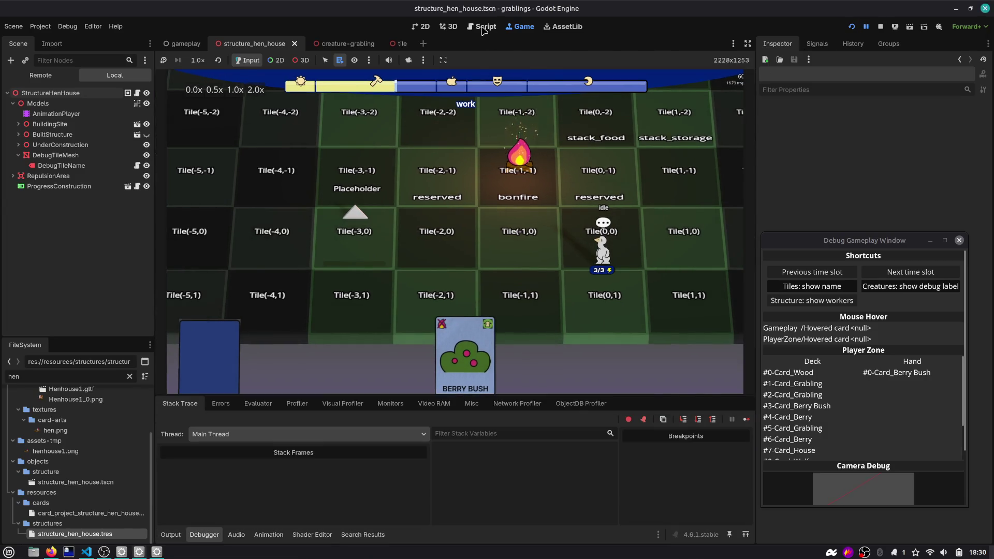
pyautogui.scroll(6, 387, 176)
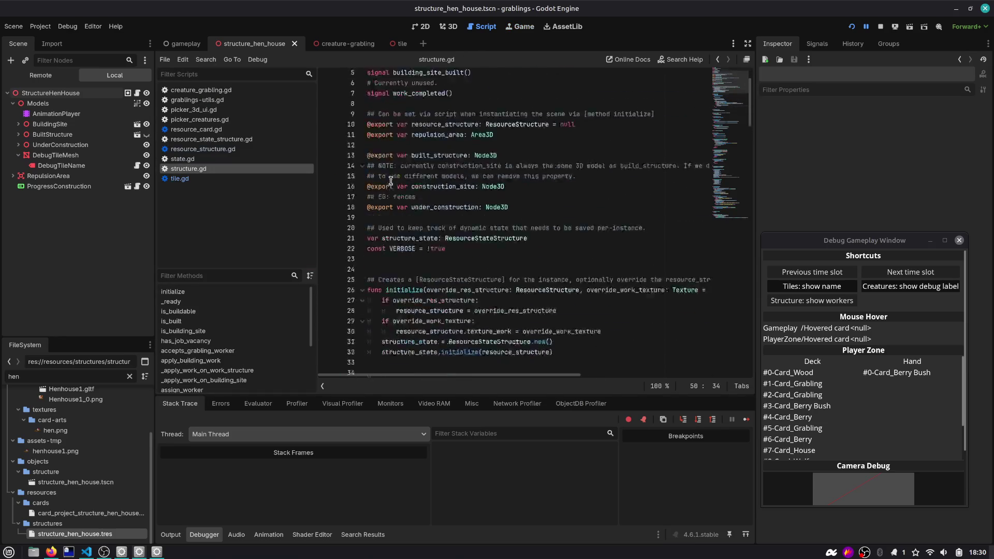
# Step: Review is_buildable, play_built_animation, tile and tile_manager on lines 36-46, widening the code editor
pyautogui.scroll(-6, 396, 192)
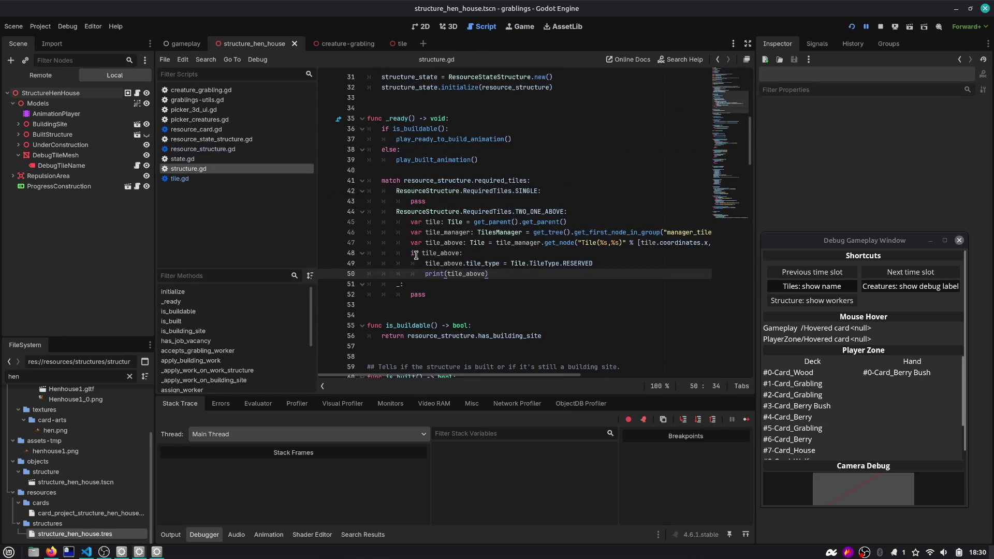
pyautogui.scroll(1, 402, 149)
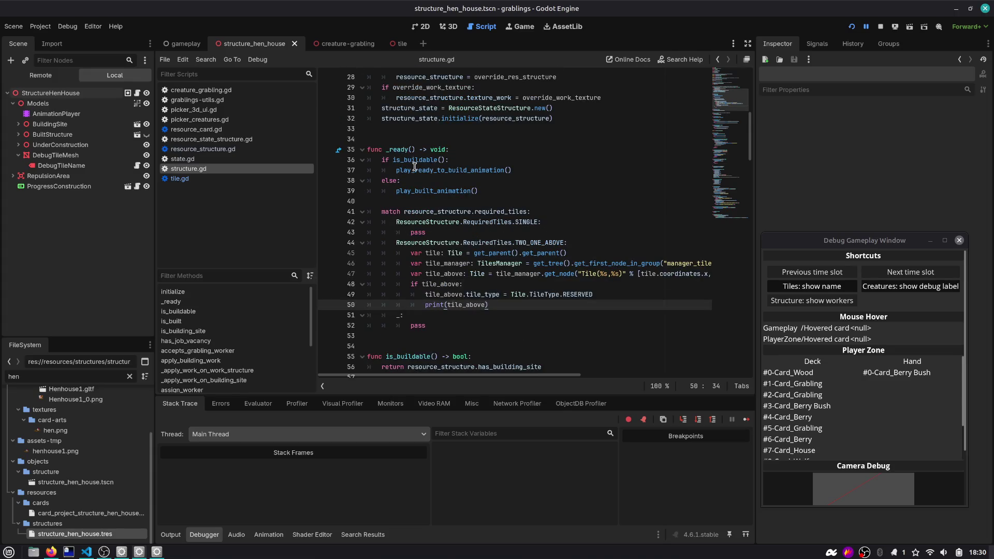
pyautogui.doubleClick(418, 161)
pyautogui.doubleClick(424, 192)
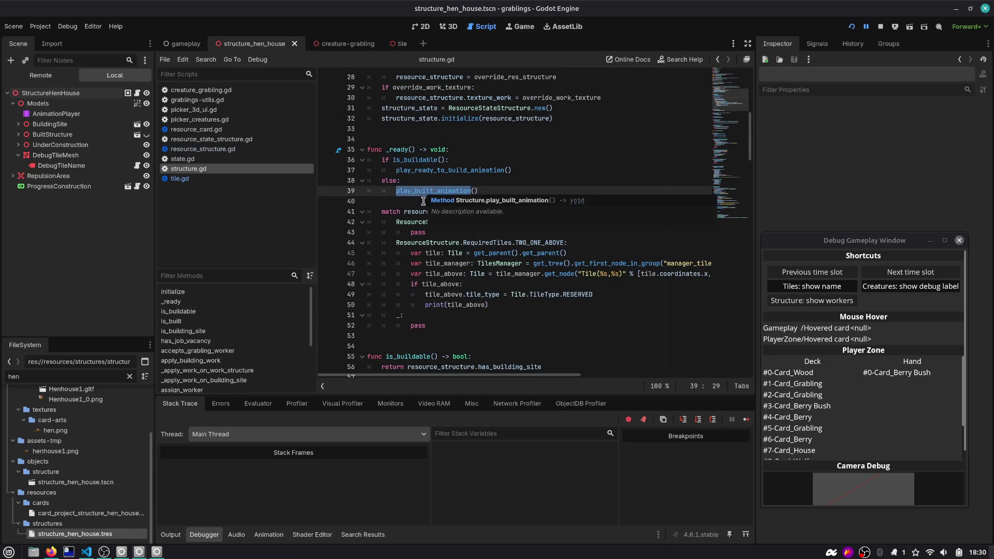
pyautogui.scroll(-2, 424, 228)
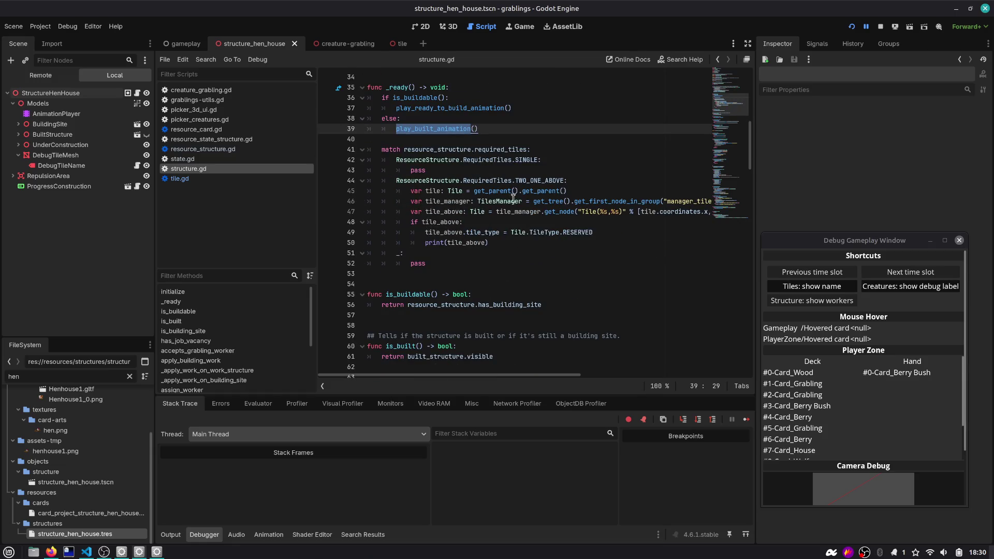
pyautogui.doubleClick(434, 192)
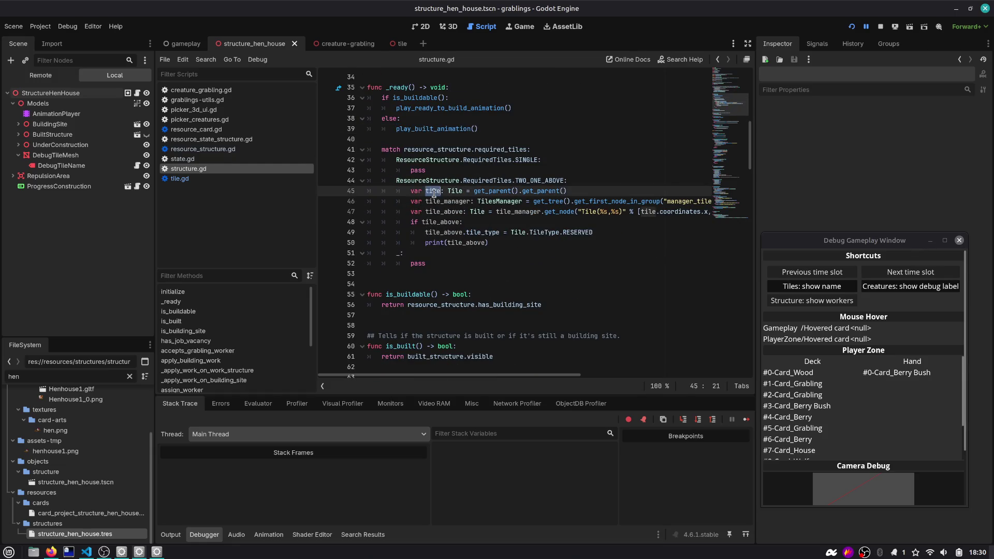
pyautogui.doubleClick(454, 201)
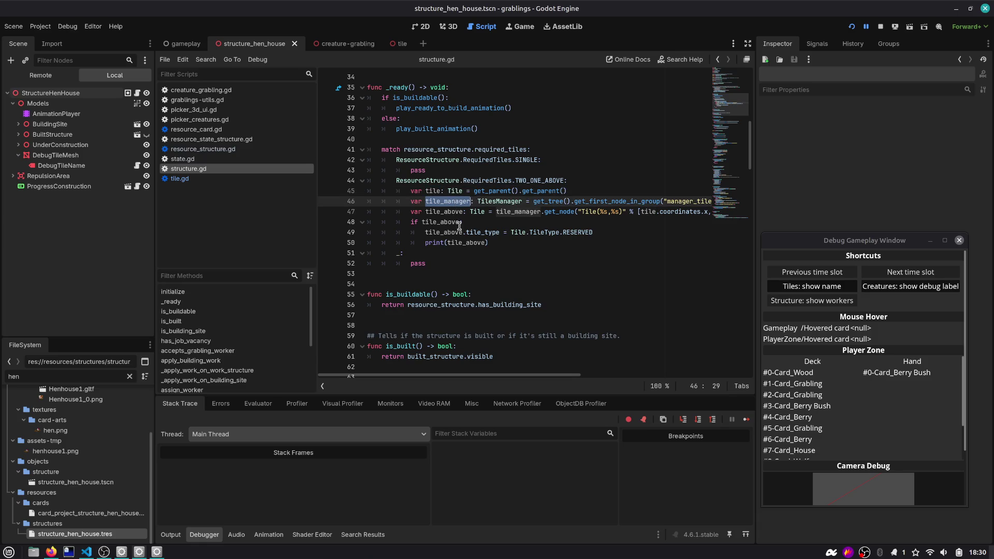
pyautogui.moveTo(317, 182); pyautogui.dragTo(237, 184)
pyautogui.hscroll(2, 552, 233)
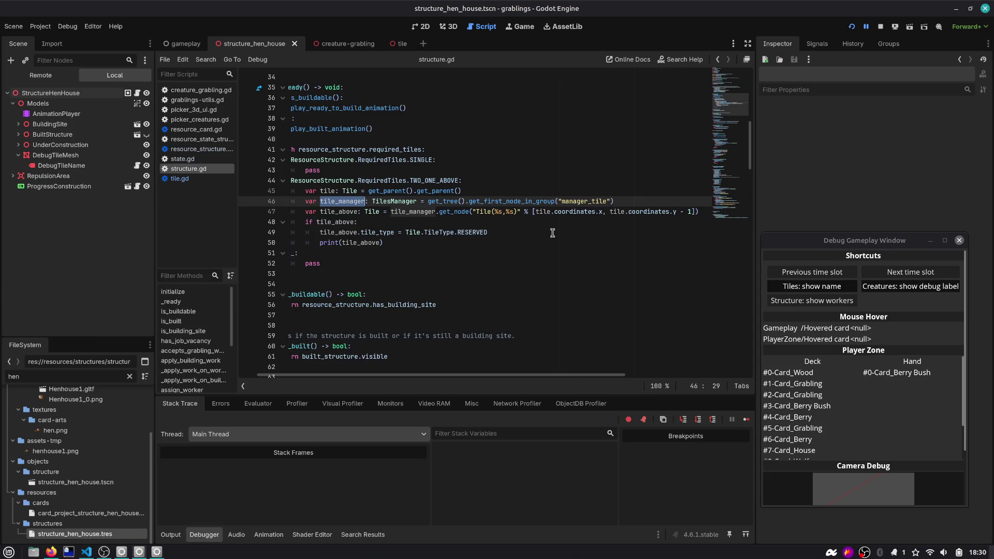
# Step: Look up how coordinates is defined in tile.gd
pyautogui.keyDown('ctrl'); pyautogui.click(647, 216); pyautogui.keyUp('ctrl')
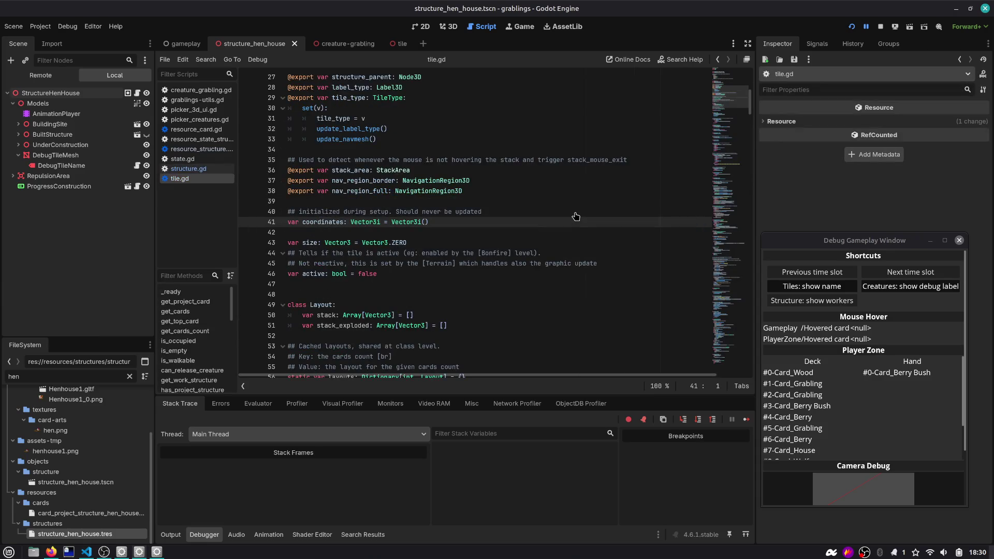
pyautogui.doubleClick(326, 222)
pyautogui.hotkey('ctrl', 'f')
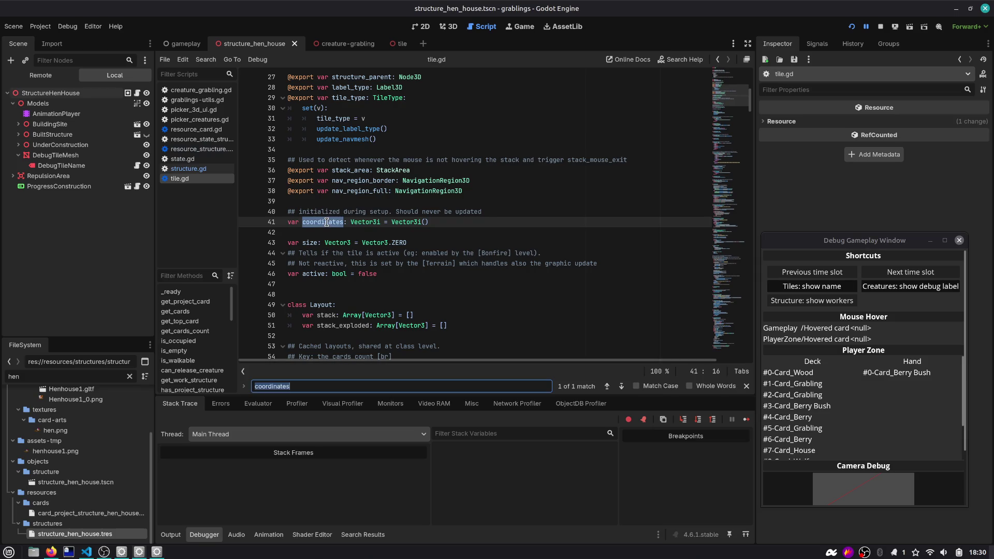
pyautogui.scroll(-1, 365, 219)
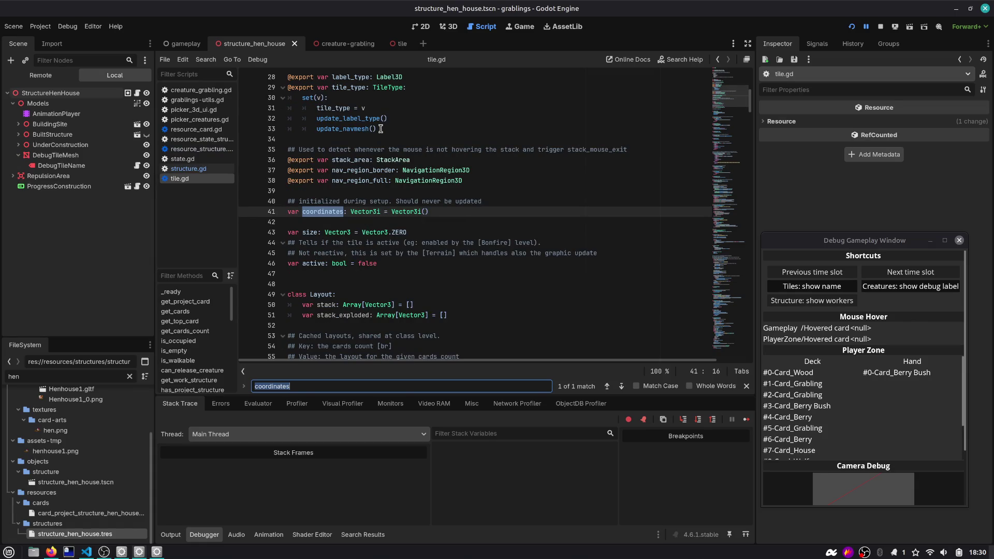
# Step: Return to the line 47 lookup, use tile.coordinates.z for the row, and run with F5
pyautogui.click(718, 59)
pyautogui.click(717, 59)
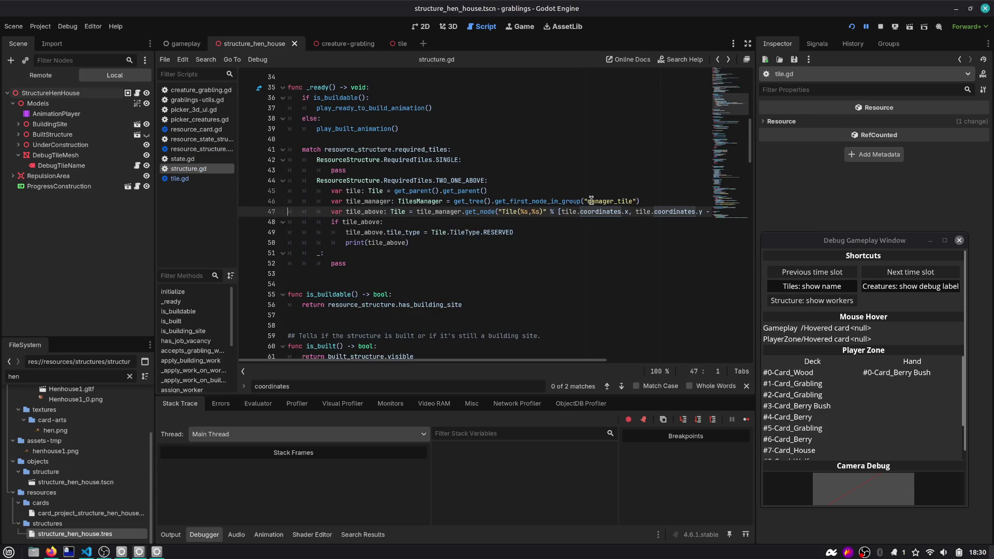
pyautogui.click(697, 210)
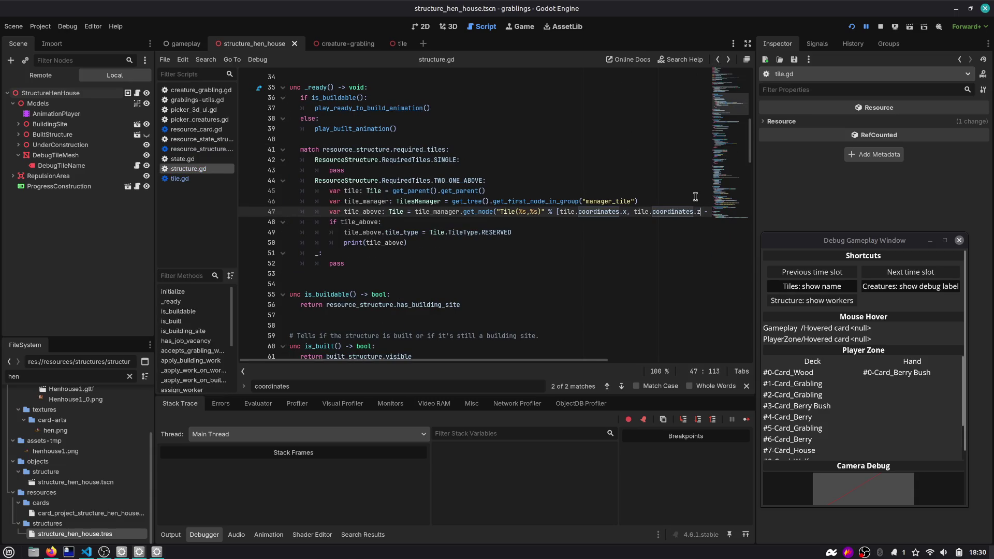
pyautogui.press('F5')
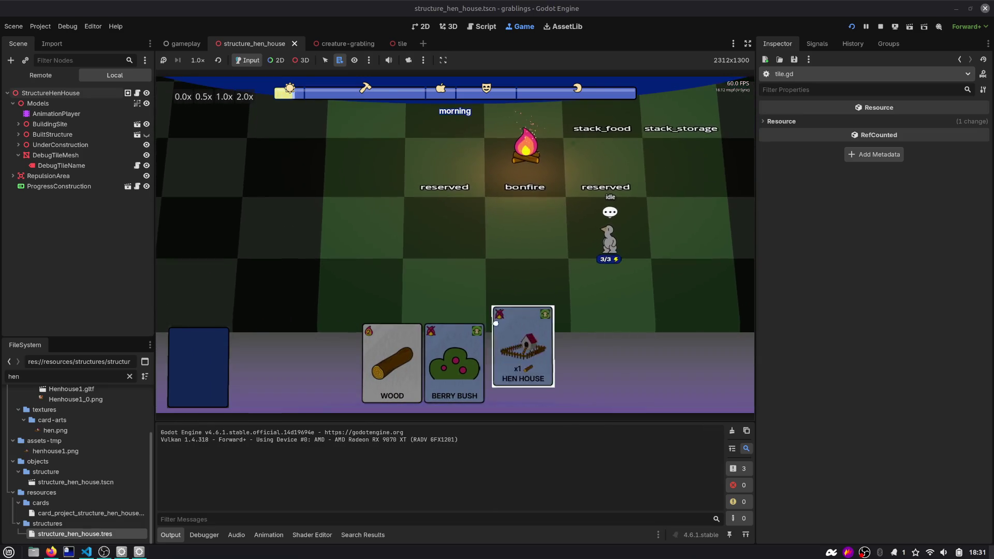
# Step: Place the Hen House on a board tile with a Wood card, check the debug window, and return to structure.gd
pyautogui.moveTo(516, 363); pyautogui.dragTo(362, 226)
pyautogui.moveTo(423, 362)
pyautogui.mouseDown()
pyautogui.moveTo(397, 234)
pyautogui.moveTo(380, 228)
pyautogui.mouseUp()
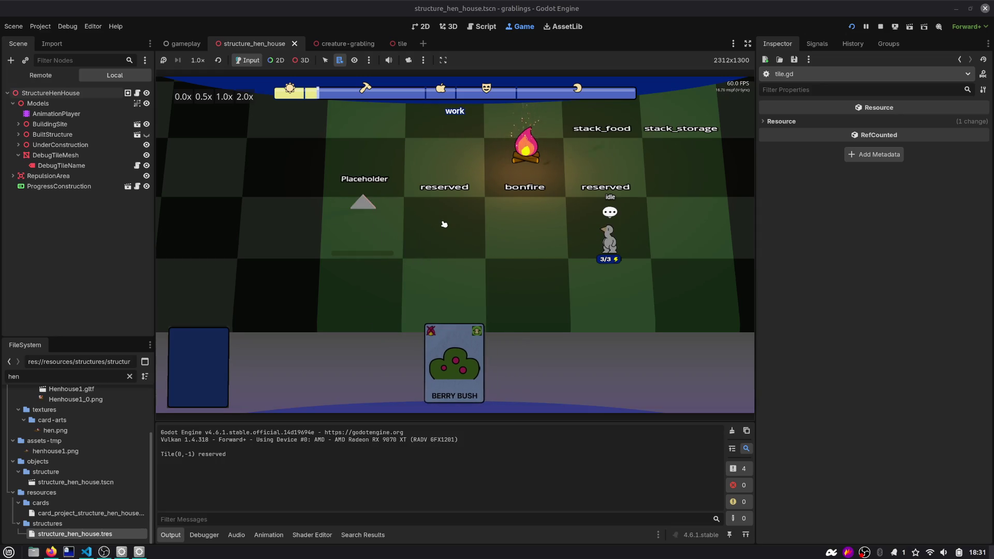
pyautogui.press('F1')
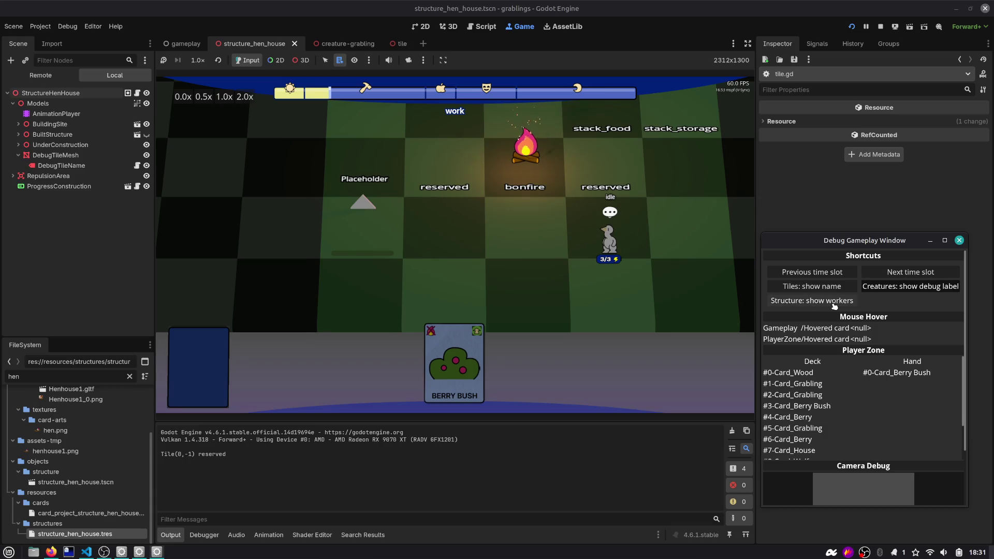
pyautogui.click(472, 27)
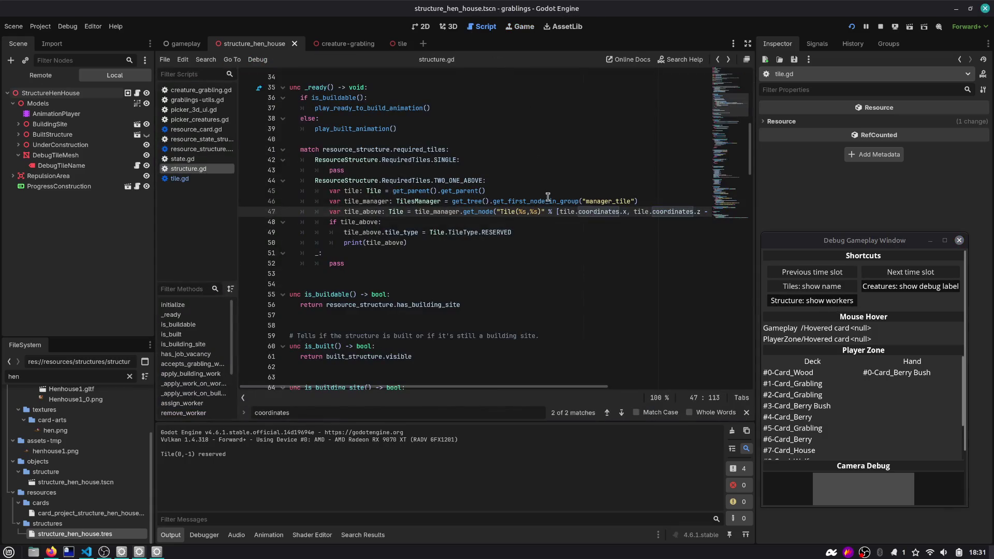
# Step: Jump to the coordinates definition in tile.gd and search that script for it
pyautogui.hscroll(5, 523, 225)
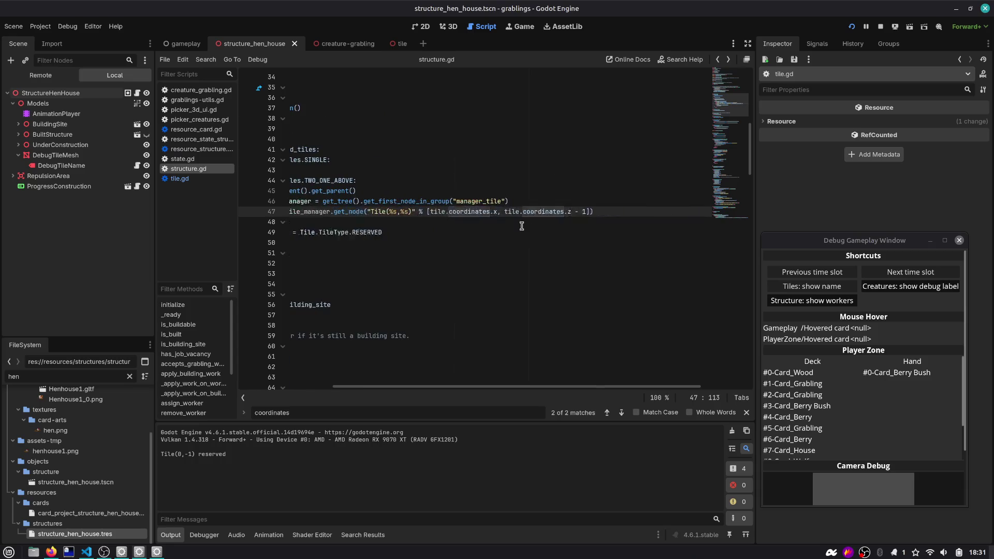
pyautogui.keyDown('ctrl'); pyautogui.click(472, 213); pyautogui.keyUp('ctrl')
pyautogui.doubleClick(326, 212)
pyautogui.hotkey('ctrl', 'f')
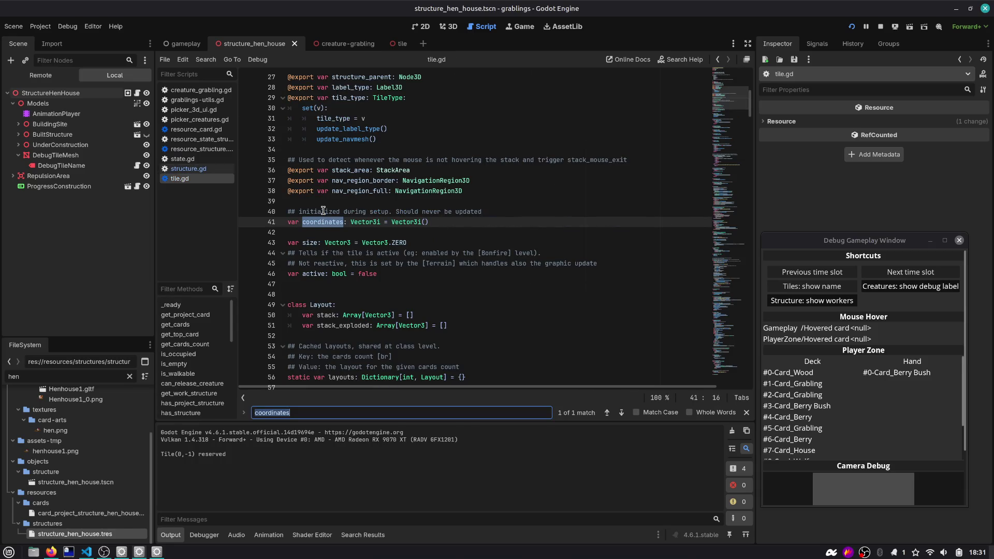
# Step: Search all project scripts for coordinates and open the structure.gd and tiles.gd matches
pyautogui.hotkey('ctrl', 'shift', 'f')
pyautogui.press('Return')
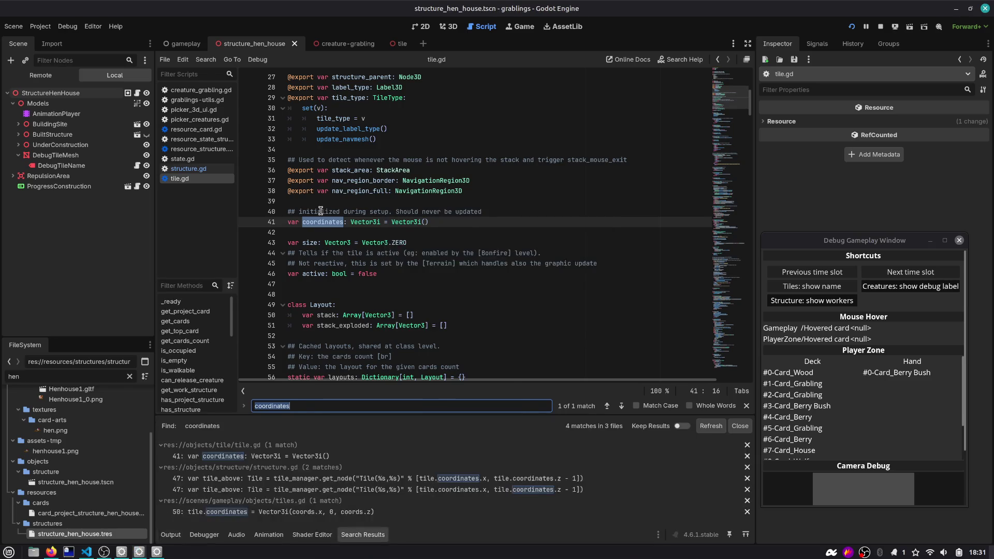
pyautogui.click(324, 478)
pyautogui.click(334, 489)
pyautogui.click(334, 512)
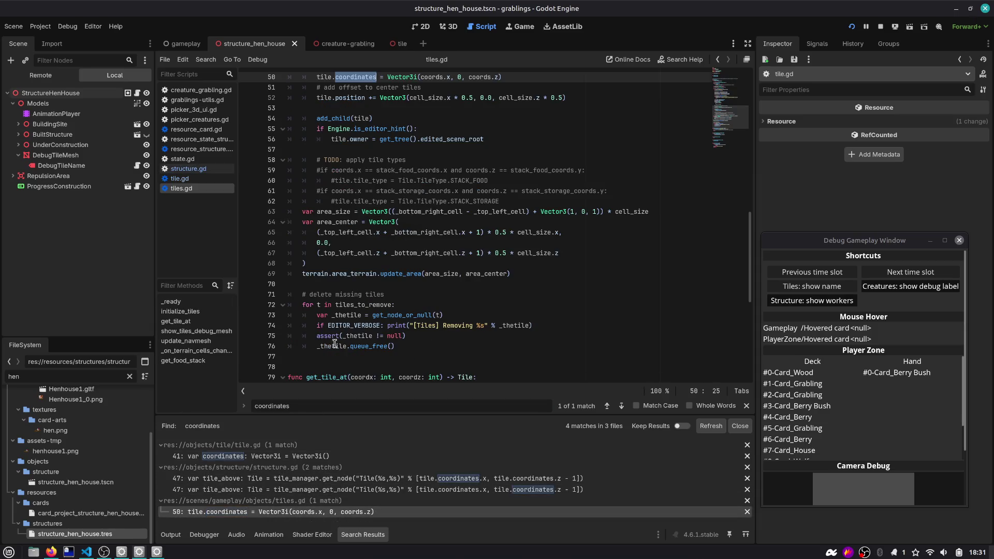
# Step: Review the tiles.gd coordinates assignment, then go back to structure.gd line 47
pyautogui.scroll(8, 374, 274)
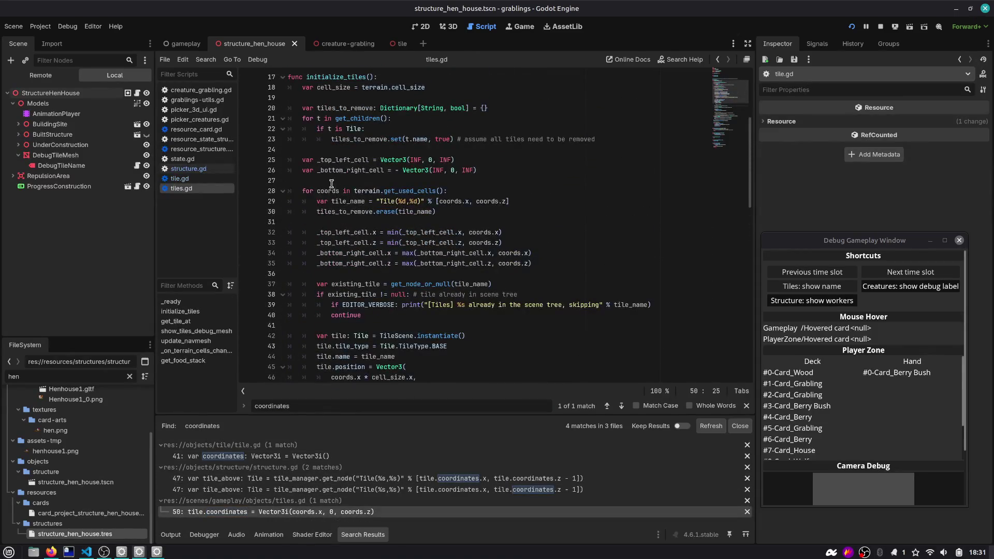
pyautogui.scroll(-4, 354, 280)
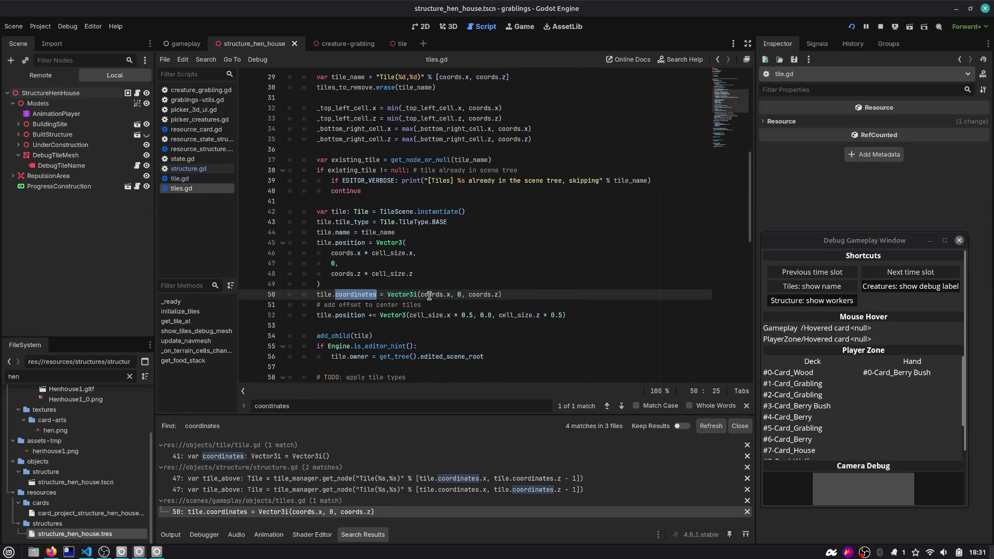
pyautogui.moveTo(490, 295)
pyautogui.moveTo(337, 294)
pyautogui.moveTo(342, 45)
pyautogui.click(138, 93)
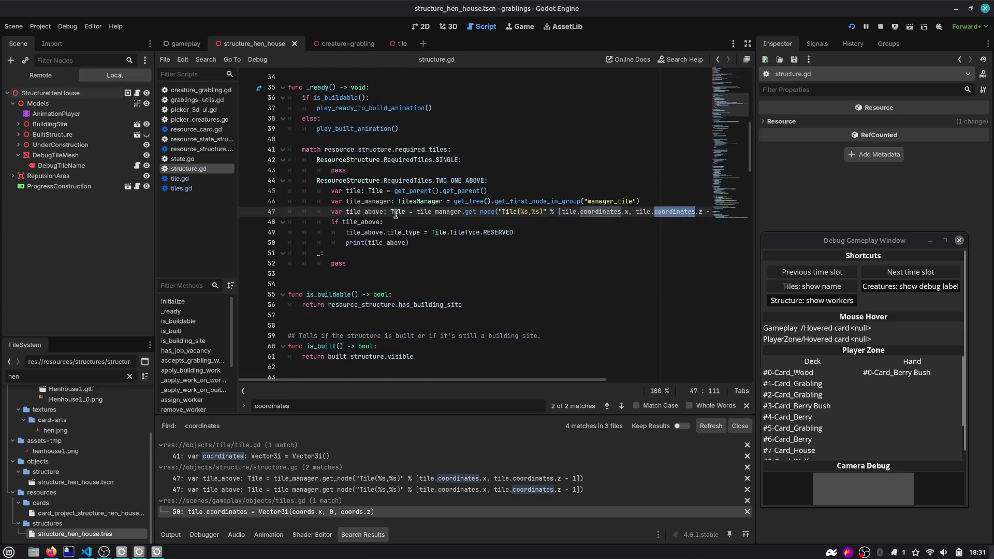
# Step: Add a print(tile, tile.coordinates) line to structure.gd's _ready function
pyautogui.scroll(1, 305, 181)
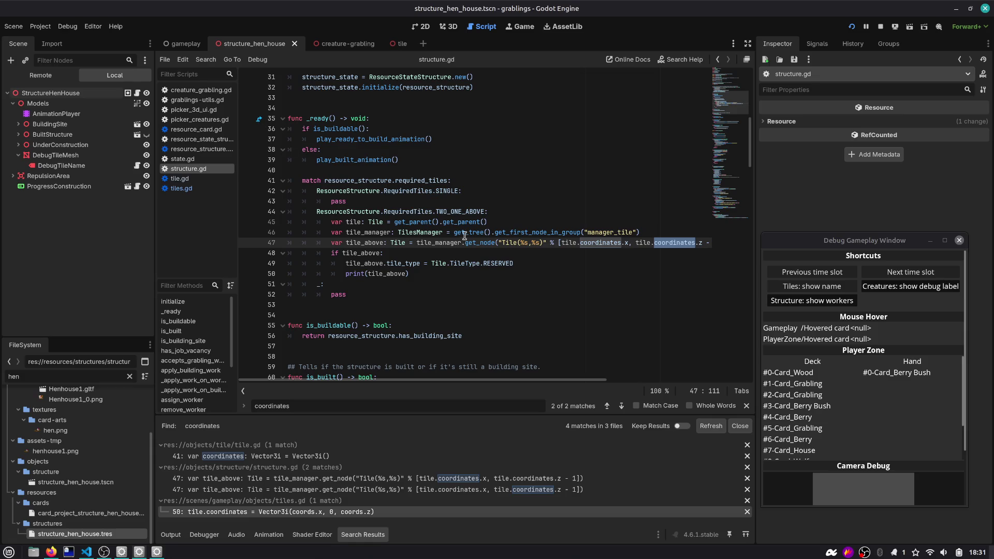
pyautogui.doubleClick(441, 243)
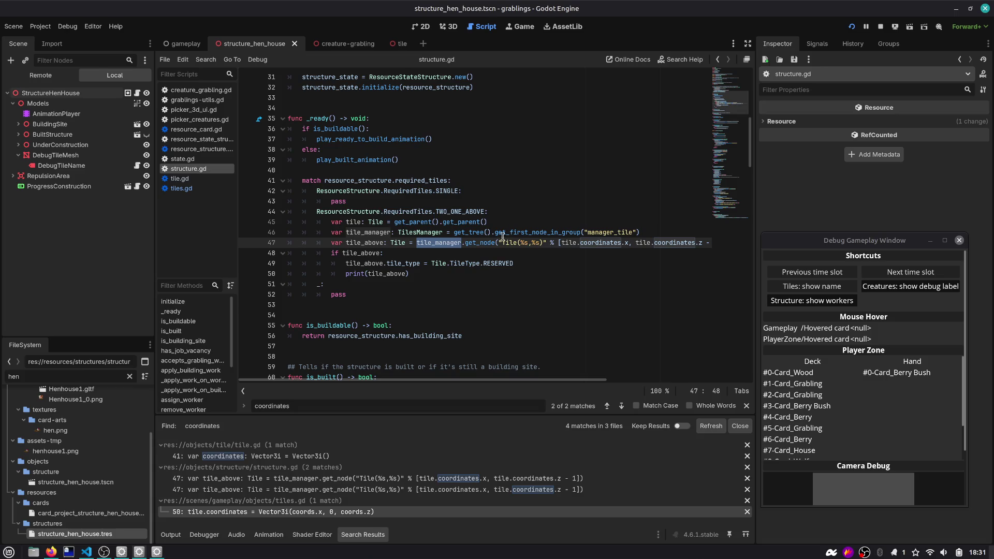
pyautogui.doubleClick(388, 274)
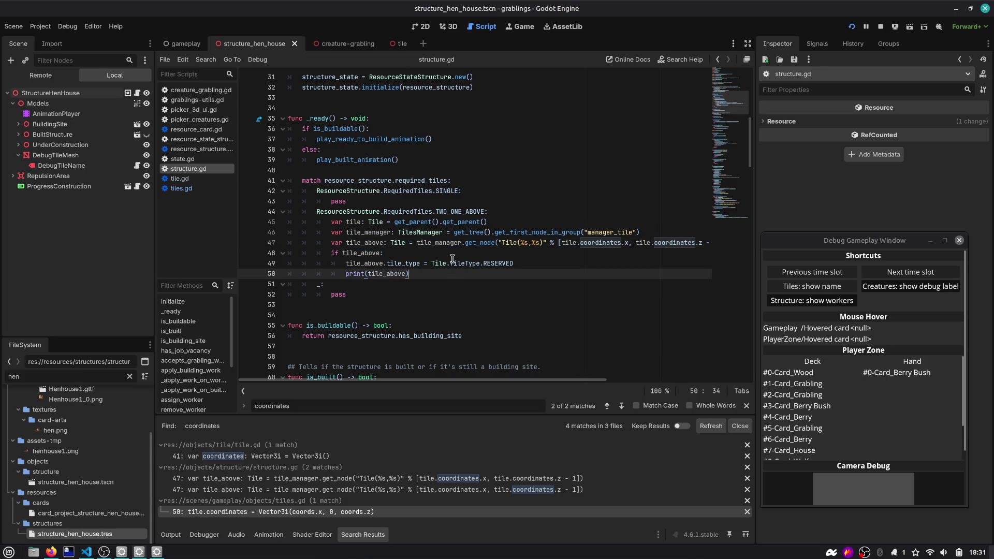
pyautogui.click(460, 243)
pyautogui.press('Left')
pyautogui.press('Left')
pyautogui.press('Left')
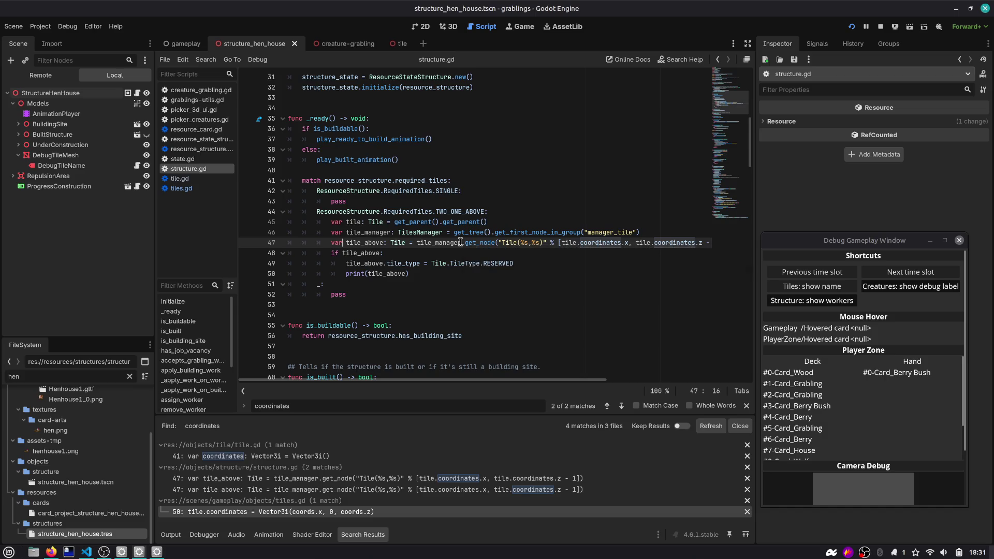
pyautogui.press('Up')
pyautogui.press('Up')
pyautogui.press('End')
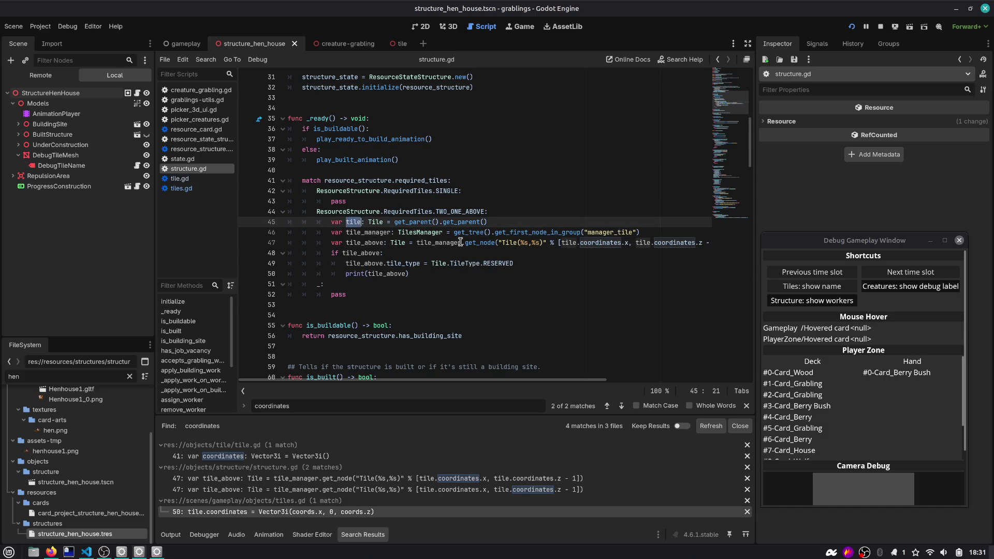
pyautogui.press('Return')
pyautogui.write('tile, tile.coordinates')
# Step: Move the print line above the match, indent it, remove the blank line, and run the game
pyautogui.hotkey('alt', 'Up')
pyautogui.hotkey('alt', 'Up')
pyautogui.hotkey('alt', 'Up')
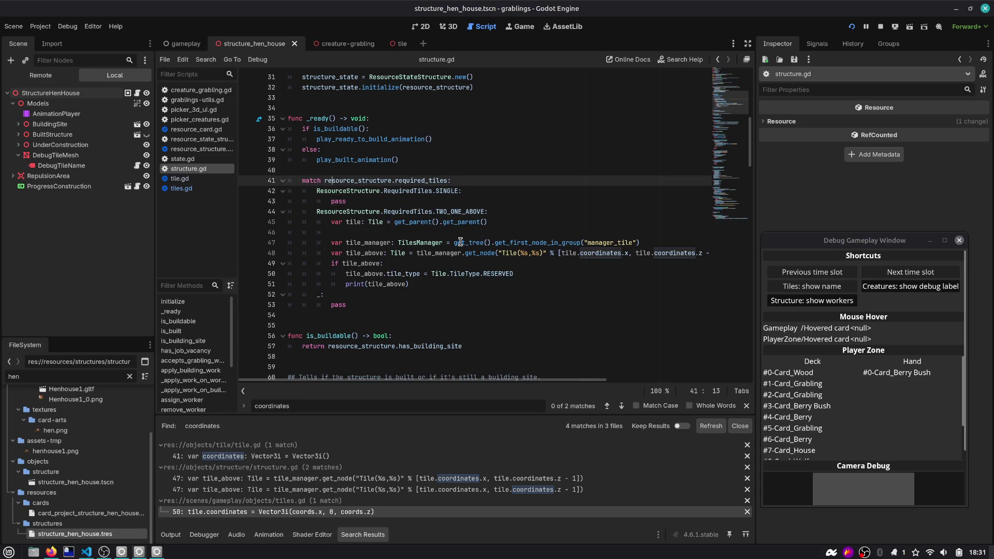
pyautogui.press('Tab')
pyautogui.press('Down')
pyautogui.press('Down')
pyautogui.press('Down')
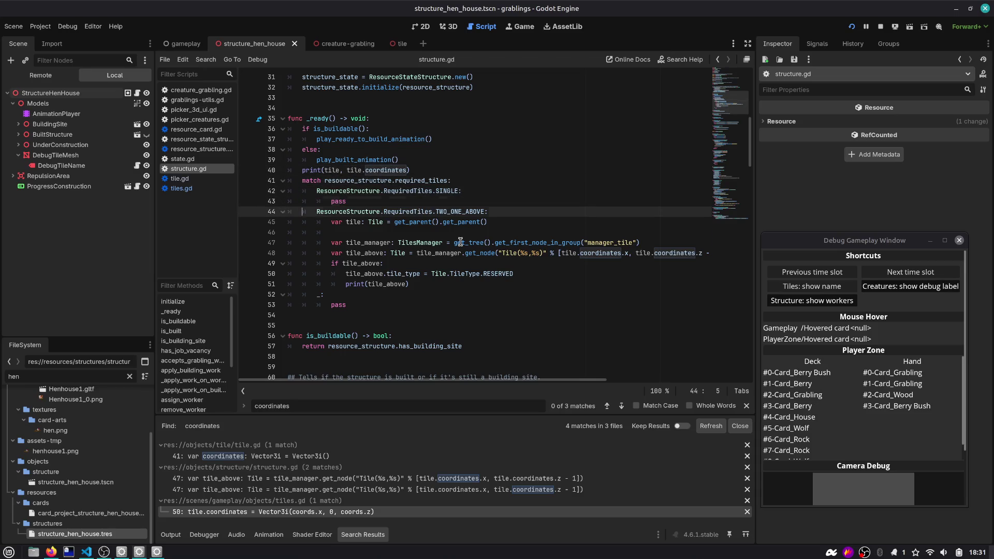
pyautogui.hotkey('ctrl', 'shift', 'k')
pyautogui.press('F5')
# Step: Cut the var tile line out of the match branch
pyautogui.click(543, 304)
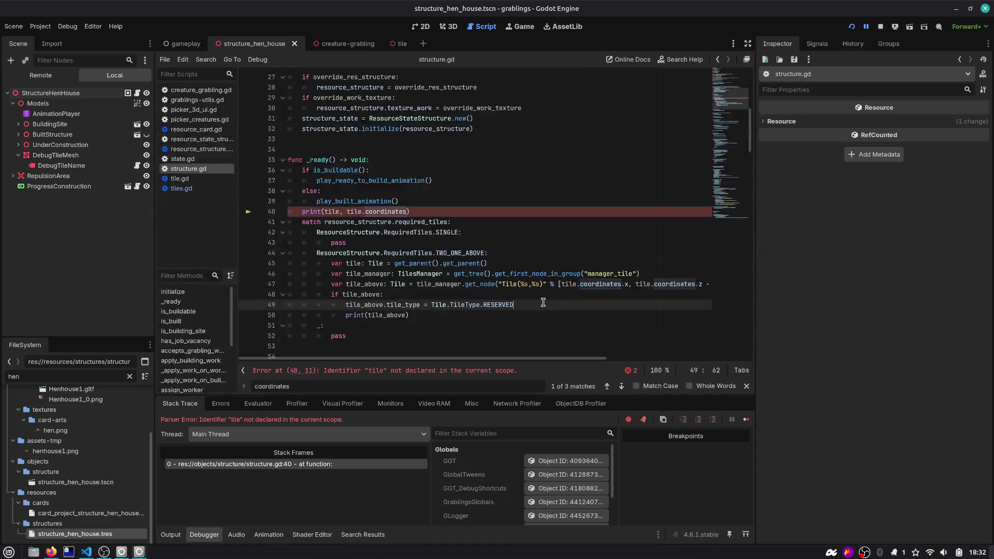
pyautogui.doubleClick(385, 211)
pyautogui.press('Down')
pyautogui.press('Down')
pyautogui.press('Down')
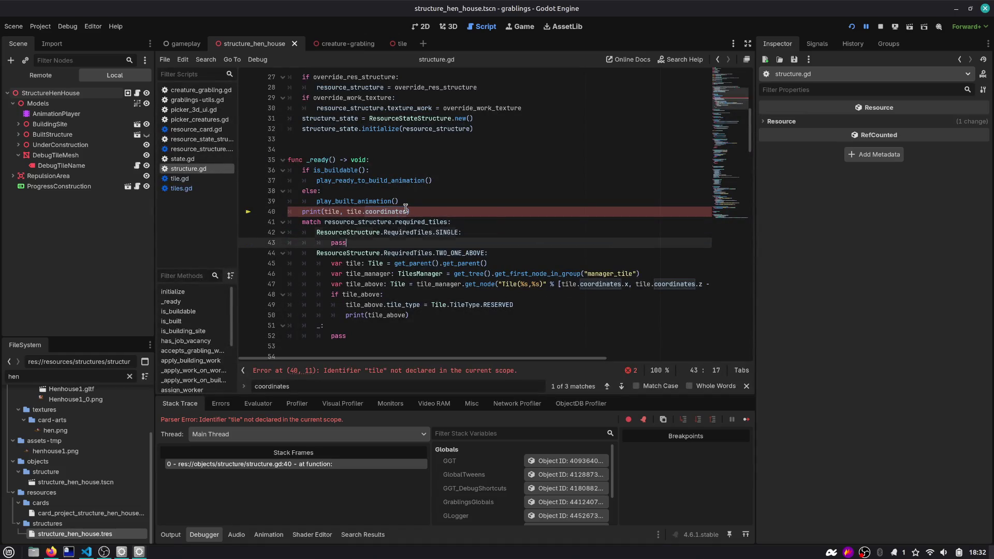
pyautogui.press('End')
pyautogui.hotkey('shift', 'Home')
pyautogui.press('BackSpace')
pyautogui.press('Up')
pyautogui.press('Up')
pyautogui.press('Up')
# Step: Paste the var tile declaration above the print and run the game again
pyautogui.press('Up')
pyautogui.press('Up')
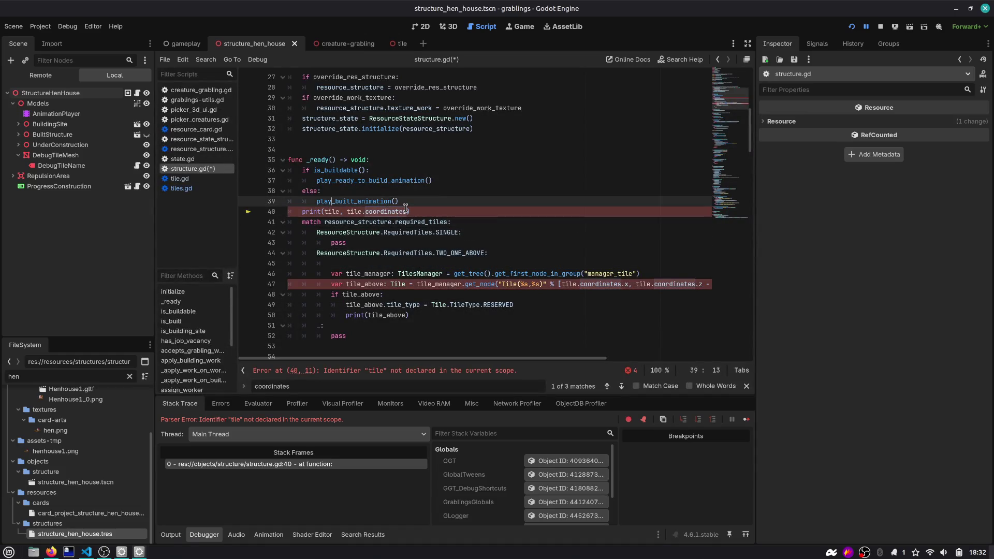
pyautogui.press('Home')
pyautogui.press('Return')
pyautogui.press('Up')
pyautogui.hotkey('ctrl', 'v')
pyautogui.press('Escape')
pyautogui.press('F5')
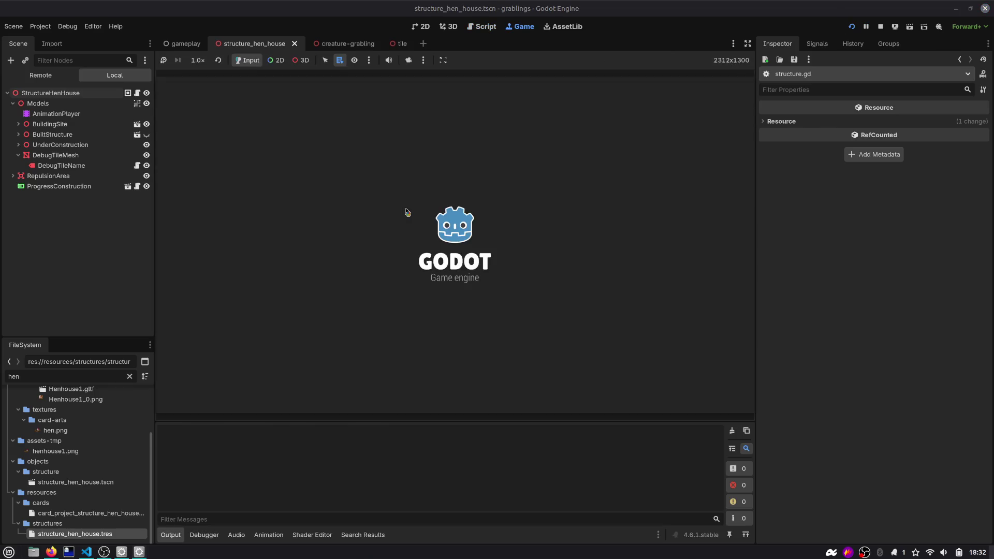
# Step: Play the Berry Bush and Hen House cards onto board tiles, then stop the game
pyautogui.moveTo(451, 362)
pyautogui.mouseDown()
pyautogui.moveTo(259, 222)
pyautogui.moveTo(266, 228)
pyautogui.mouseUp()
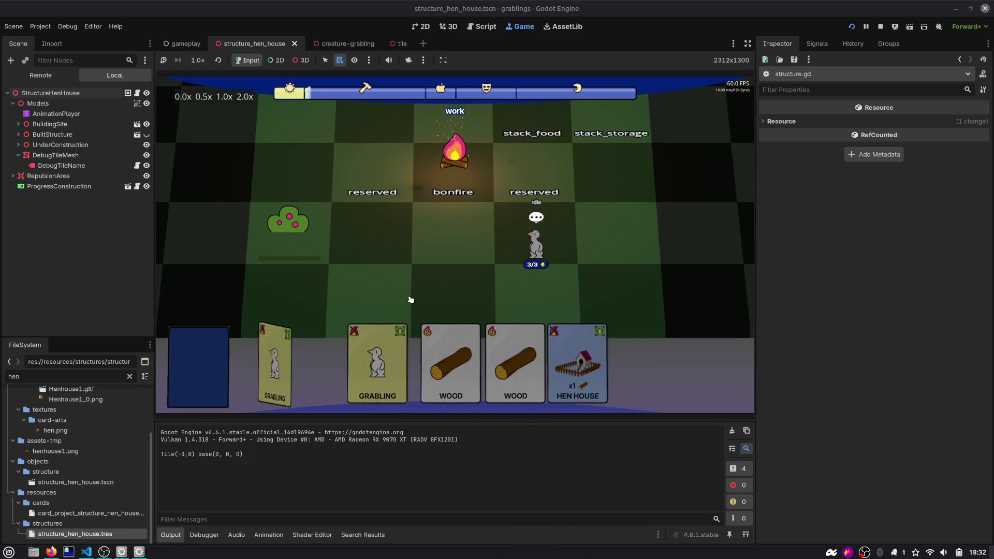
pyautogui.moveTo(600, 234); pyautogui.dragTo(620, 166)
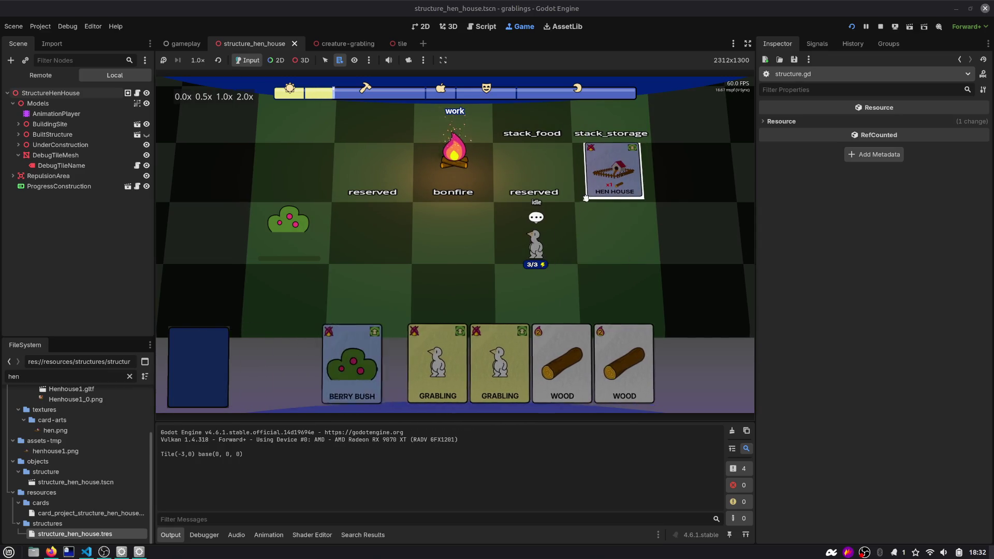
pyautogui.moveTo(392, 362); pyautogui.dragTo(303, 158)
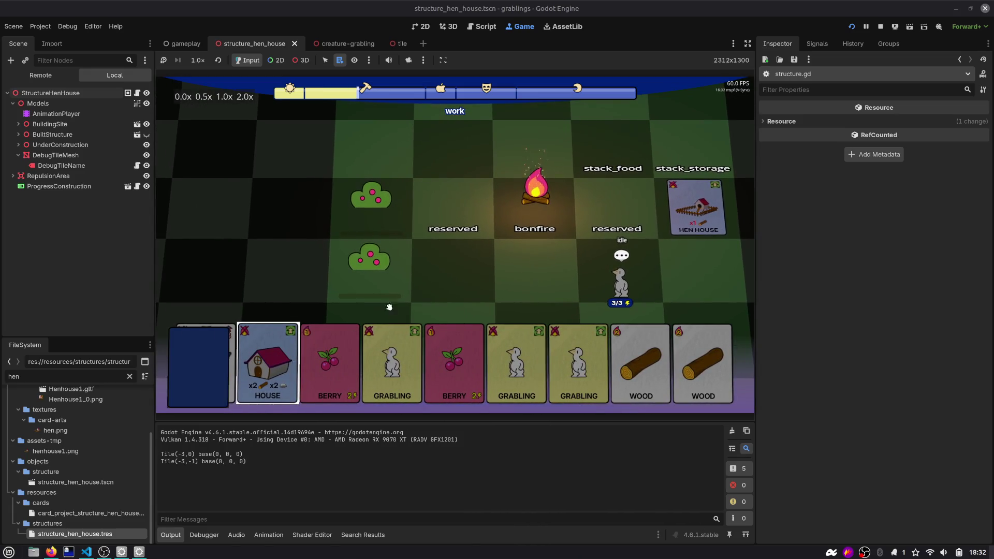
pyautogui.press('F8')
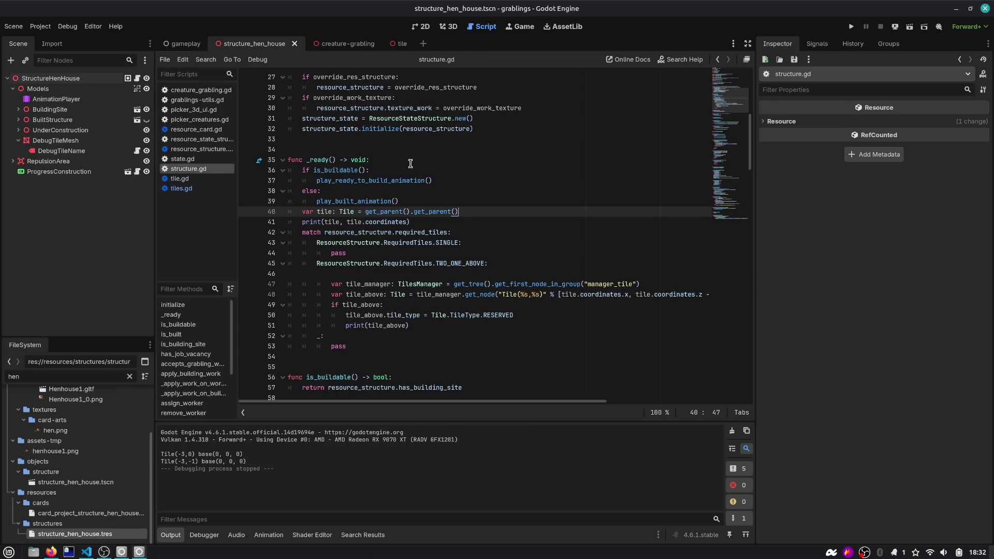
# Step: Open tile.gd, widen the open-scripts list, and switch to tiles.gd
pyautogui.doubleClick(322, 212)
pyautogui.click(423, 211)
pyautogui.click(186, 179)
pyautogui.moveTo(236, 215); pyautogui.dragTo(291, 216)
pyautogui.click(207, 188)
# Step: Select coordinates on tiles.gd line 50 and scroll through the script
pyautogui.scroll(-5, 391, 205)
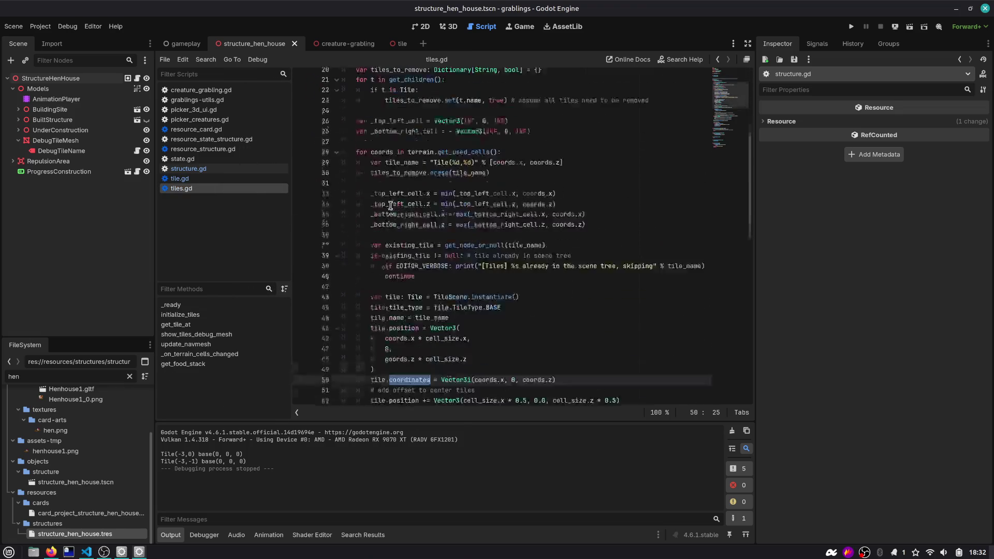
pyautogui.click(402, 363)
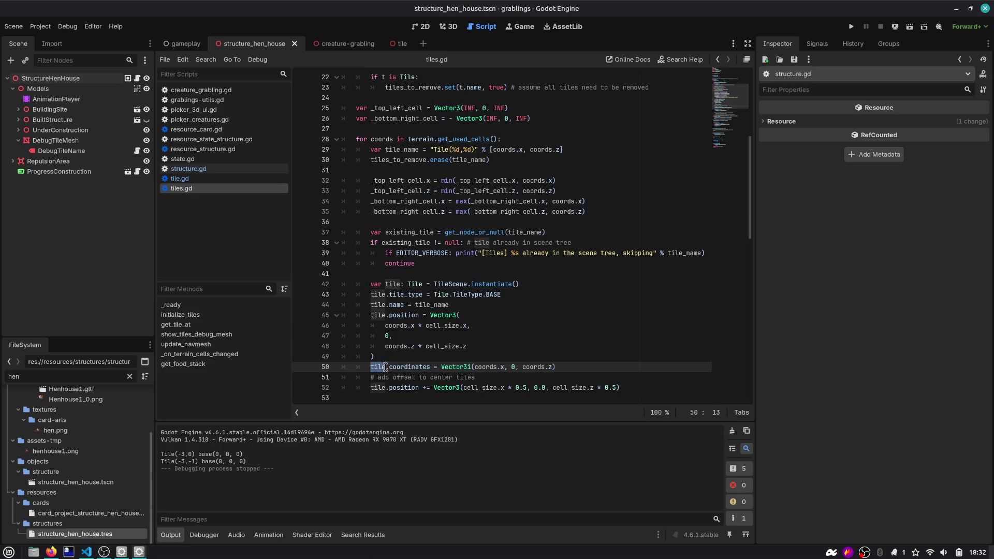
pyautogui.doubleClick(401, 364)
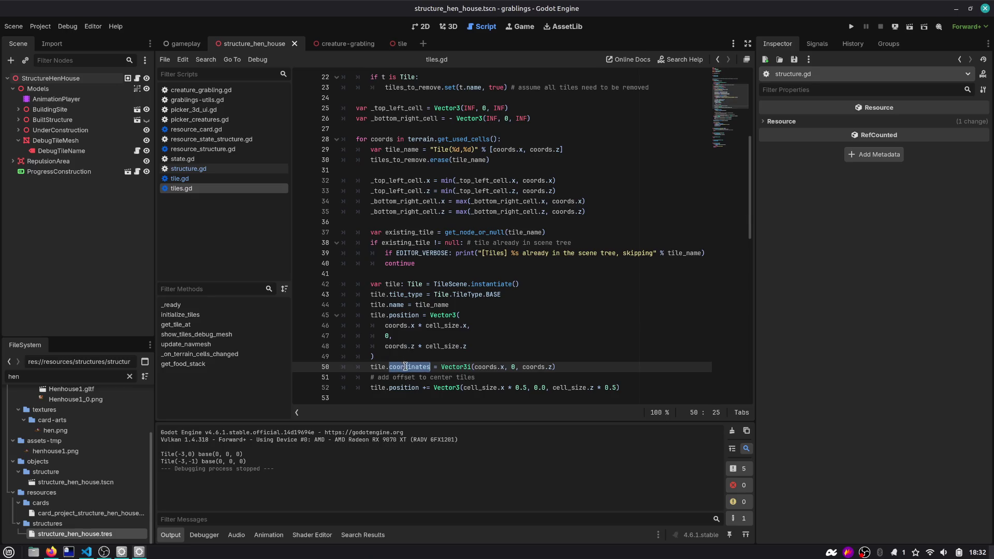
pyautogui.scroll(3, 422, 367)
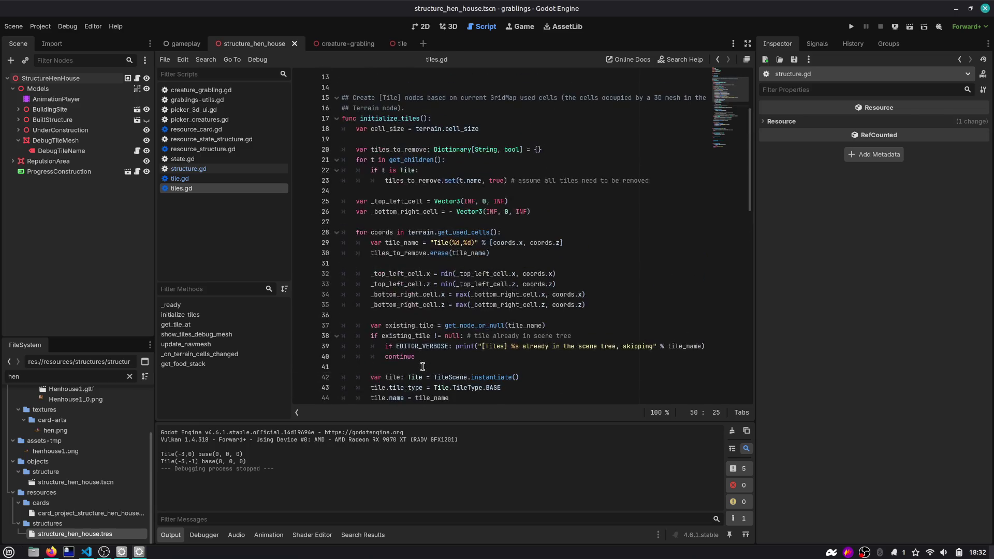
pyautogui.scroll(1, 423, 366)
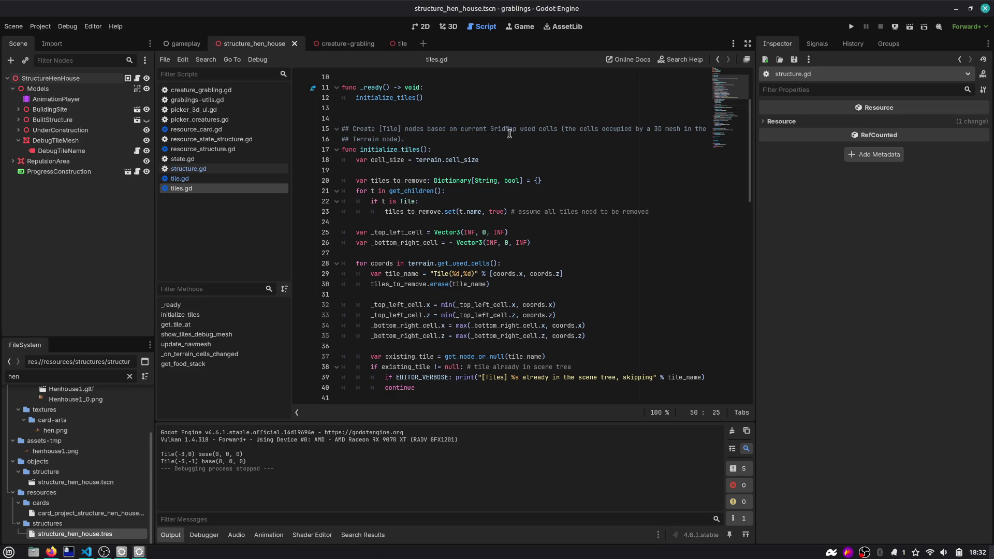
pyautogui.scroll(3, 388, 207)
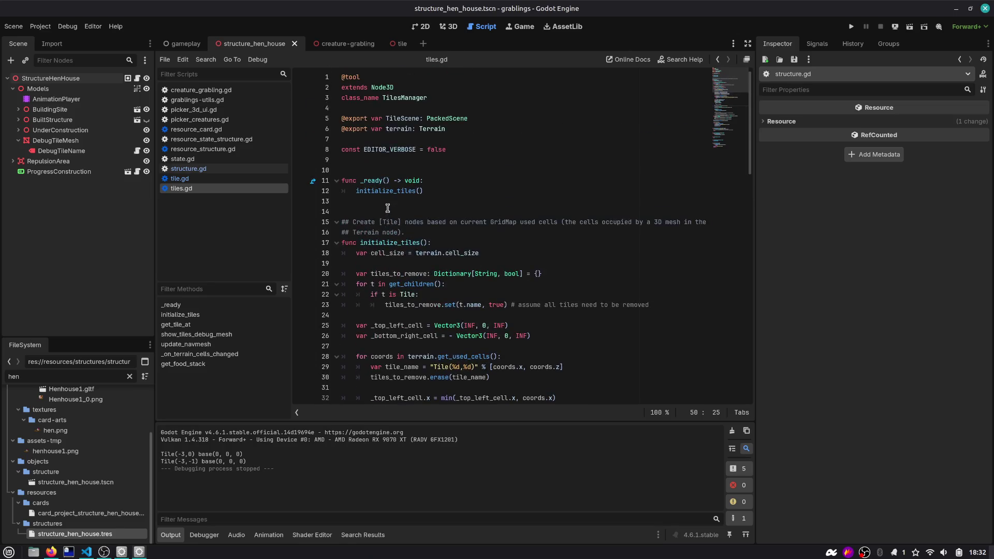
pyautogui.scroll(-5, 374, 181)
pyautogui.scroll(2, 374, 180)
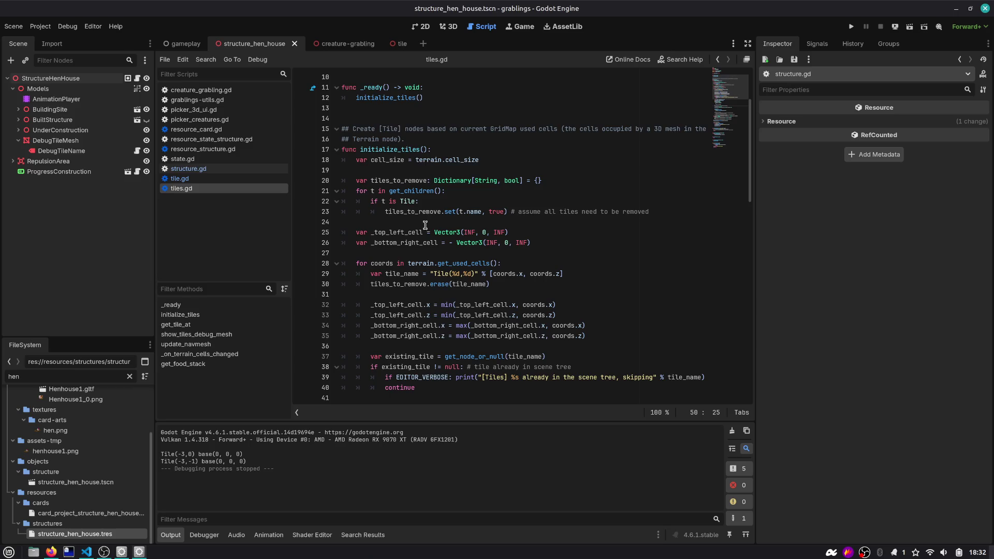
pyautogui.scroll(-4, 411, 226)
pyautogui.scroll(-5, 410, 226)
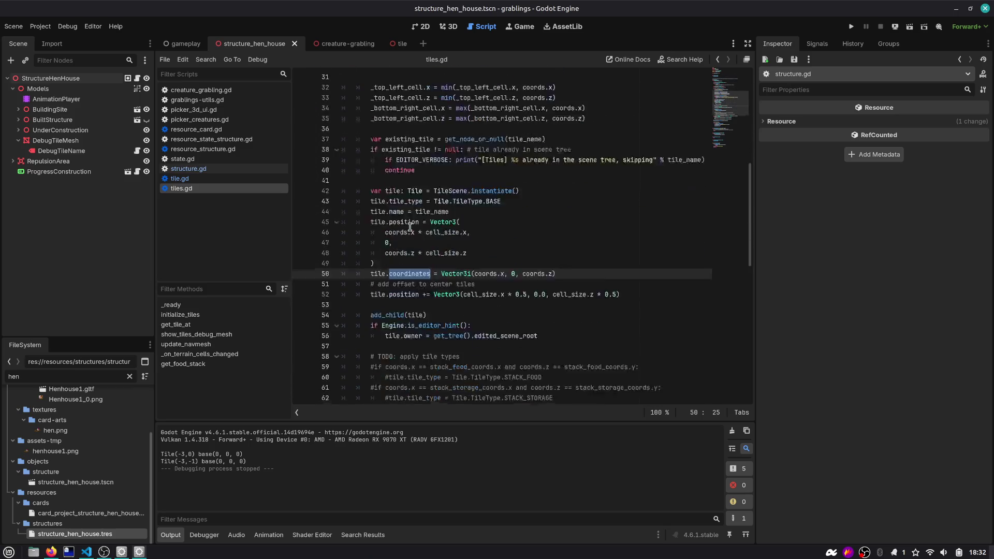
pyautogui.scroll(8, 381, 149)
# Step: Find the initialize_tiles call and add a new line below its cell_size assignment
pyautogui.doubleClick(379, 119)
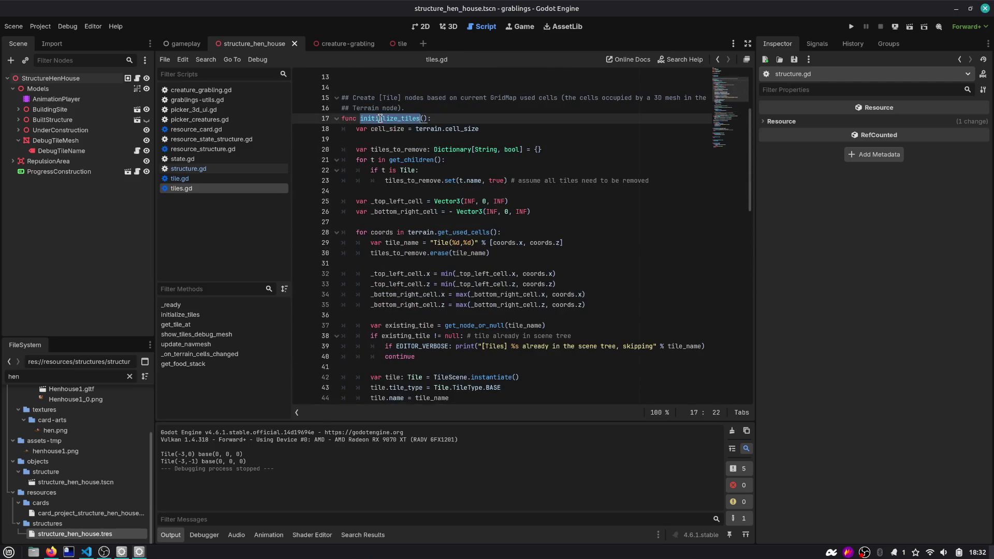
pyautogui.hotkey('ctrl', 'f')
pyautogui.press('Return')
pyautogui.press('Return')
pyautogui.press('Return')
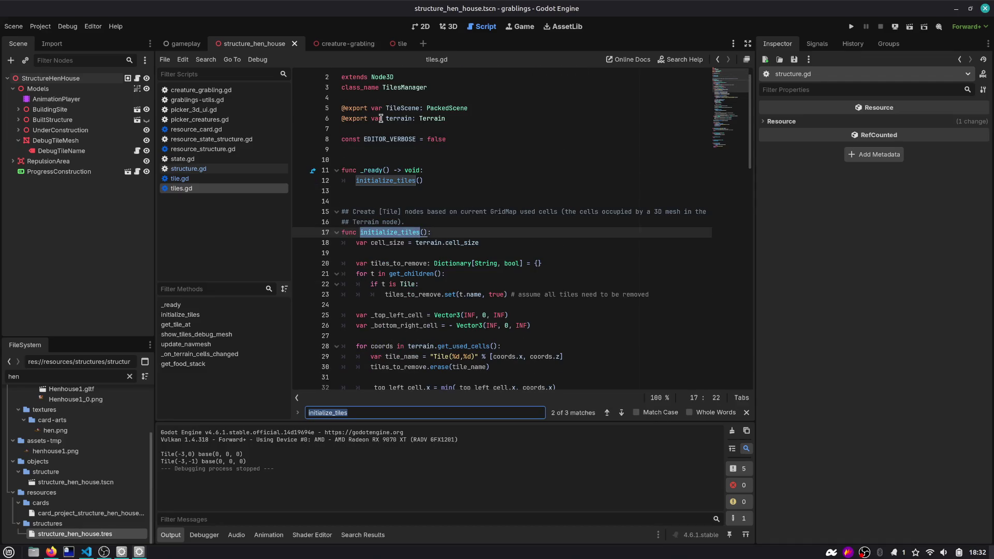
pyautogui.click(368, 176)
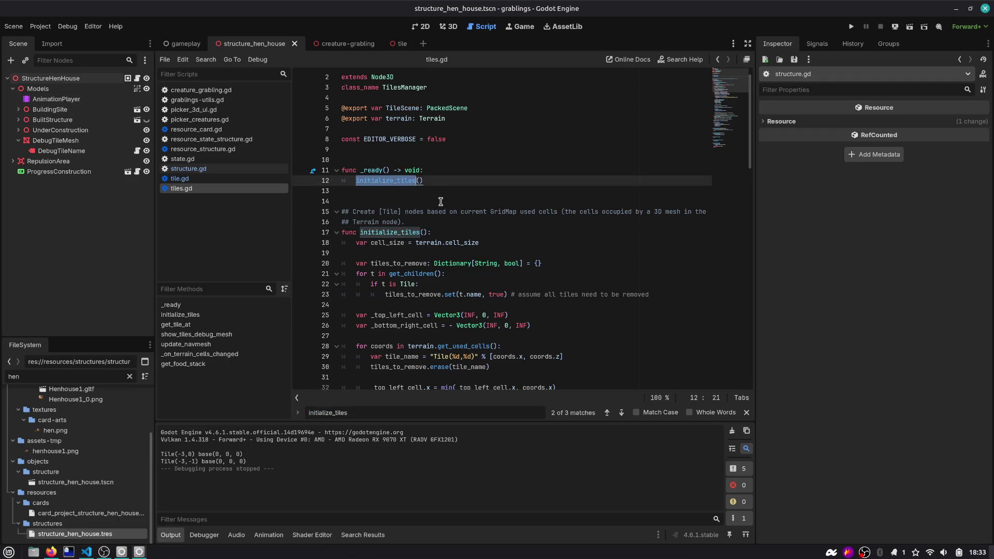
pyautogui.scroll(-3, 440, 202)
pyautogui.click(502, 149)
pyautogui.press('Return')
pyautogui.write('pr')
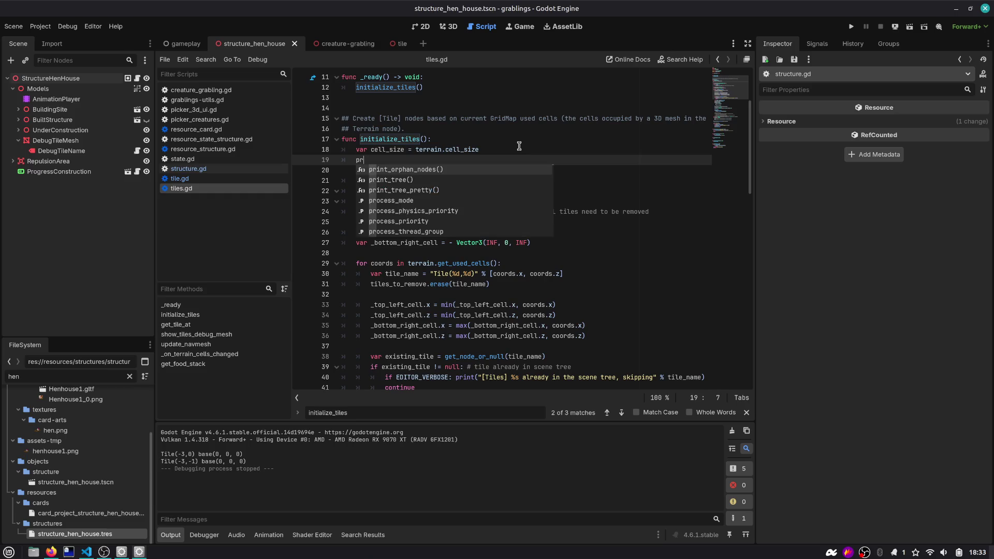
# Step: Write print('Tiles initialized') on the new line in initialize_tiles
pyautogui.press('Down')
pyautogui.press('Return')
pyautogui.write('"Tile')
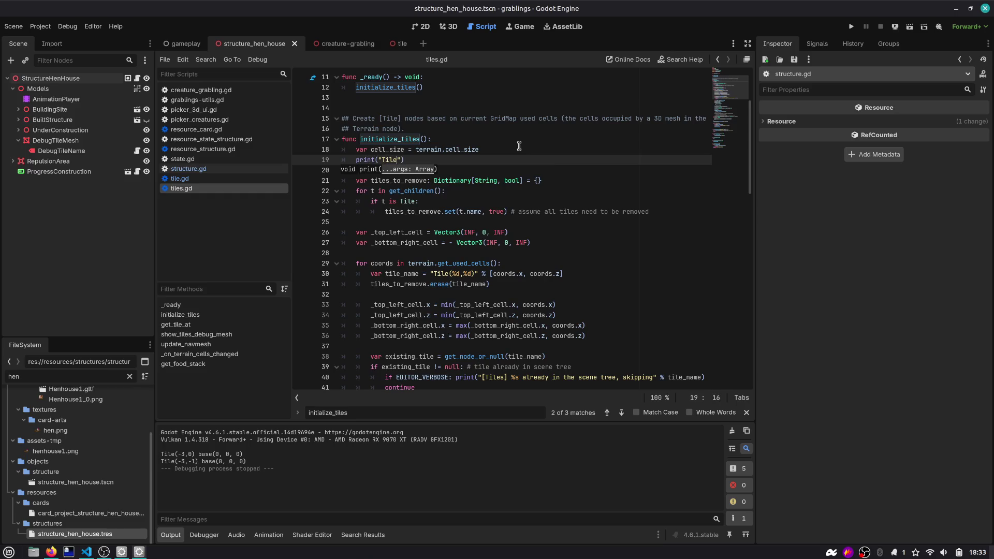
pyautogui.write('tialized')
pyautogui.press('Escape')
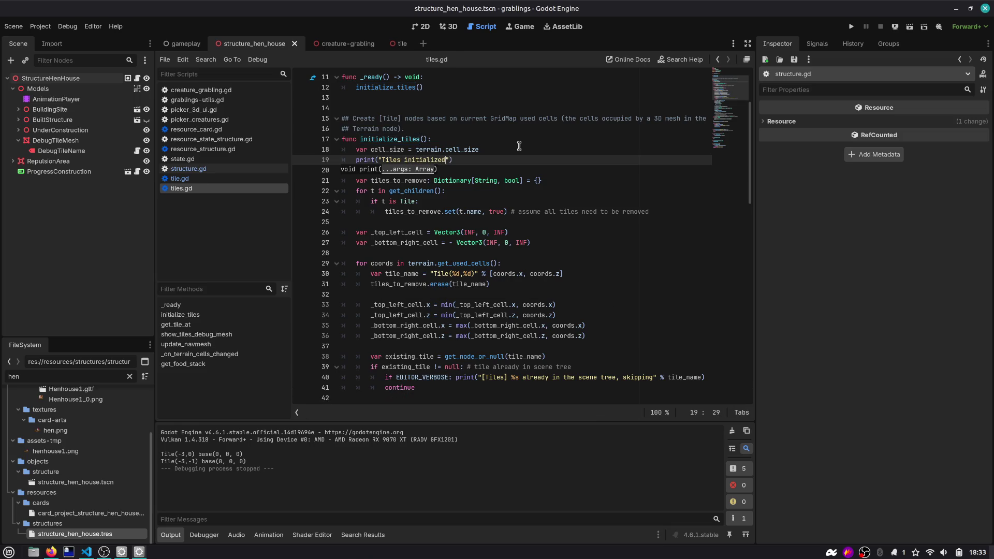
# Step: Run the game with 'Tiles: show name' enabled to see coordinates, then stop it
pyautogui.press('F5')
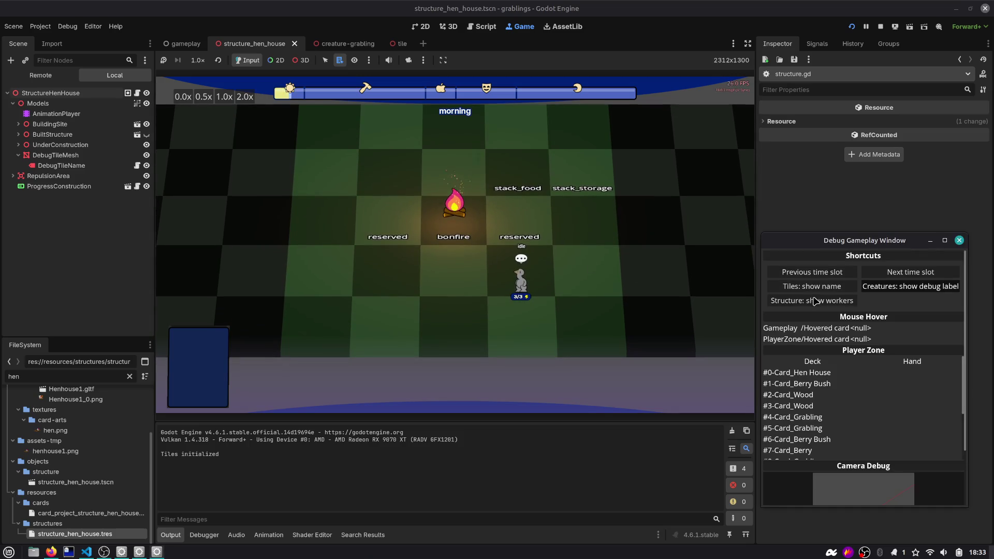
pyautogui.click(812, 286)
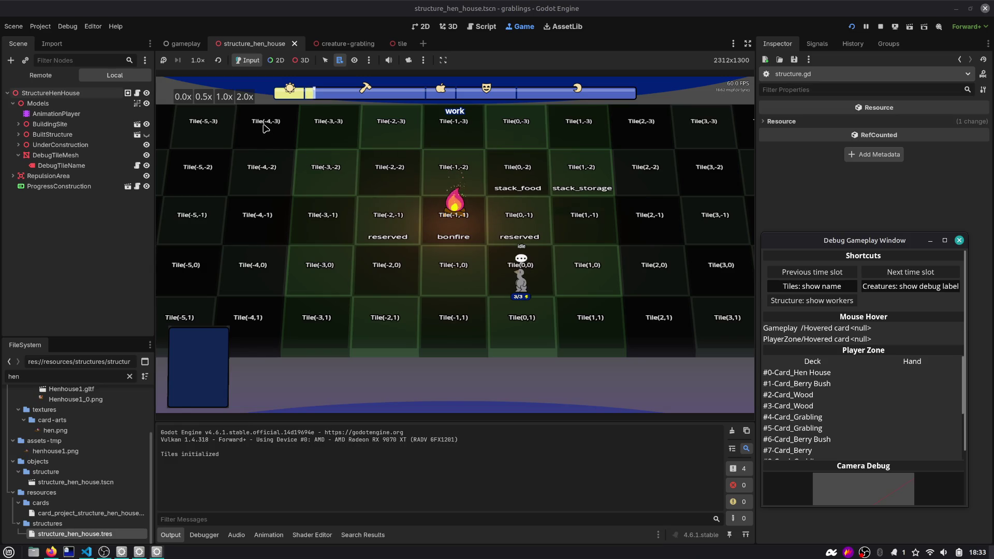
pyautogui.click(880, 26)
pyautogui.scroll(-7, 401, 195)
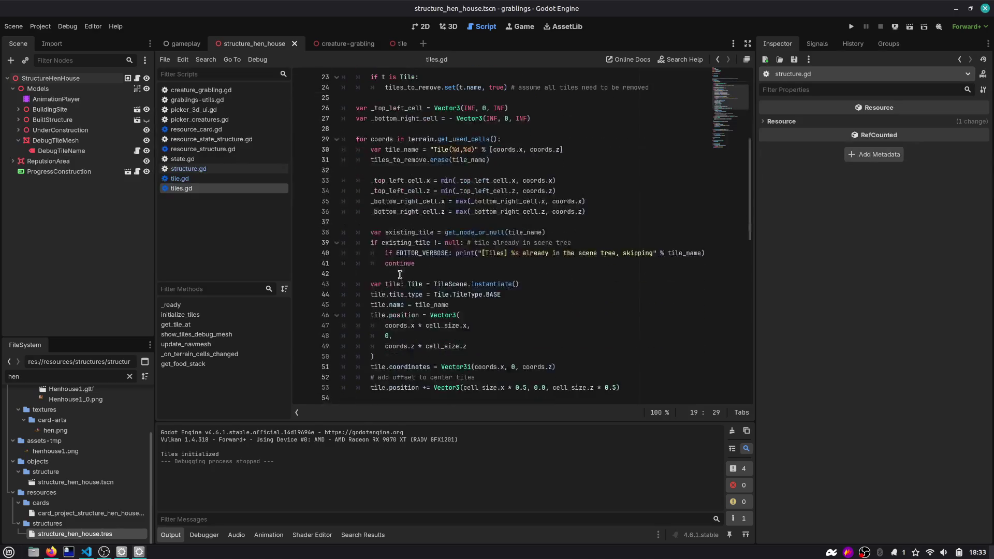
pyautogui.doubleClick(409, 273)
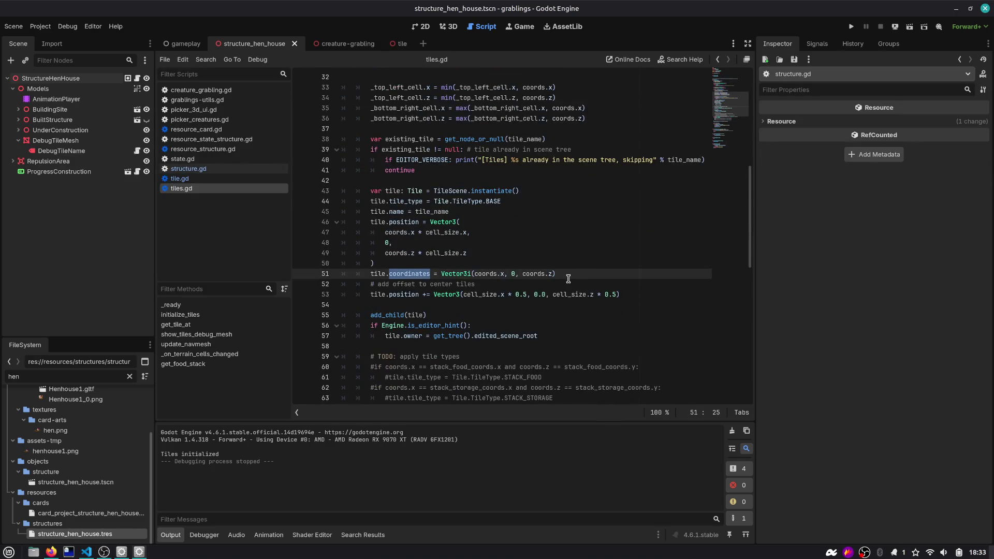
# Step: Search the whole project for coordinates and enlarge the results panel
pyautogui.scroll(-3, 563, 284)
pyautogui.scroll(-5, 470, 258)
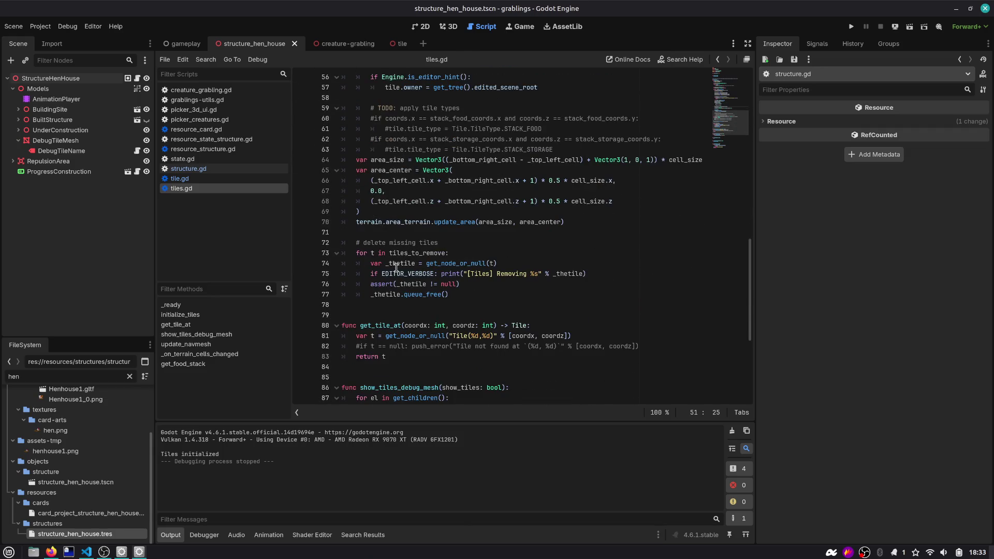
pyautogui.scroll(8, 399, 288)
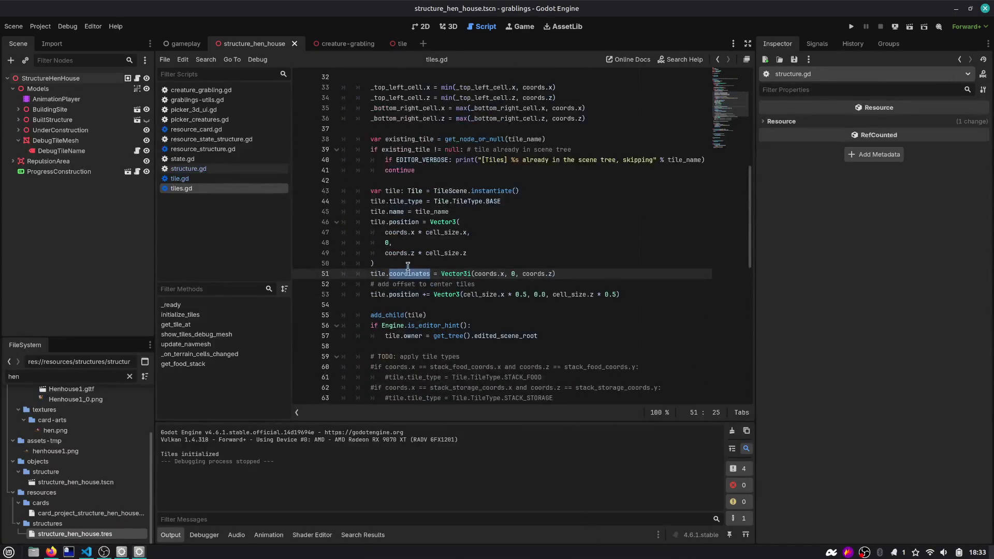
pyautogui.hotkey('ctrl', 'shift', 'f')
pyautogui.press('Return')
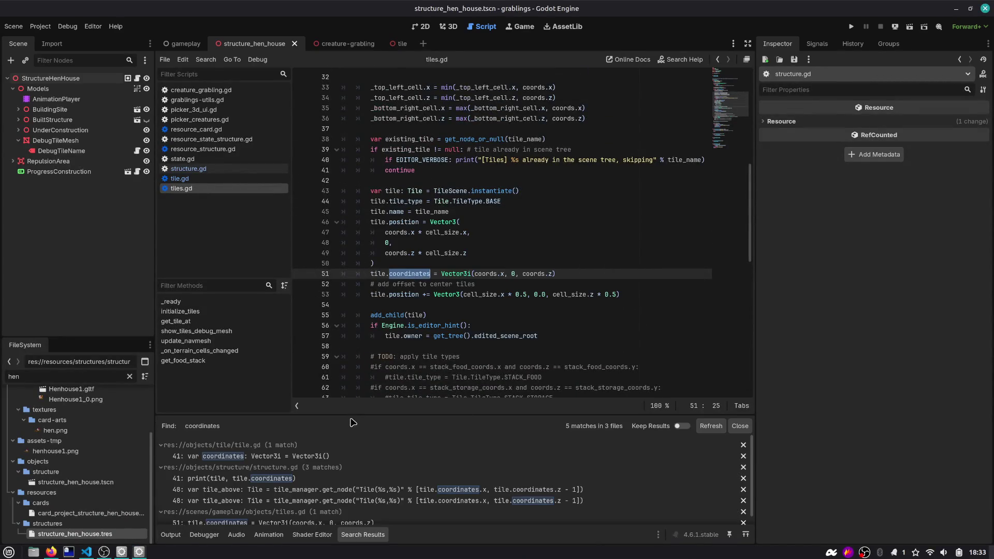
pyautogui.moveTo(301, 414); pyautogui.dragTo(297, 295)
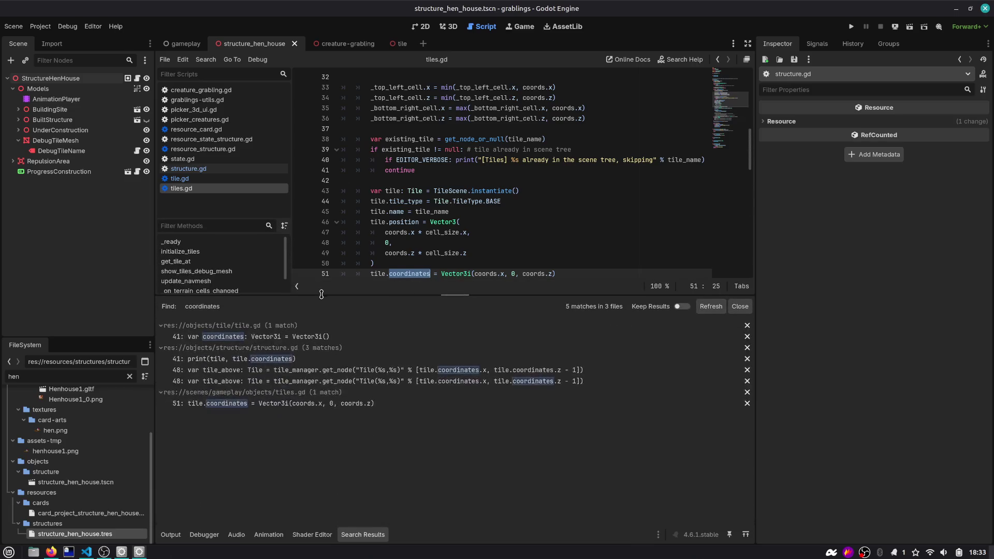
# Step: Step through the coordinates matches in structure.gd, tiles.gd and tile.gd
pyautogui.click(251, 362)
pyautogui.click(263, 371)
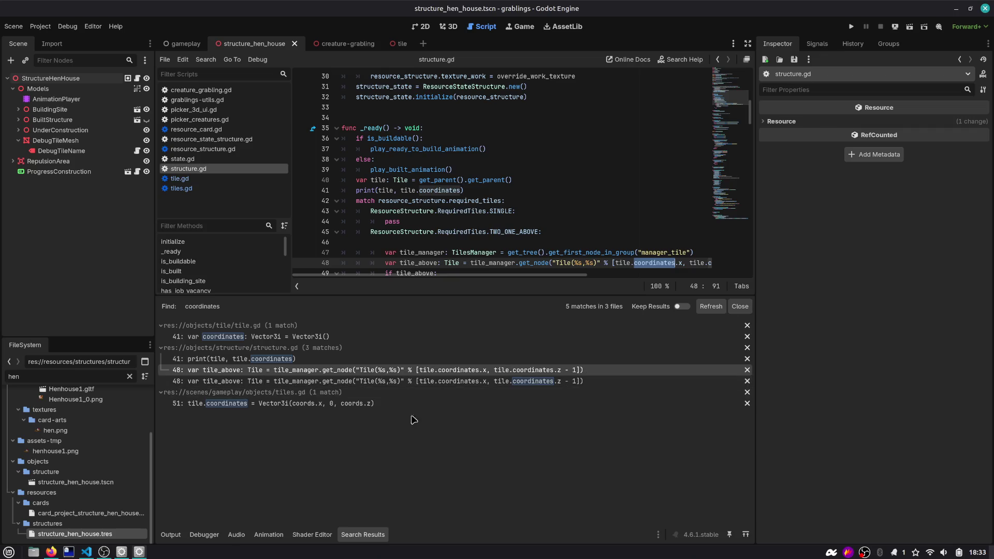
pyautogui.click(303, 403)
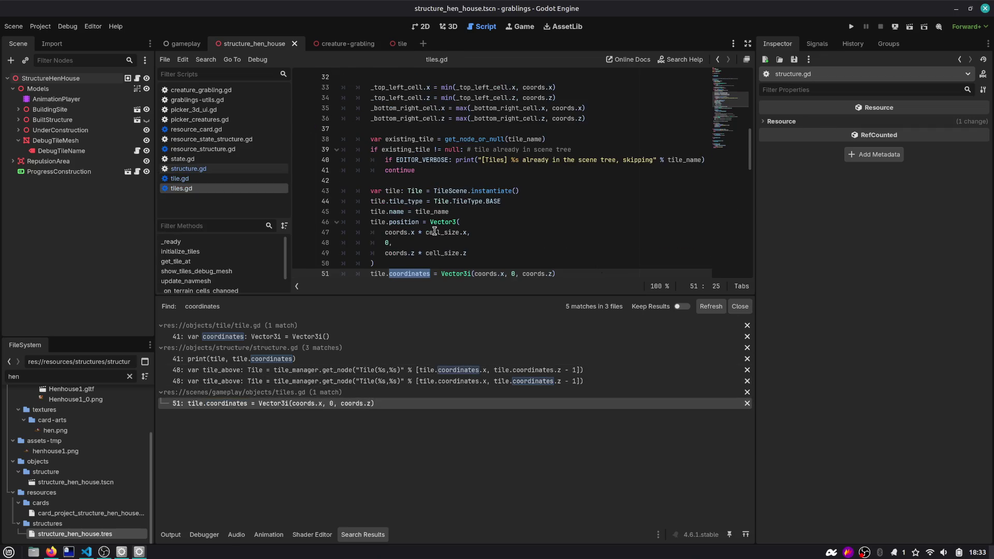
pyautogui.click(307, 337)
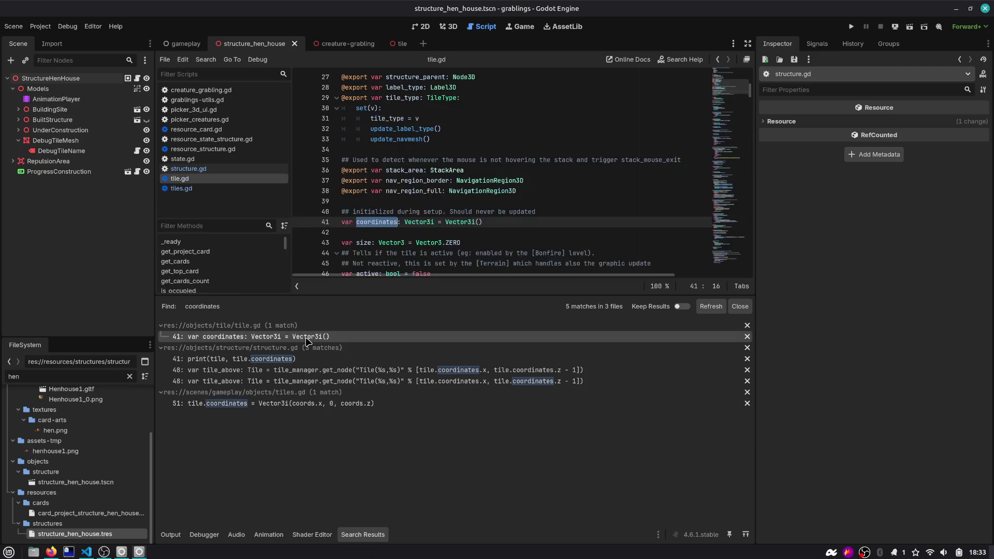
pyautogui.click(283, 358)
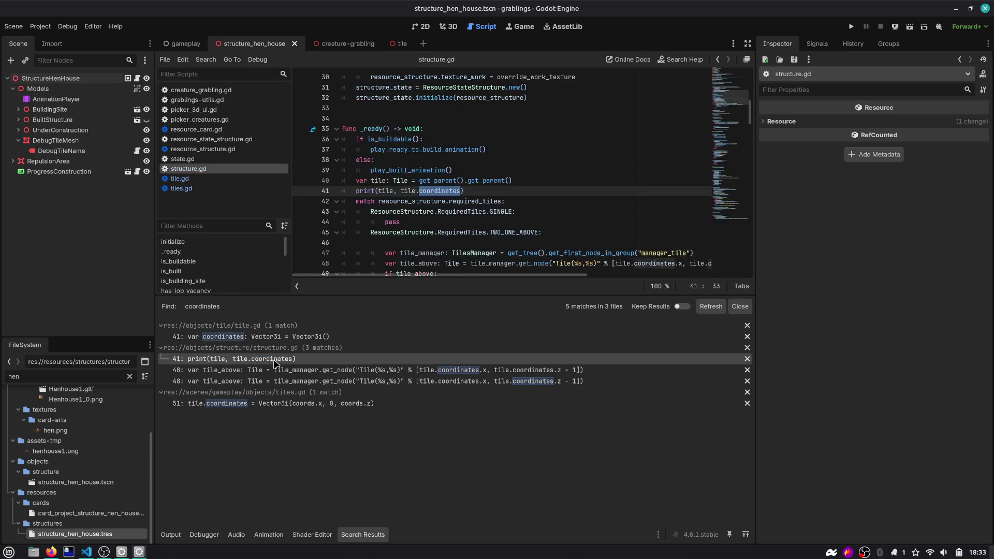
pyautogui.click(275, 370)
pyautogui.moveTo(402, 296); pyautogui.dragTo(395, 359)
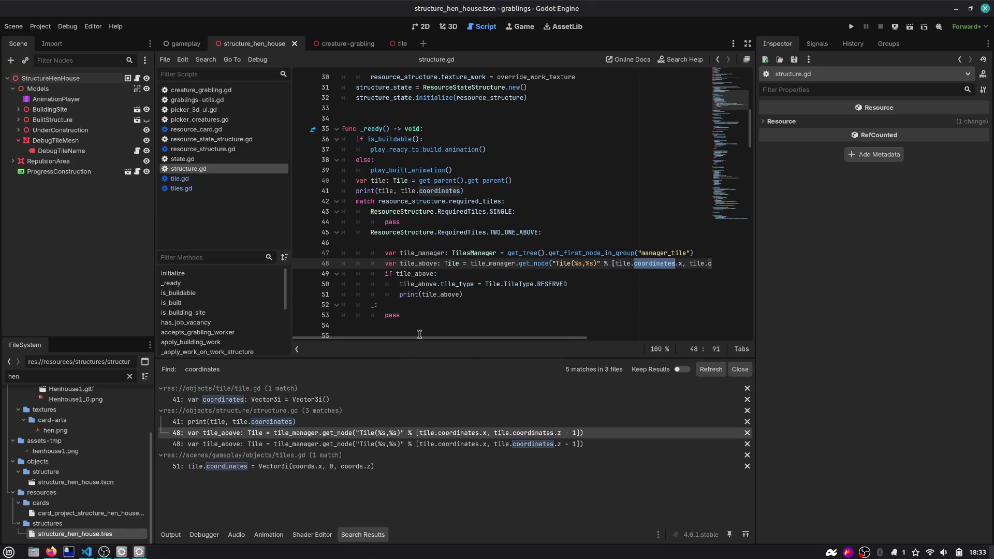
pyautogui.click(280, 467)
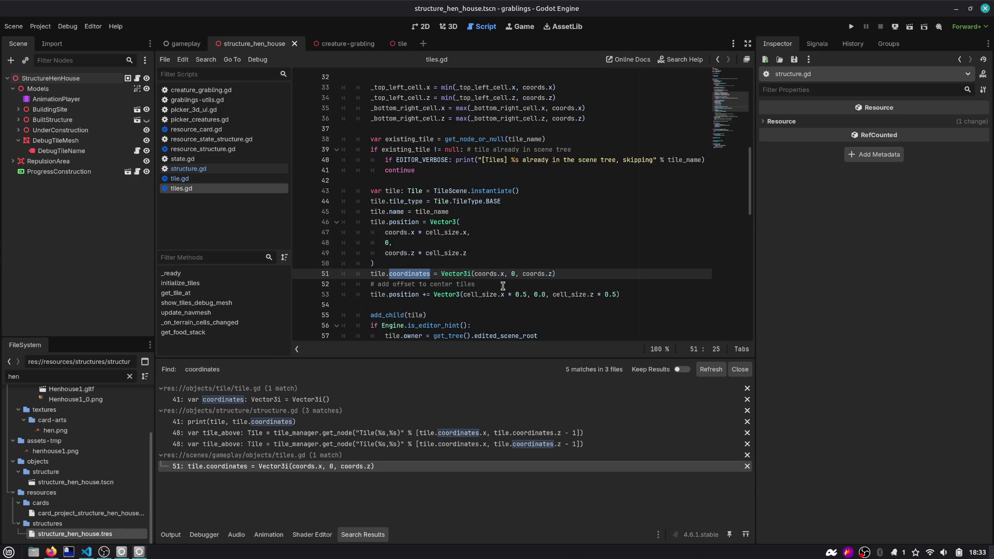
# Step: Scroll up in tiles.gd and switch to the tile.tscn scene
pyautogui.moveTo(503, 288)
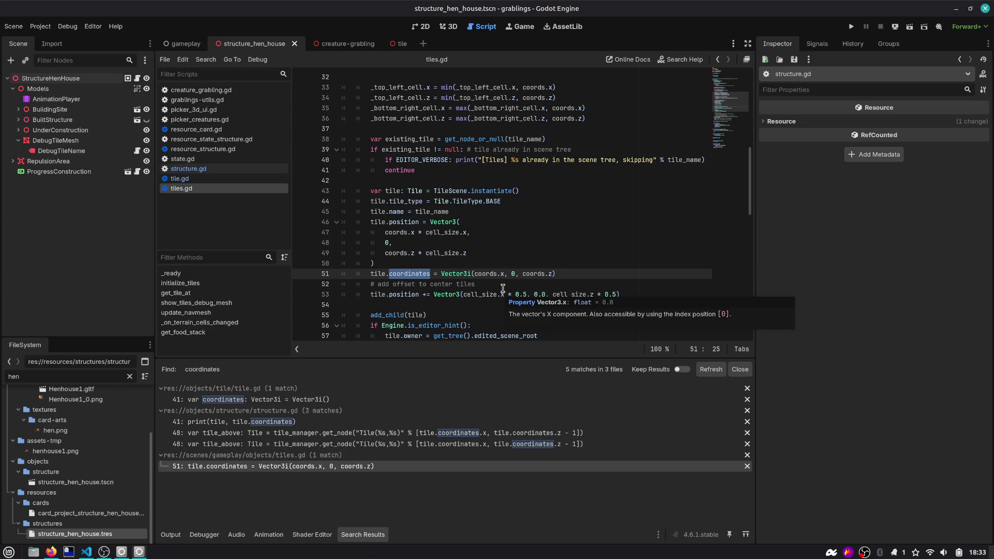
pyautogui.scroll(5, 478, 283)
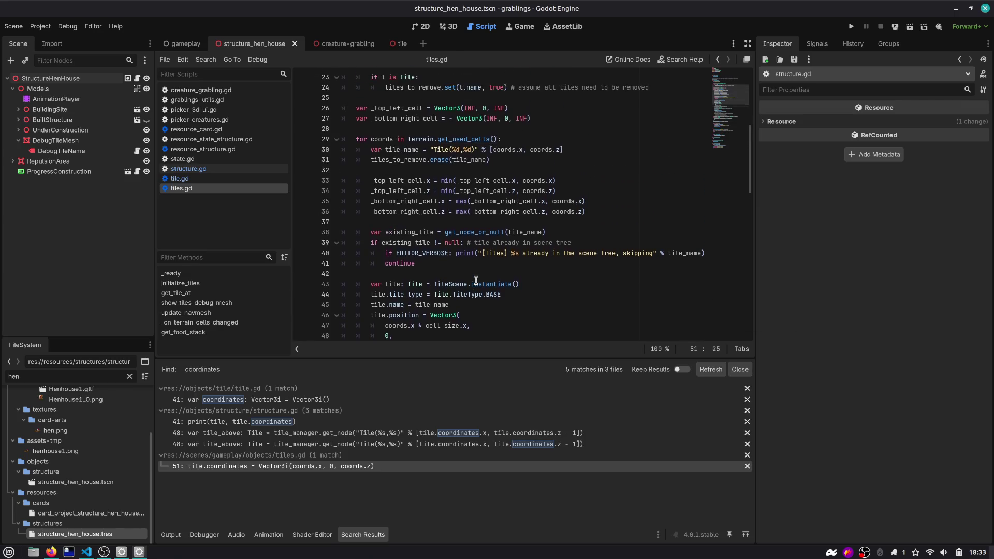
pyautogui.scroll(1, 476, 280)
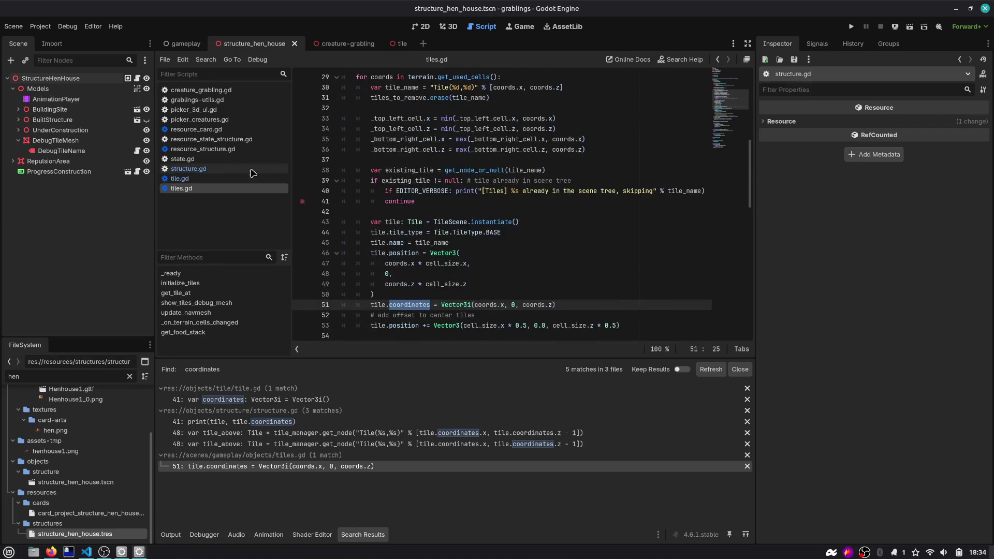
pyautogui.click(399, 43)
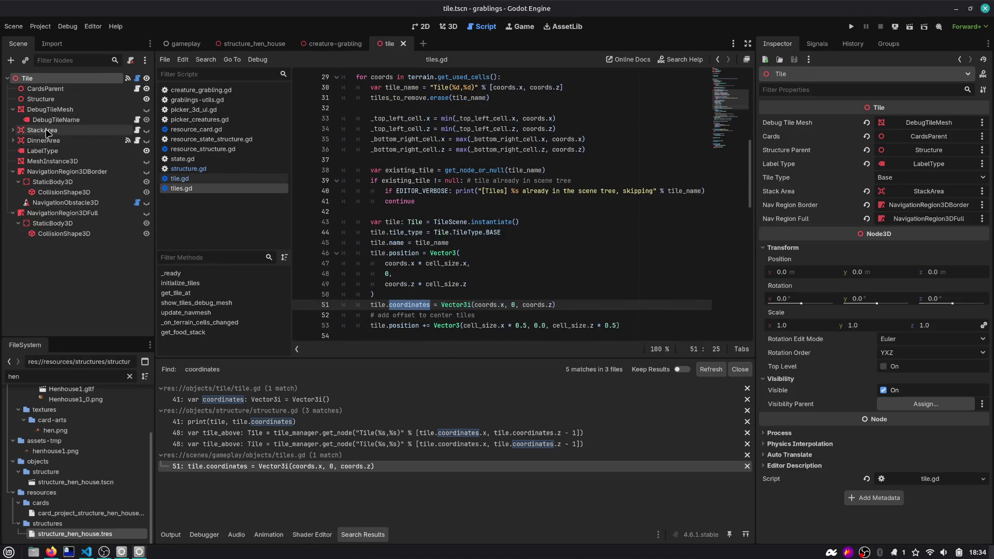
# Step: Show the tile scene in 3D and make DebugTileMesh visible
pyautogui.click(44, 151)
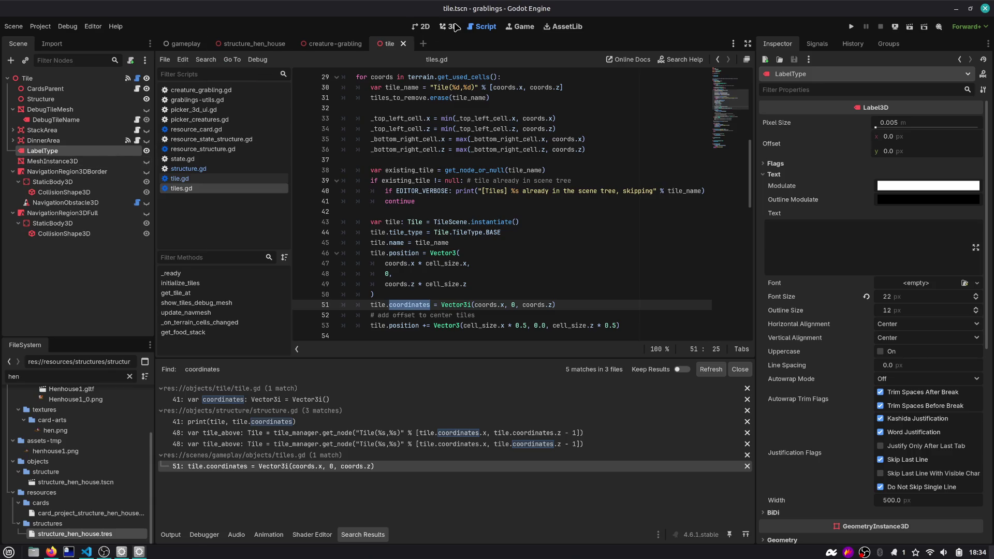
pyautogui.click(450, 26)
pyautogui.scroll(3, 279, 140)
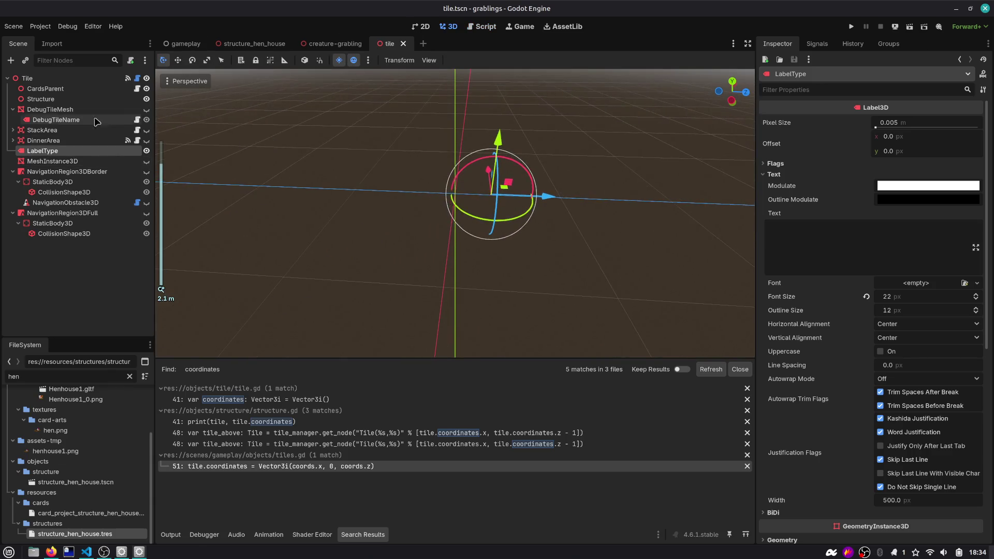
pyautogui.click(147, 110)
# Step: Start rewriting DebugTileName's line 9 as a '%s %s %s' % [root.coordinates.x format string
pyautogui.click(137, 120)
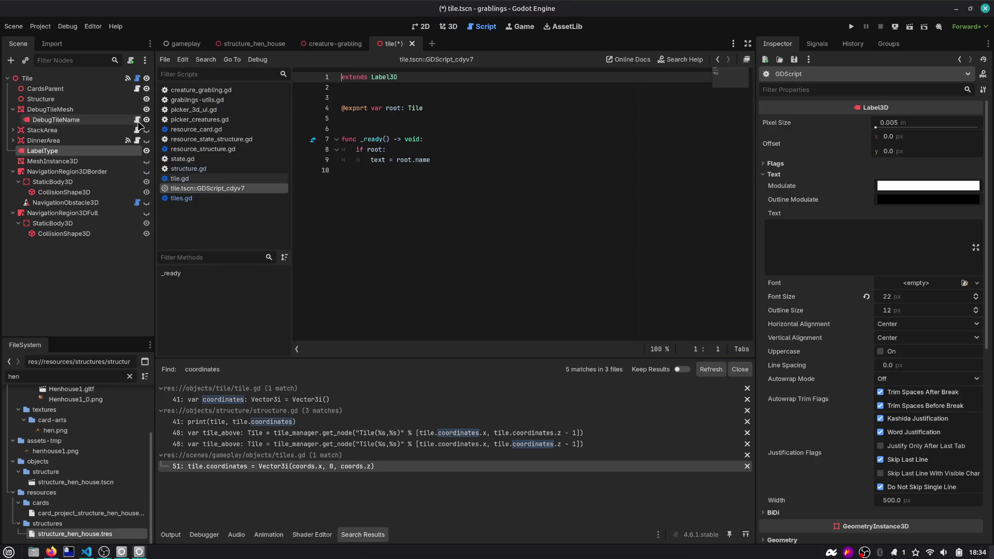
pyautogui.click(424, 161)
pyautogui.doubleClick(424, 161)
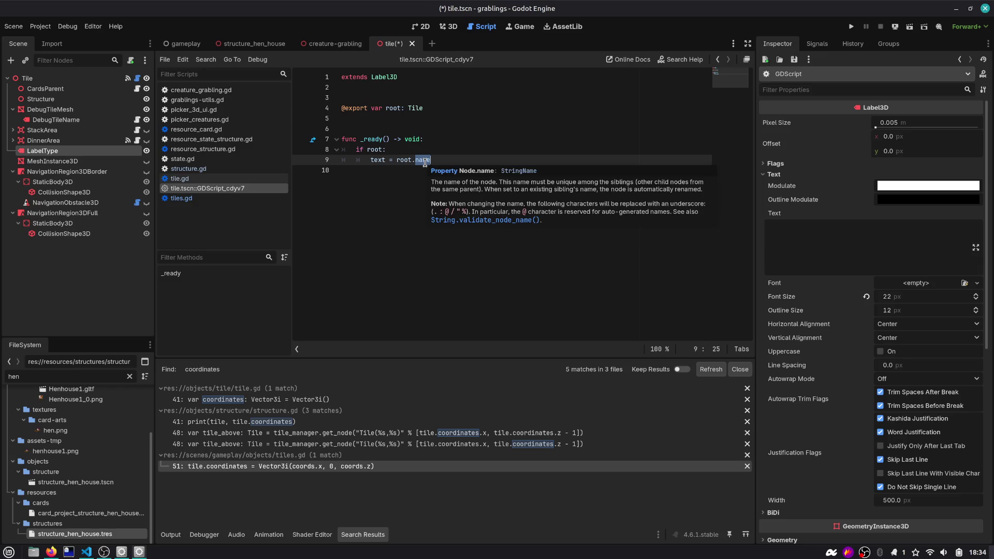
pyautogui.write('coordinates.x')
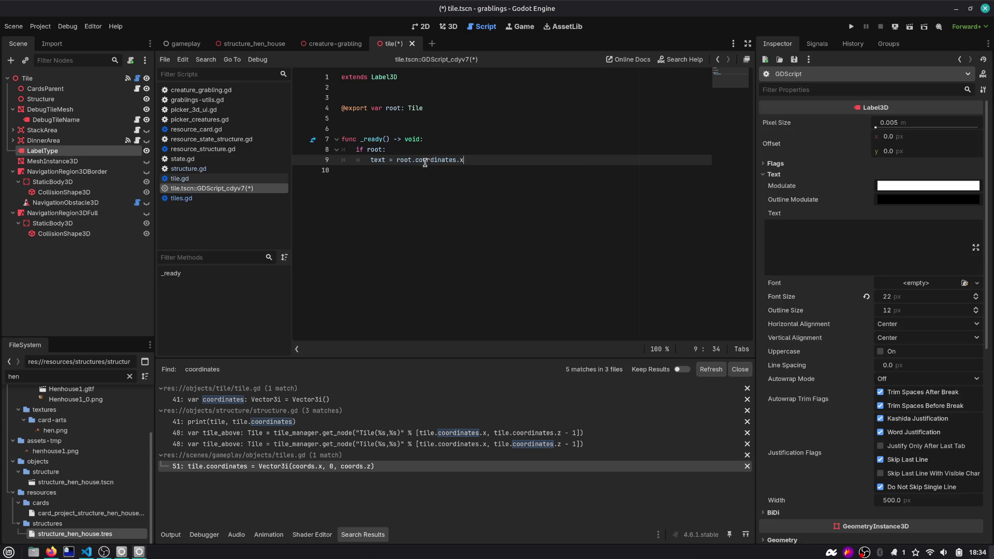
pyautogui.hotkey('ctrl', 'Left')
pyautogui.hotkey('ctrl', 'Left')
pyautogui.hotkey('ctrl', 'Left')
pyautogui.write('%')
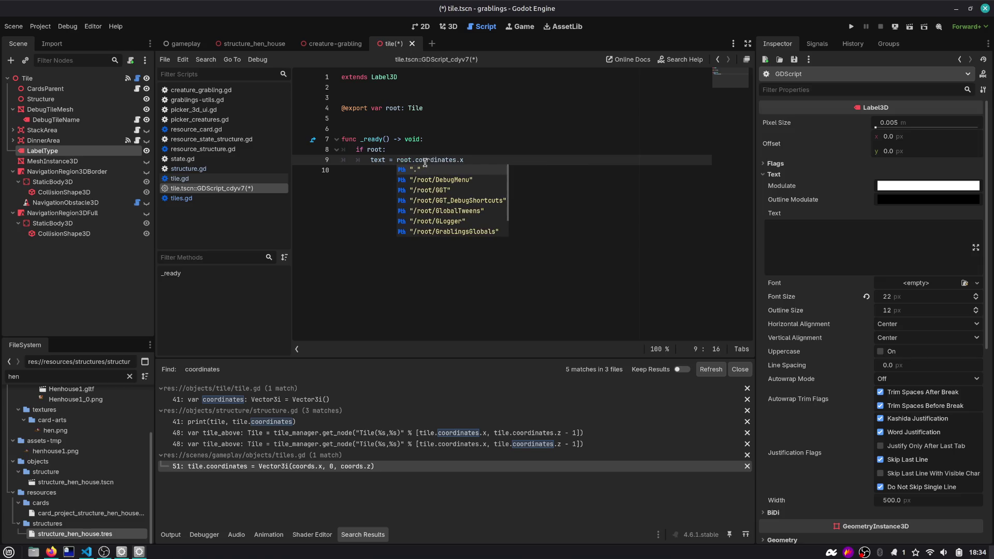
pyautogui.press('Escape')
pyautogui.press('BackSpace')
pyautogui.write('"%"')
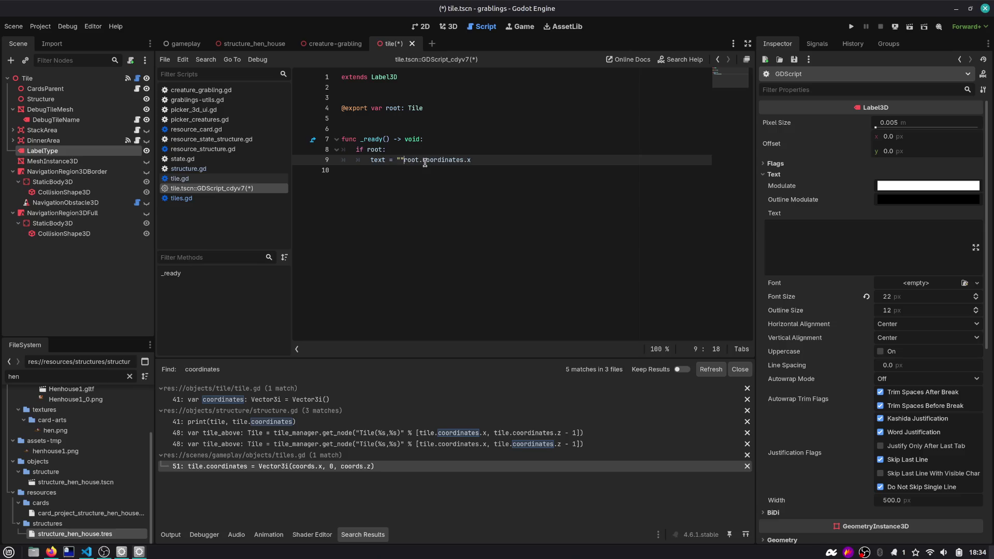
pyautogui.press('Left')
pyautogui.press('Left')
pyautogui.write('%')
pyautogui.write('s %s %s"')
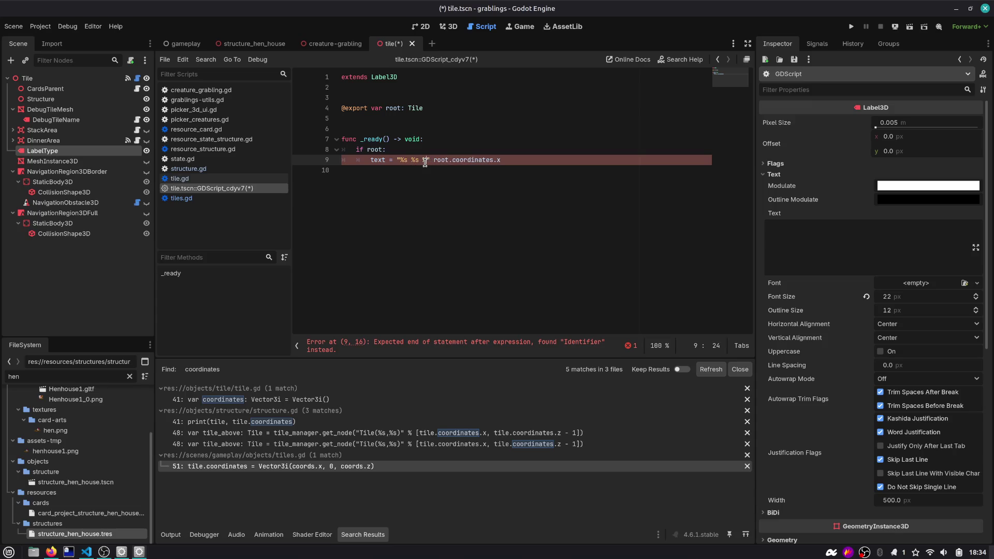
pyautogui.write('  % [')
# Step: Add the remaining coordinates components to the format list and save the scene
pyautogui.press('End')
pyautogui.press('Return')
pyautogui.write('.co')
pyautogui.press('Return')
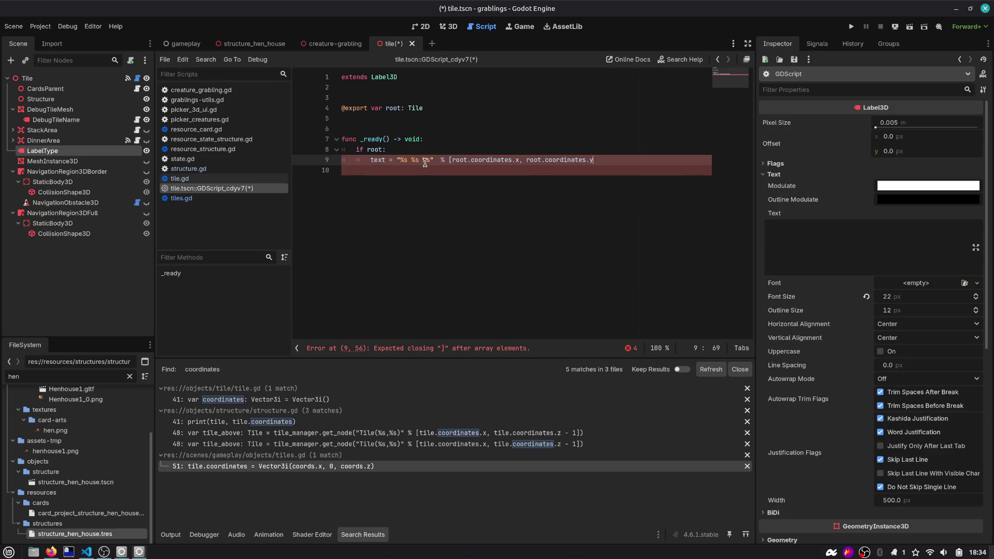
pyautogui.write('s.')
pyautogui.hotkey('ctrl', 's')
# Step: Fix the format string to '[%s, %s, %s]' with brackets and comma separators
pyautogui.press('Left')
pyautogui.press('Left')
pyautogui.press('BackSpace')
pyautogui.write('[]')
pyautogui.press('BackSpace')
pyautogui.write(']')
pyautogui.press('Left')
pyautogui.press('Left')
pyautogui.press('Left')
pyautogui.write('[')
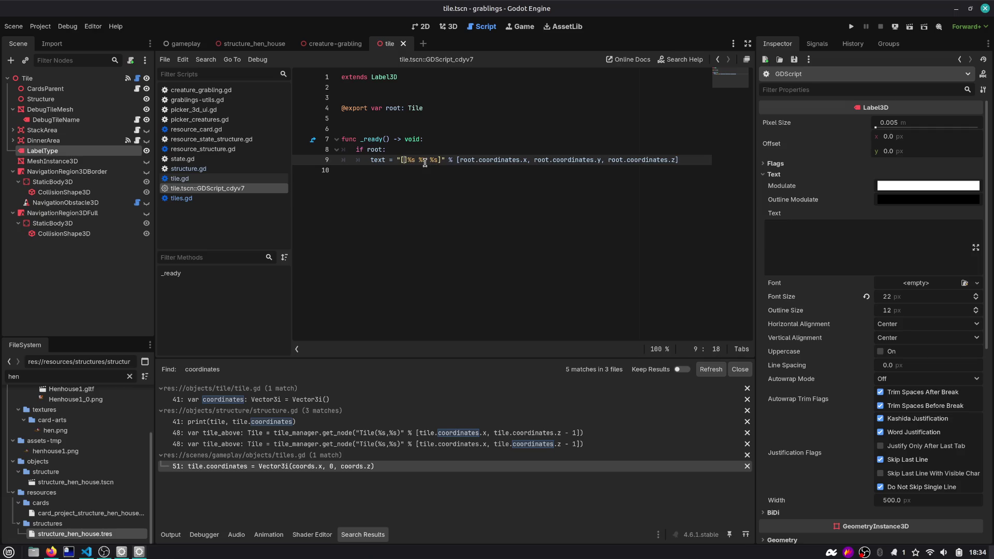
pyautogui.press('Delete')
pyautogui.press('Right')
pyautogui.press('Right')
pyautogui.write(', %s,')
# Step: Add a line setting text = root.name and collapse the navigation region nodes
pyautogui.click(442, 191)
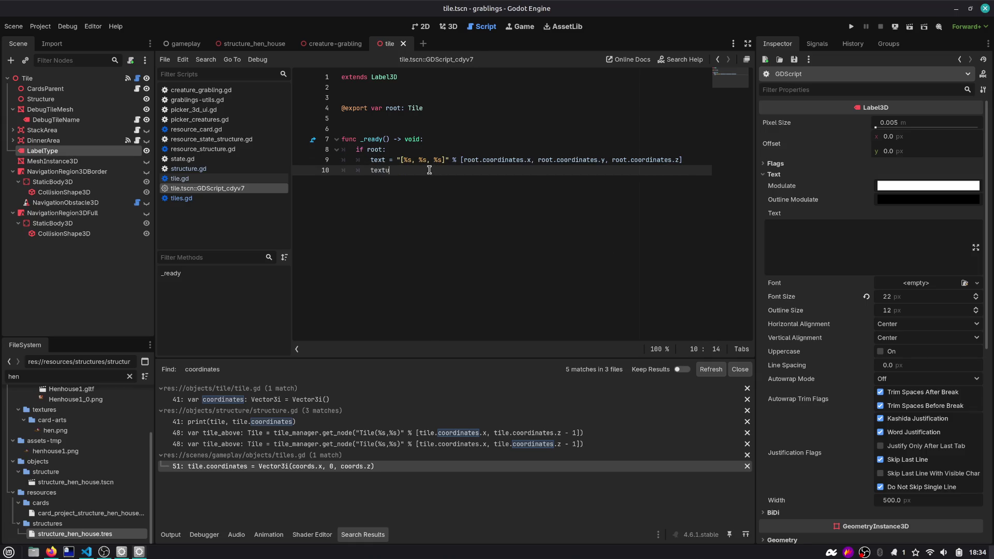
pyautogui.press('BackSpace')
pyautogui.write('= root.na')
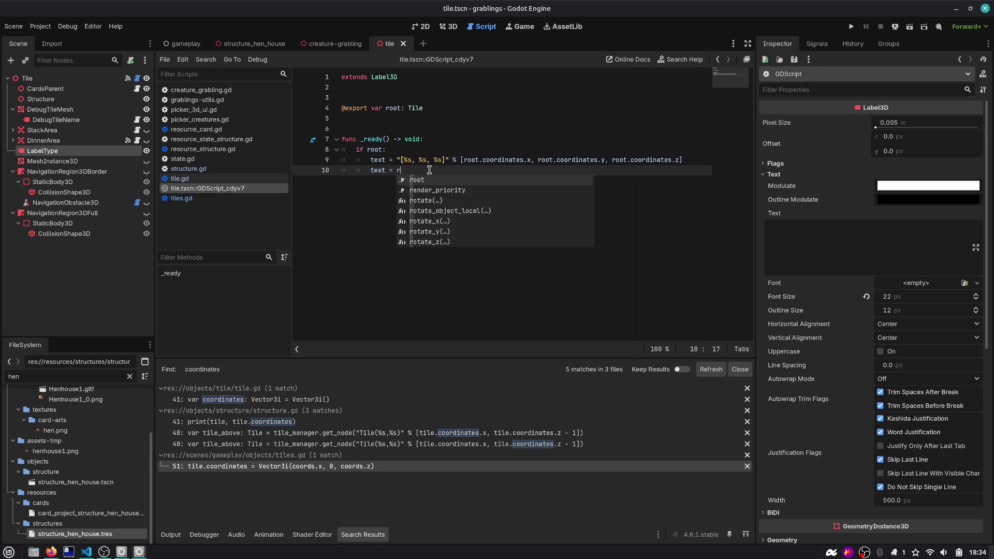
pyautogui.press('Down')
pyautogui.press('Down')
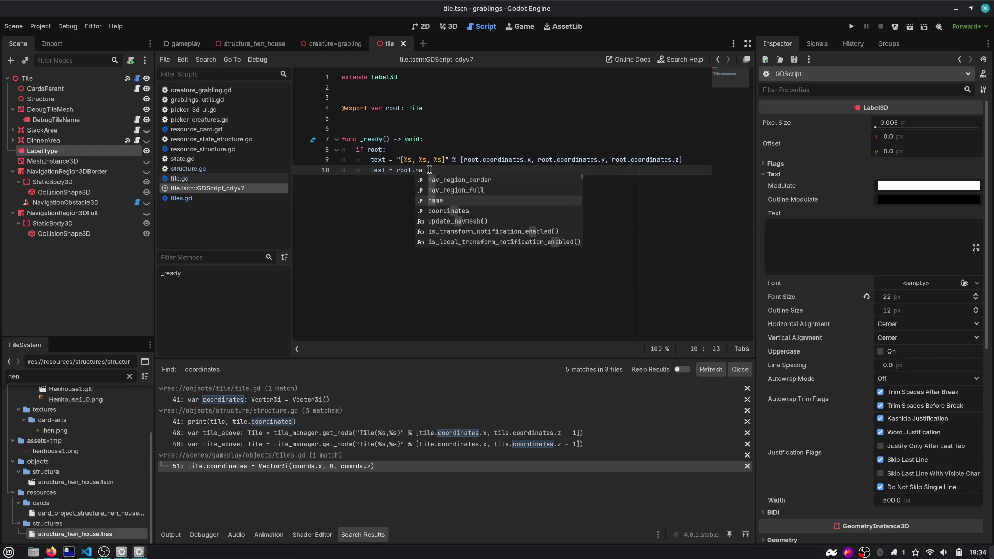
pyautogui.press('Return')
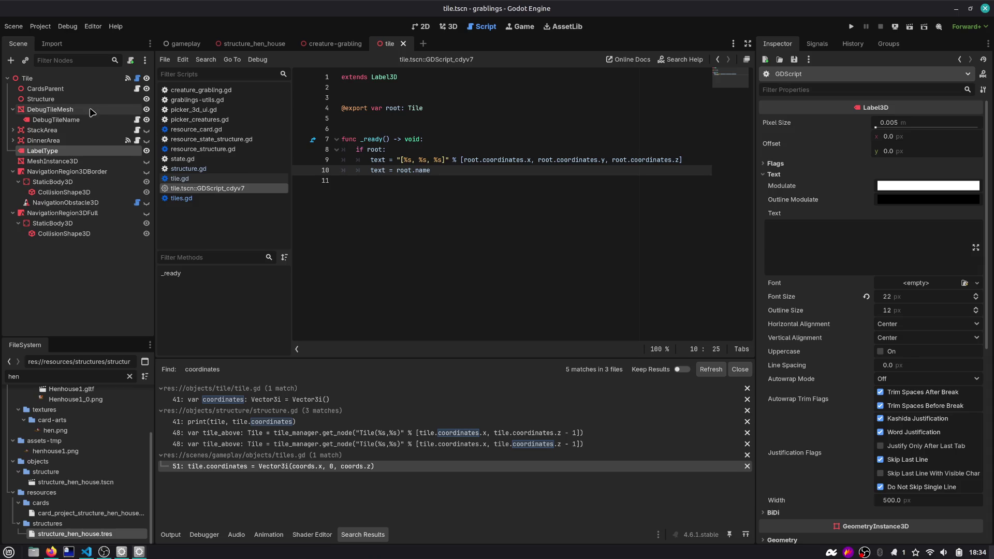
pyautogui.click(13, 172)
pyautogui.click(13, 182)
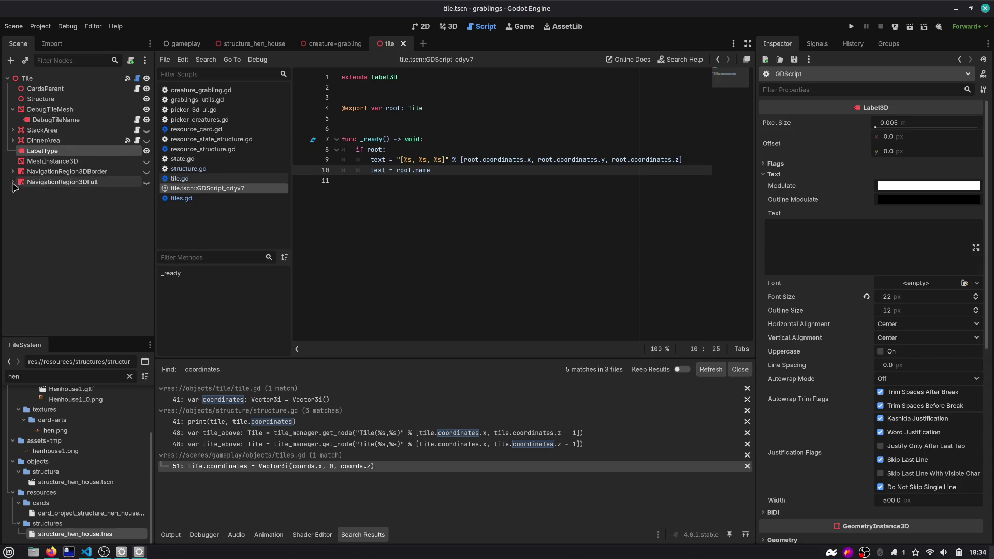
# Step: Inspect the _to_string method in tile.gd, focusing on its type_str part on line 407
pyautogui.click(137, 78)
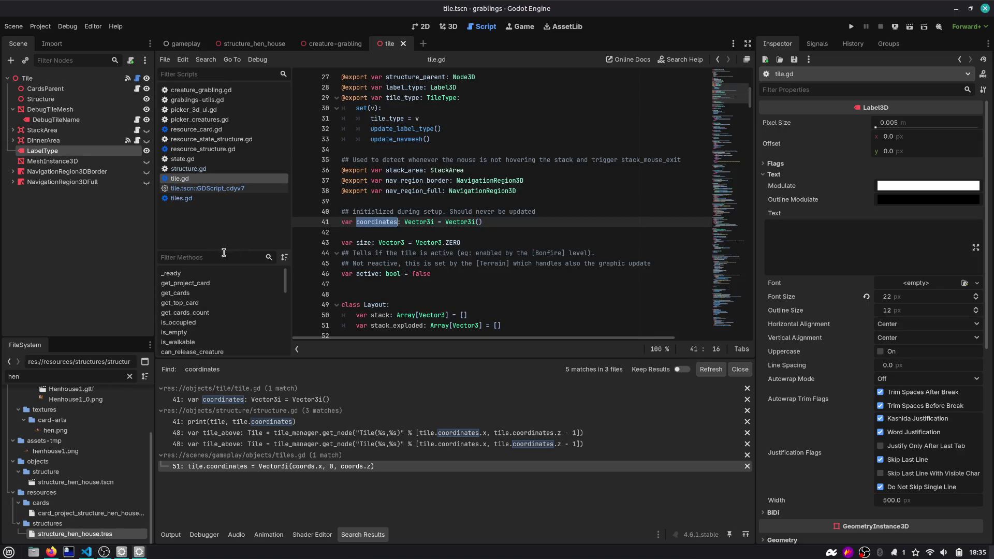
pyautogui.write('strin')
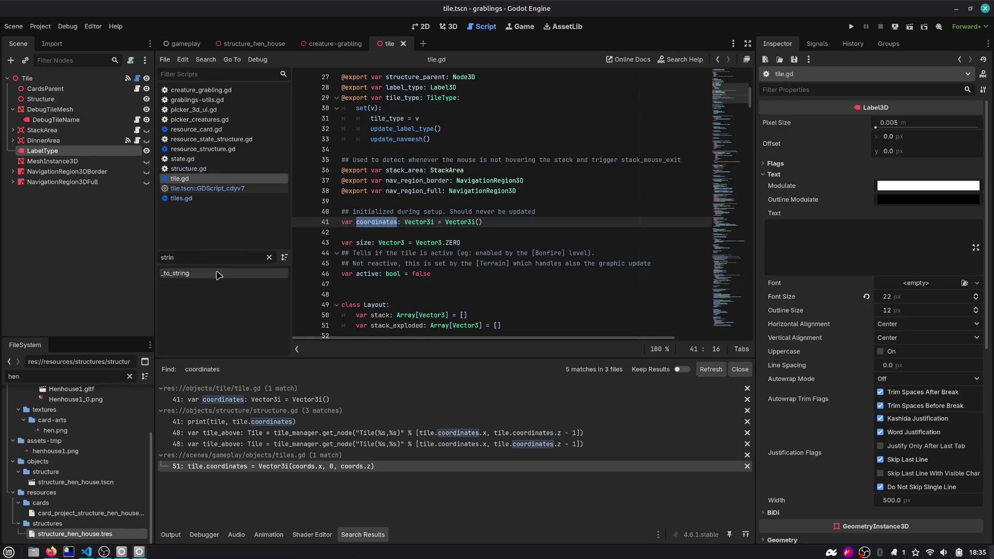
pyautogui.click(222, 274)
pyautogui.doubleClick(456, 212)
pyautogui.doubleClick(469, 221)
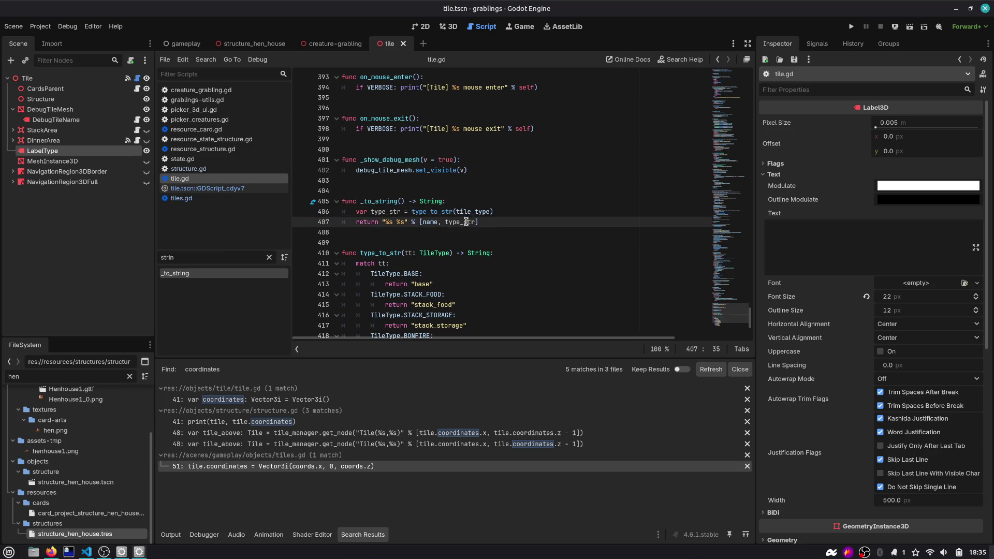
# Step: Run the game to check the tile labels, stop it, and inspect DebugTileName in 3D
pyautogui.click(851, 27)
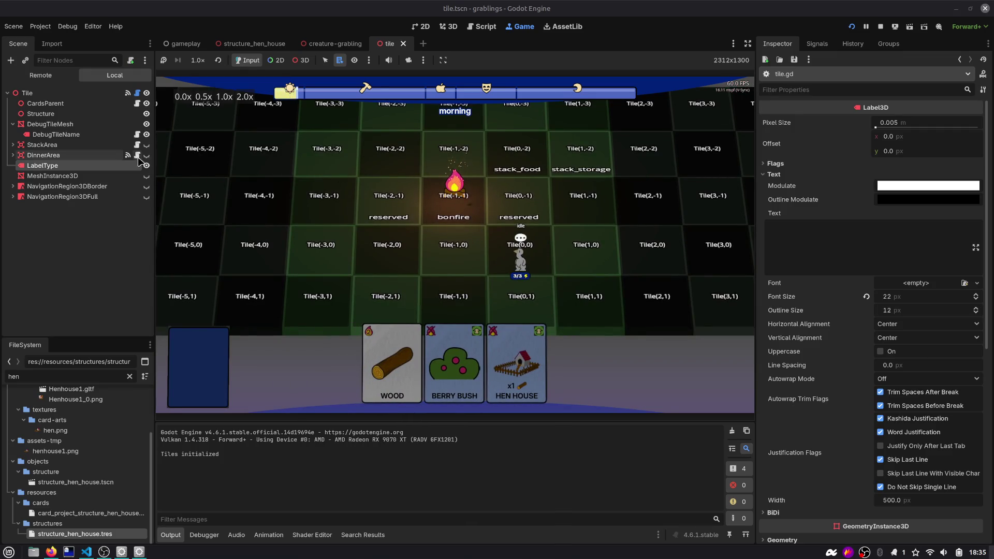
pyautogui.click(880, 27)
pyautogui.click(62, 120)
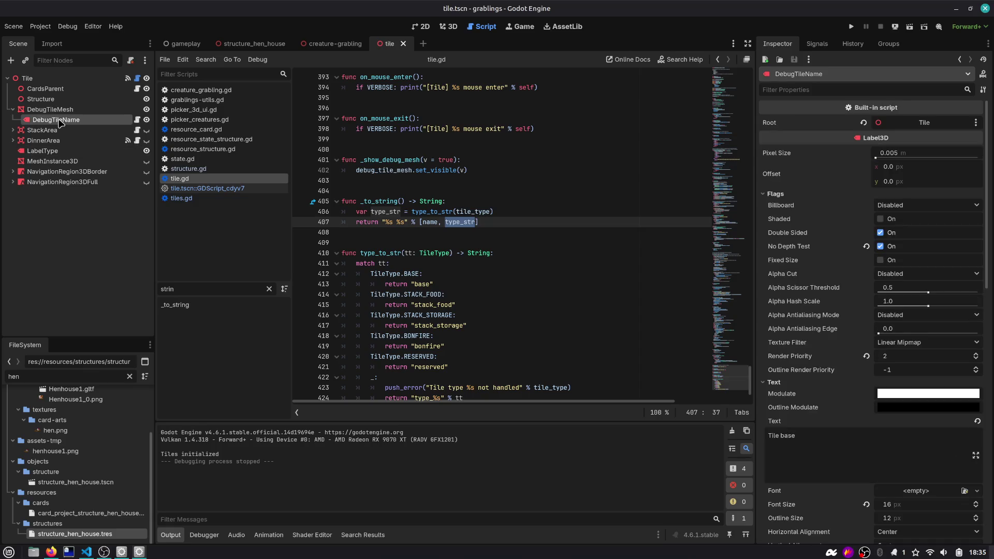
pyautogui.click(448, 26)
pyautogui.scroll(3, 444, 100)
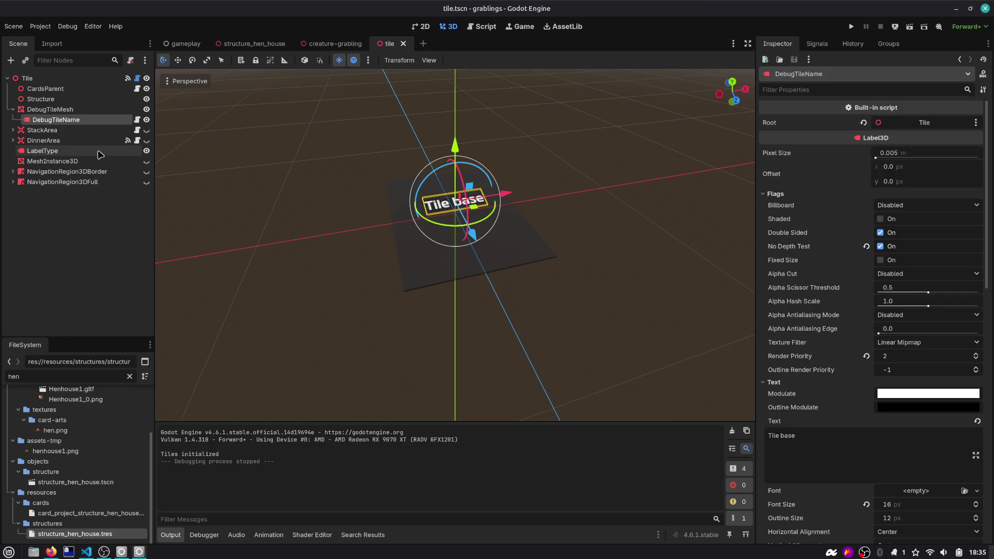
pyautogui.click(146, 150)
pyautogui.click(147, 151)
# Step: Browse the StackArea, DinnerArea and navigation nodes, then reopen DebugTileName's script and save-run the scene
pyautogui.click(13, 130)
pyautogui.click(13, 150)
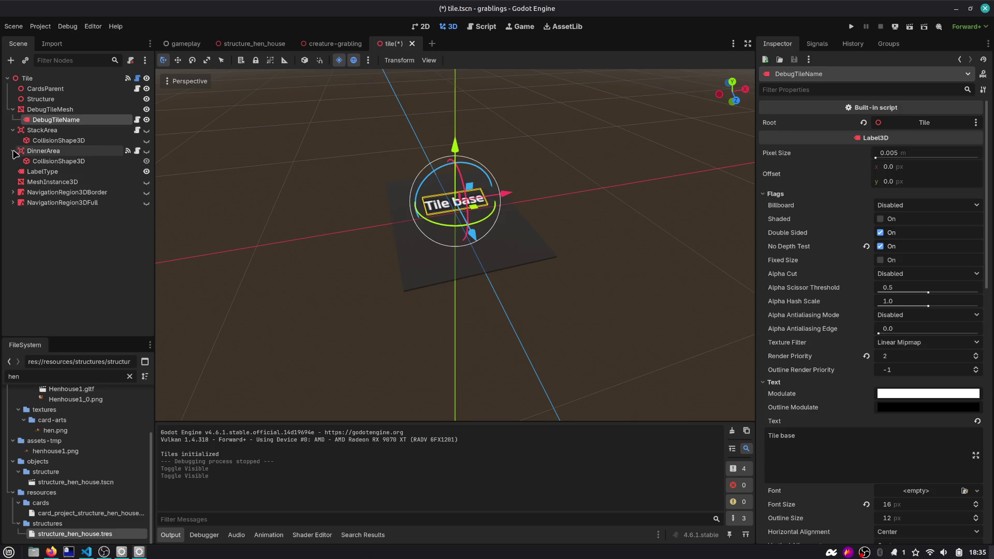
pyautogui.click(13, 192)
pyautogui.click(13, 192)
pyautogui.click(13, 202)
pyautogui.click(13, 203)
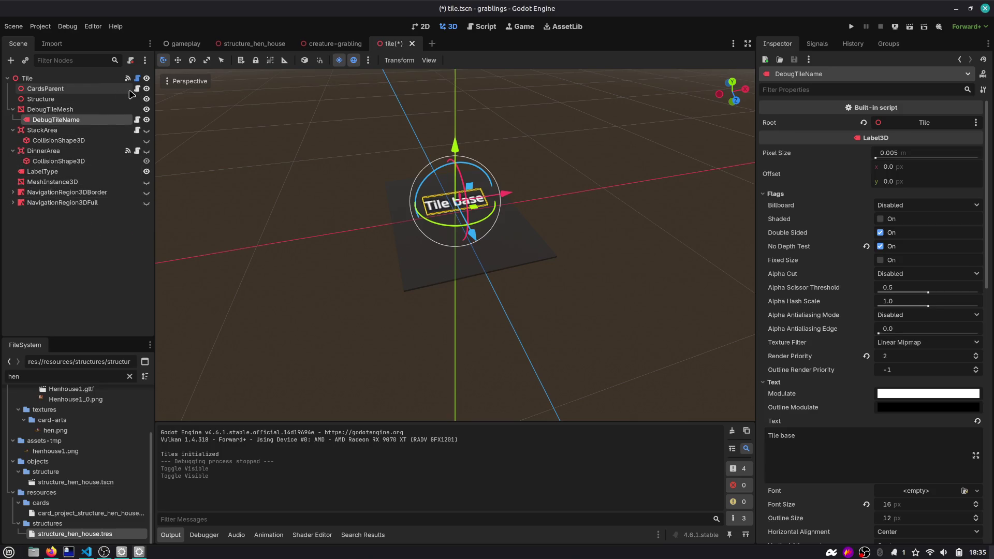
pyautogui.click(138, 120)
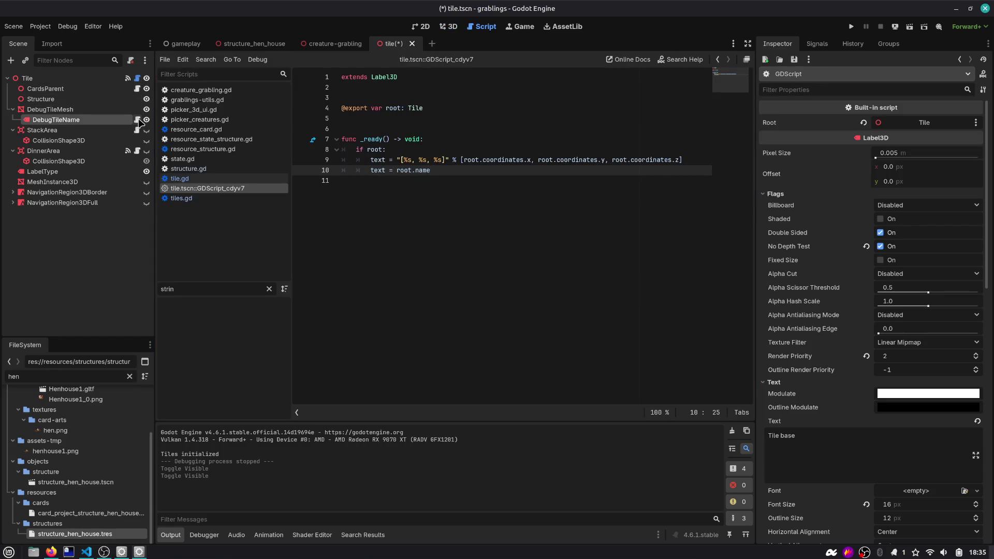
pyautogui.press('F6')
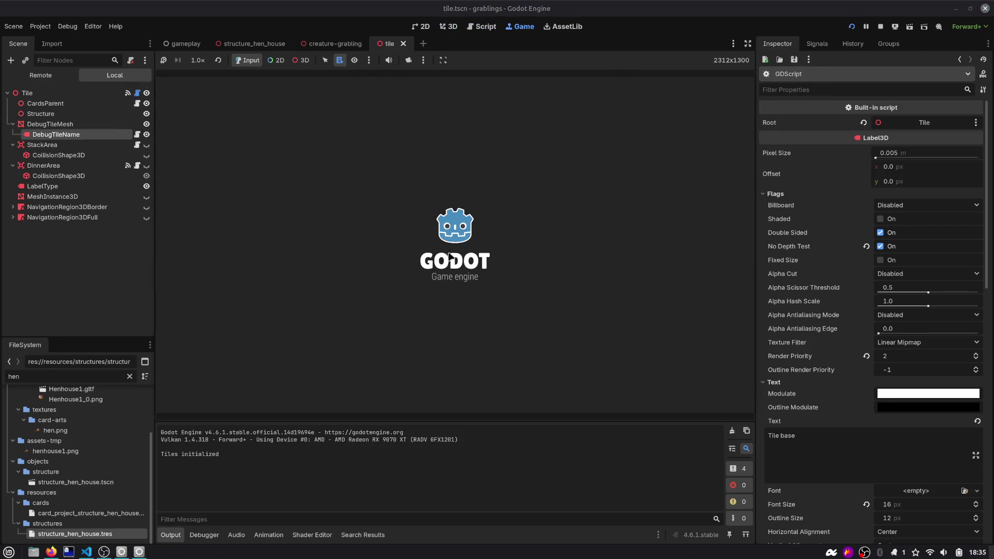
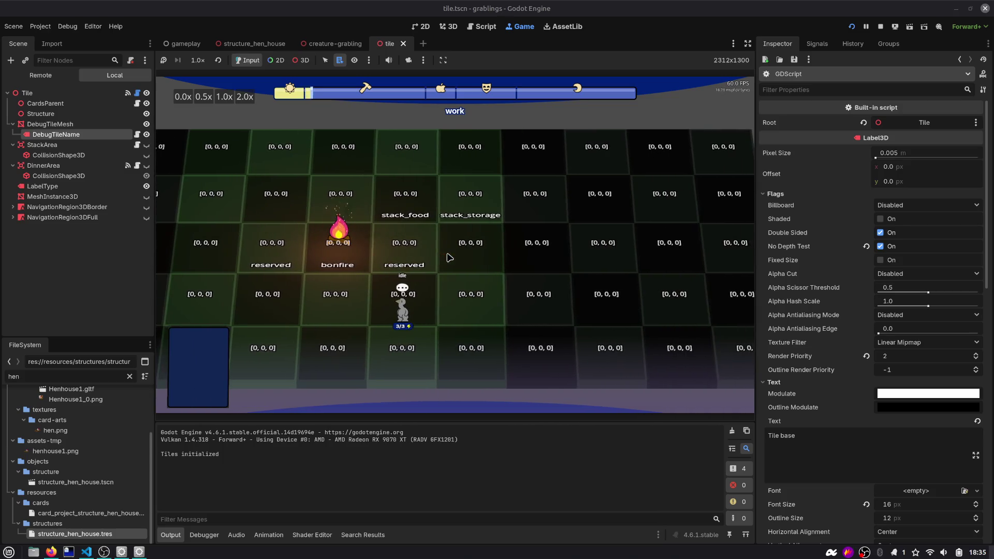
# Step: Leave the running game for the Script workspace and find tile.gd's coordinates Vector3i declaration
pyautogui.click(137, 93)
pyautogui.scroll(20, 620, 101)
pyautogui.scroll(-8, 416, 209)
pyautogui.doubleClick(379, 242)
pyautogui.scroll(-8, 379, 238)
pyautogui.scroll(-3, 380, 238)
pyautogui.scroll(11, 379, 238)
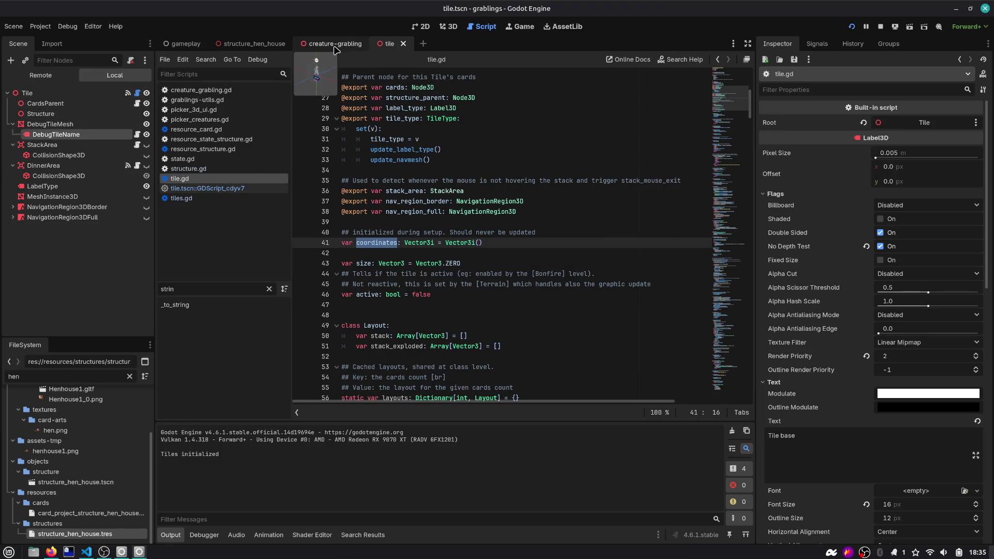
# Step: Open TilesManager's tiles.gd from the gameplay scene and delete the "Tiles initialized" print on line 19
pyautogui.click(188, 45)
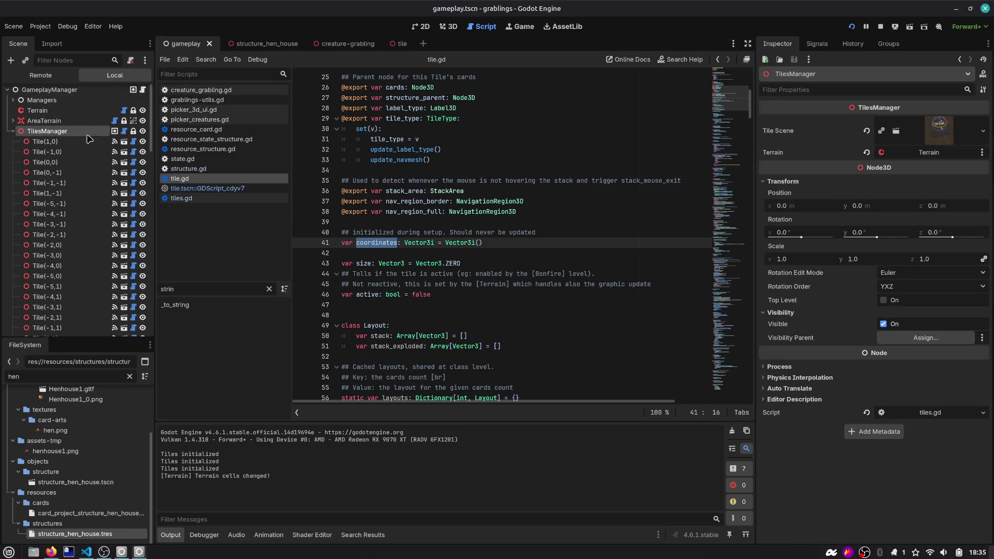
pyautogui.click(124, 133)
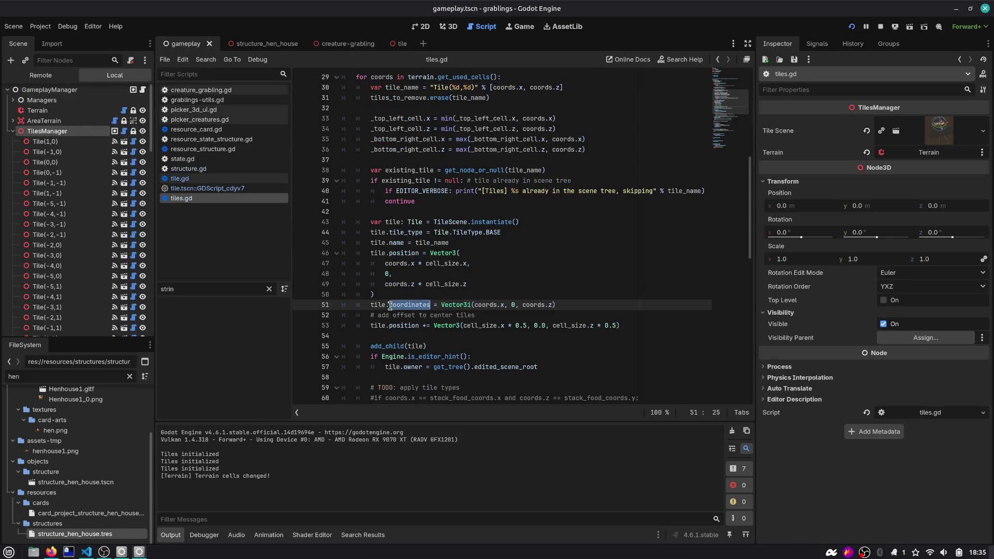
pyautogui.scroll(1, 455, 277)
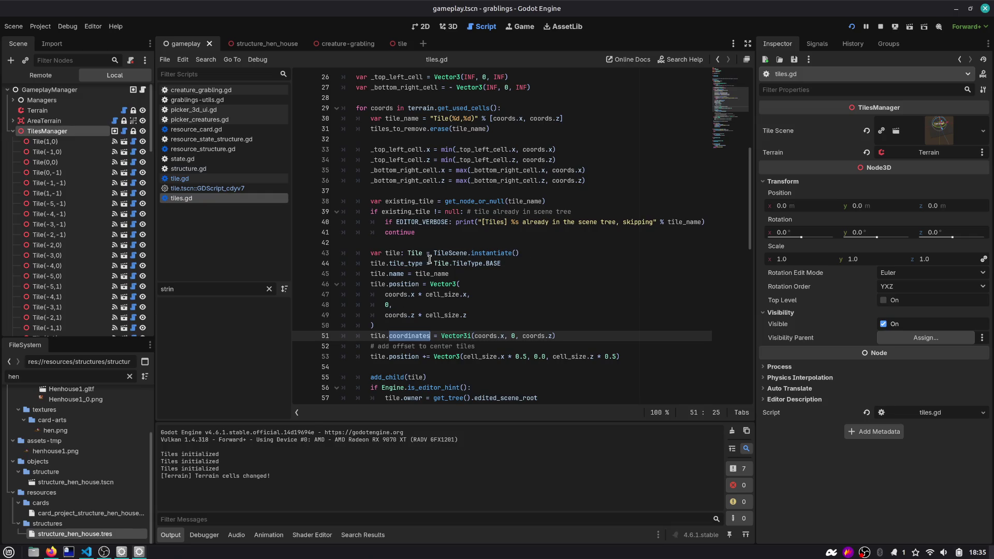
pyautogui.scroll(-1, 418, 260)
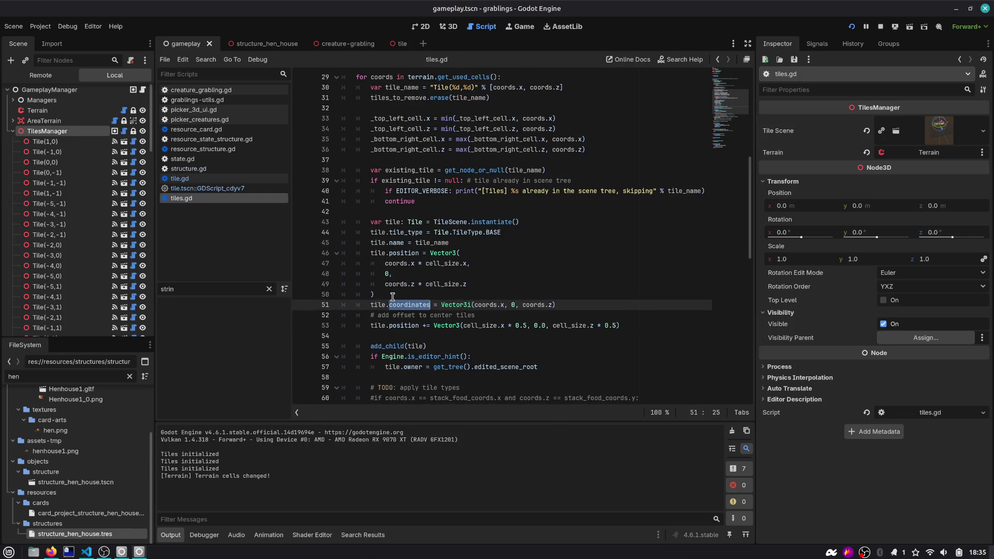
pyautogui.scroll(2, 437, 309)
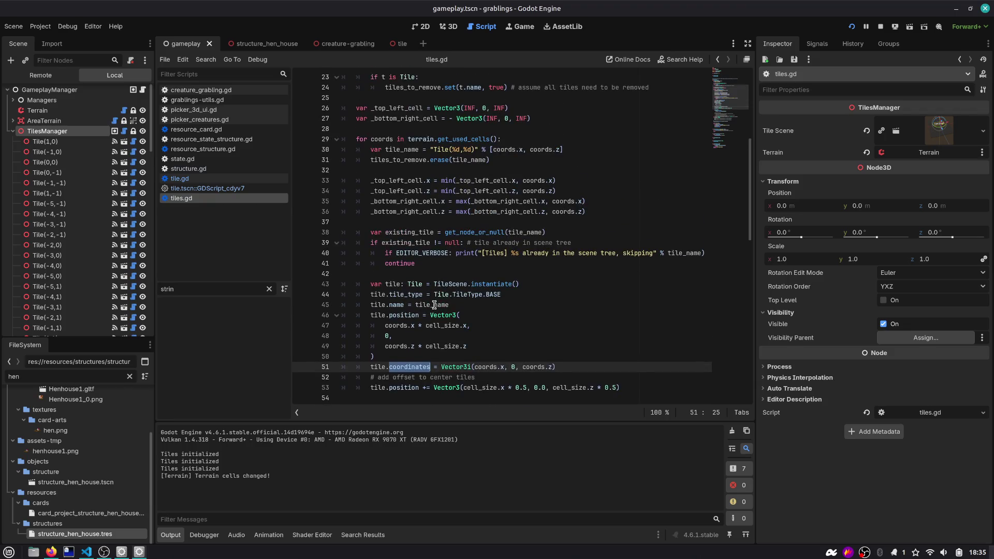
pyautogui.scroll(2, 434, 305)
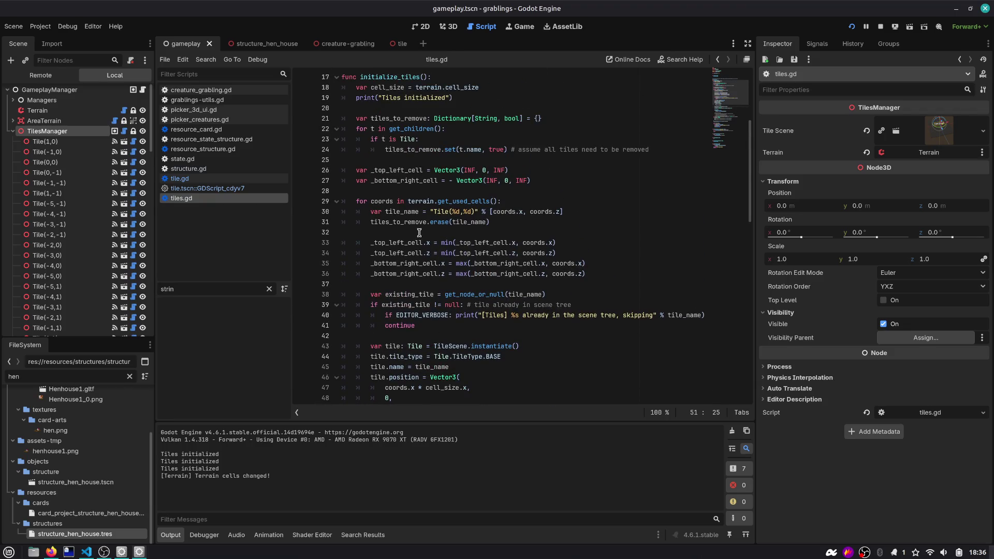
pyautogui.scroll(1, 420, 232)
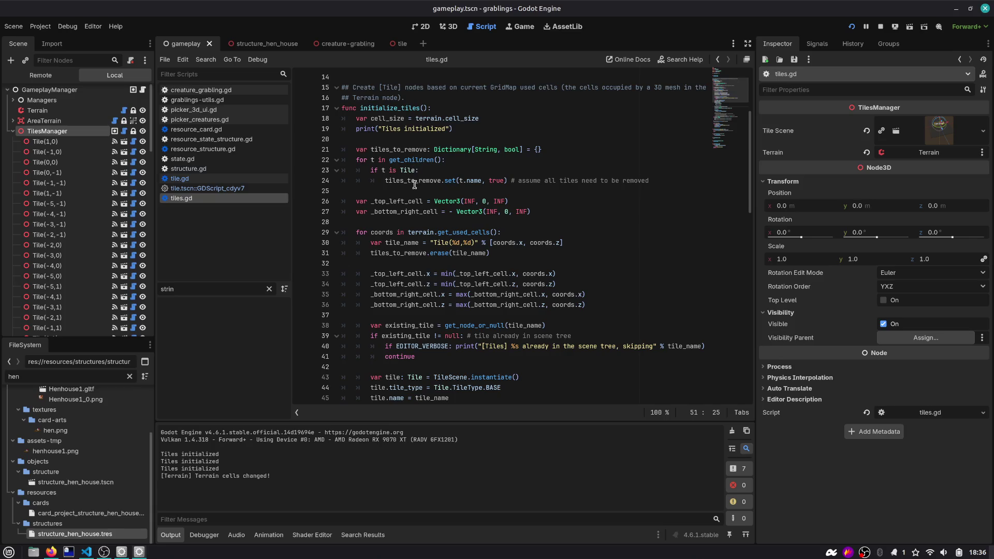
pyautogui.click(465, 126)
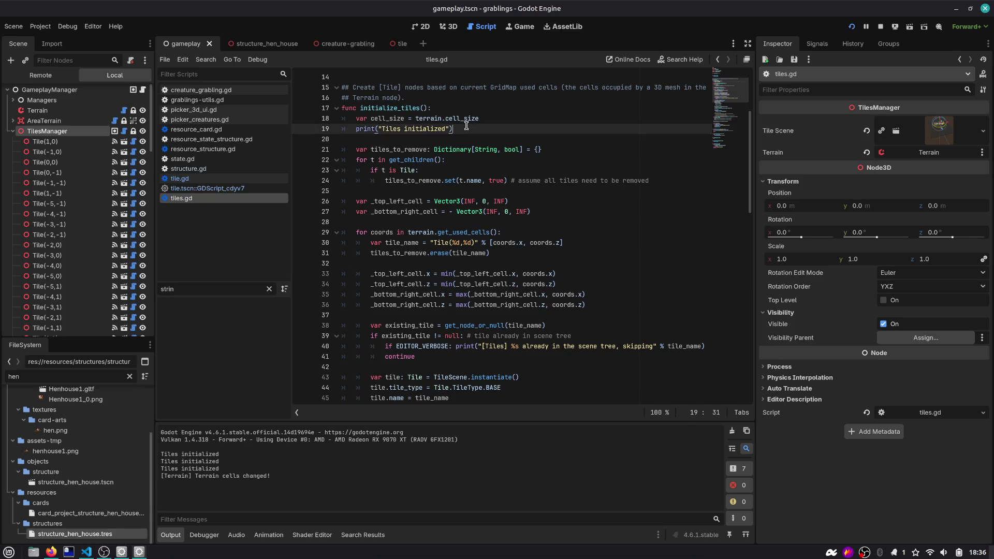
pyautogui.hotkey('ctrl', 'shift', 'k')
# Step: Review the editor-only owner block on lines 55–56 and its edited_scene_root assignment
pyautogui.scroll(-8, 404, 112)
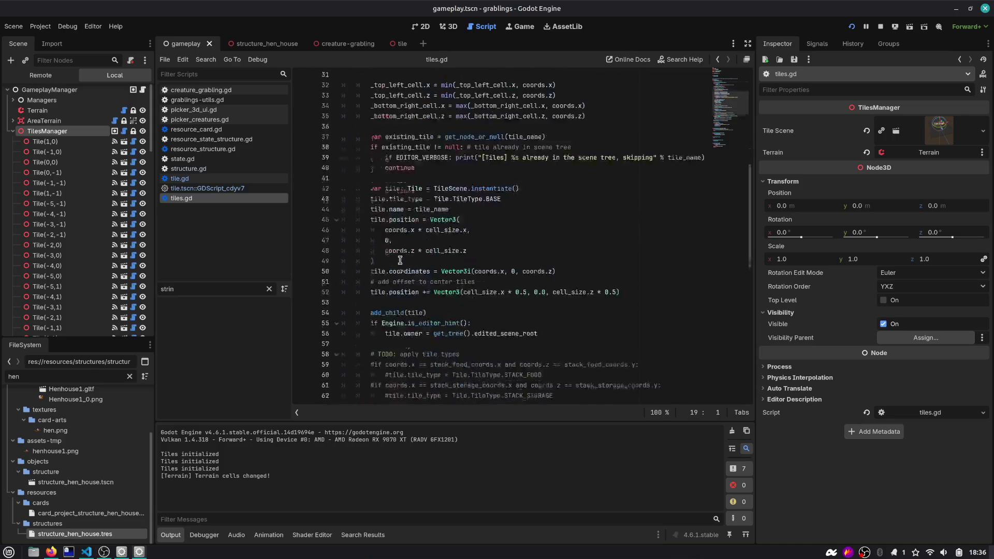
pyautogui.scroll(-1, 400, 260)
pyautogui.doubleClick(419, 223)
pyautogui.moveTo(533, 233); pyautogui.dragTo(320, 222)
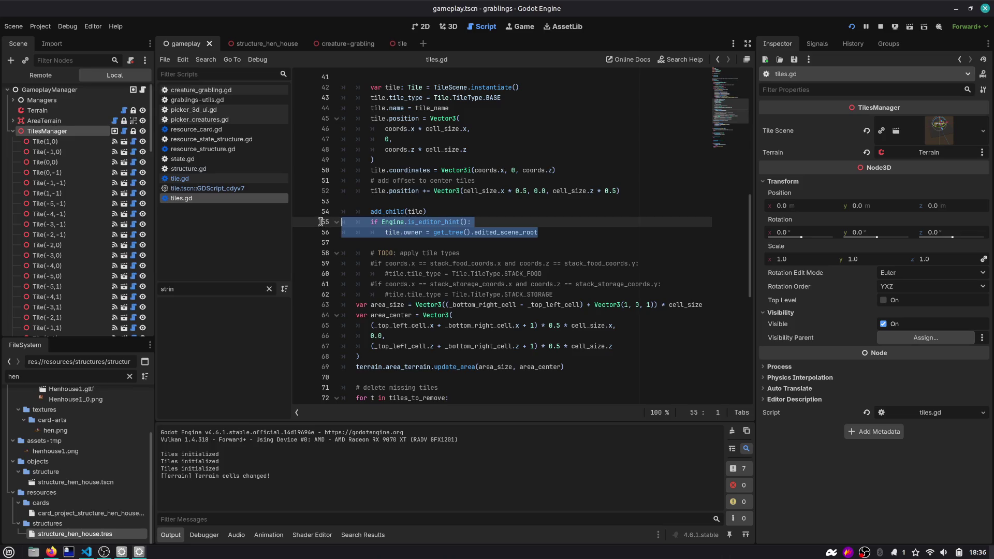
pyautogui.doubleClick(418, 223)
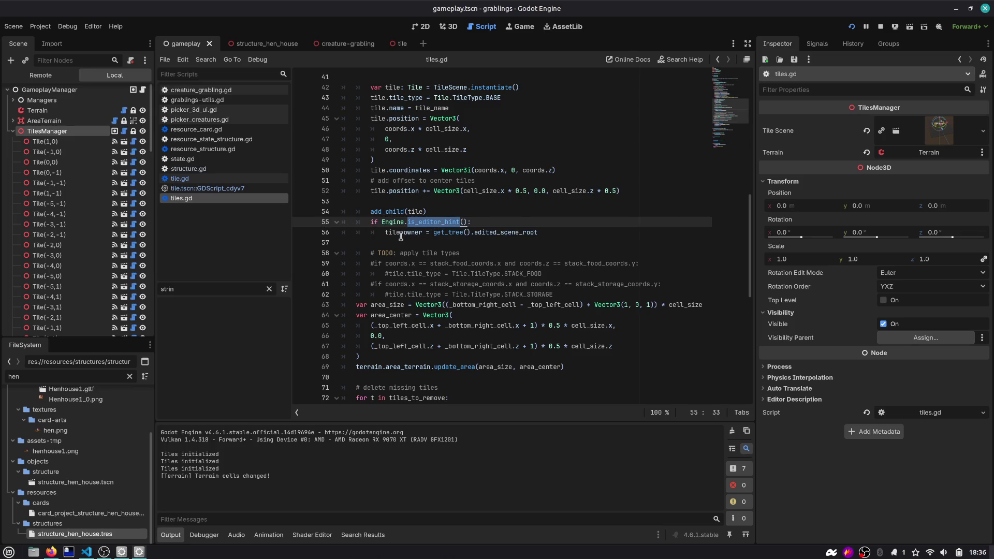
pyautogui.click(415, 232)
pyautogui.doubleClick(512, 233)
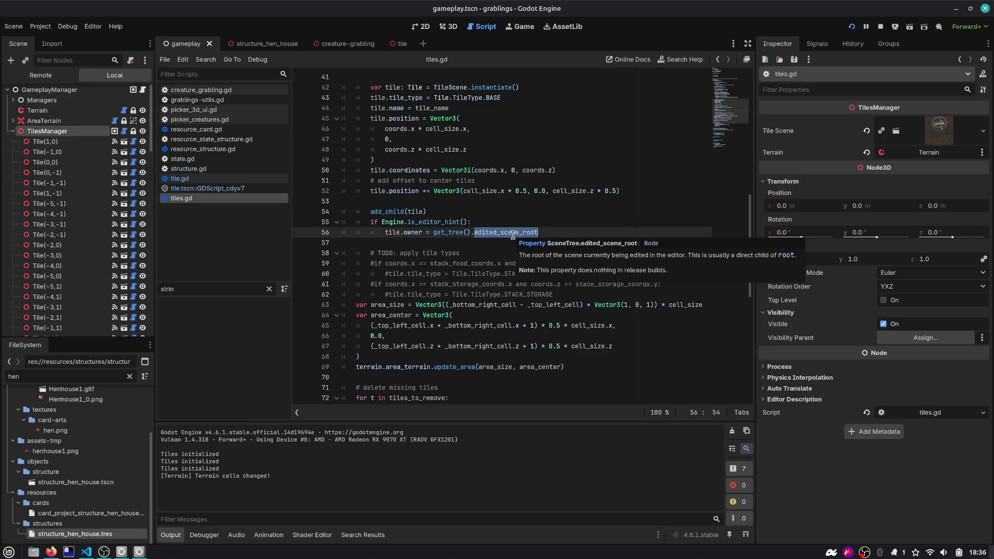
pyautogui.scroll(-2, 512, 235)
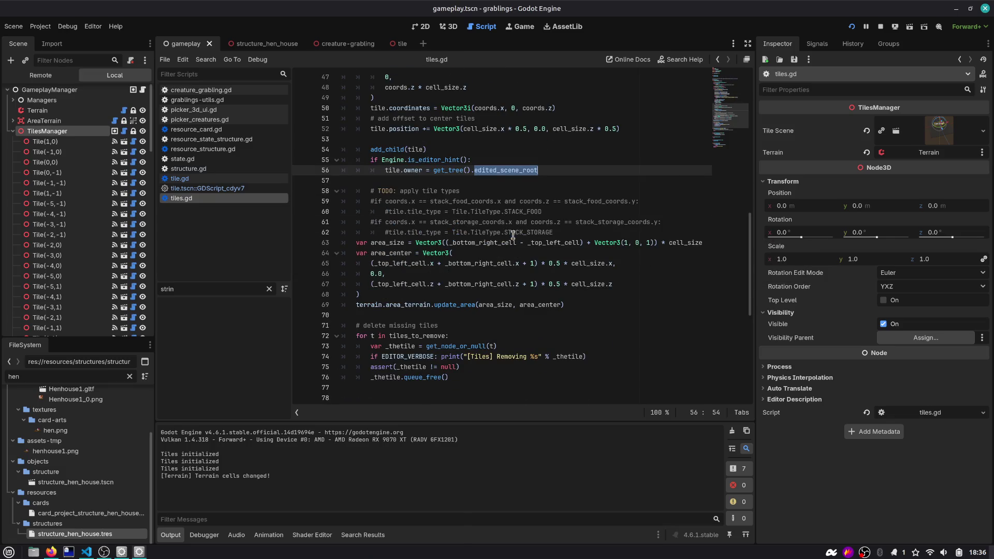
pyautogui.scroll(-3, 512, 235)
pyautogui.scroll(6, 517, 259)
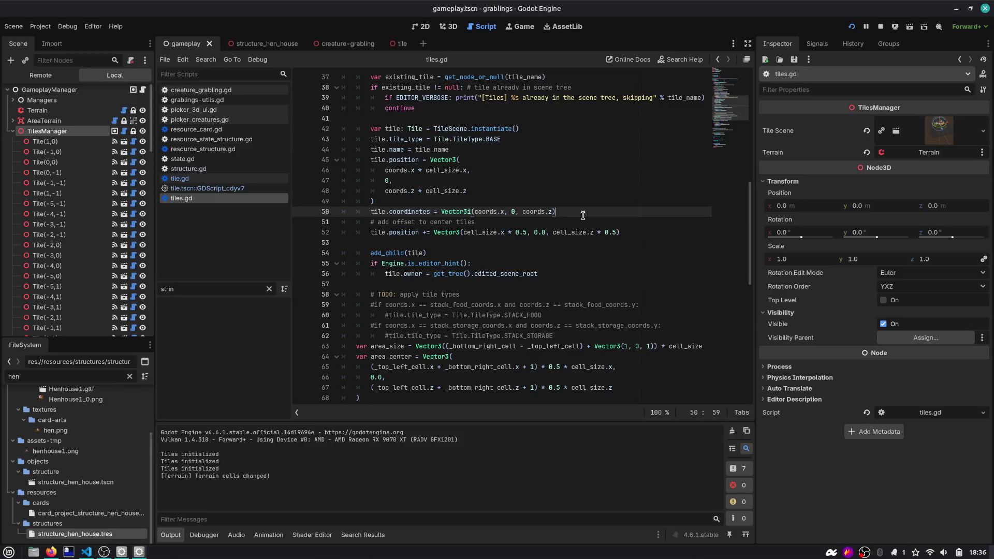
# Step: Start a print line after the coordinates assignment, then undo it
pyautogui.click(583, 213)
pyautogui.press('Return')
pyautogui.write('nt')
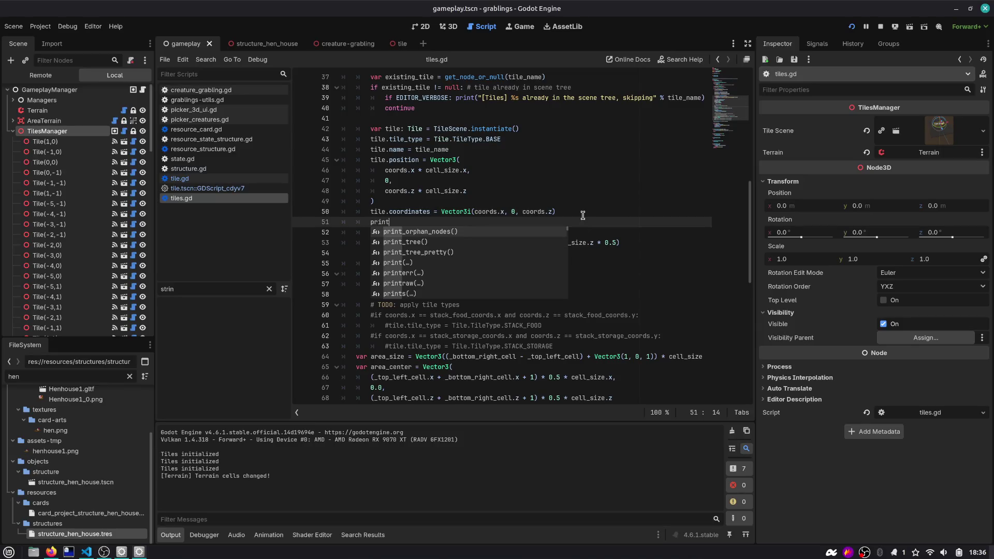
pyautogui.press('Escape')
pyautogui.hotkey('ctrl', 'z')
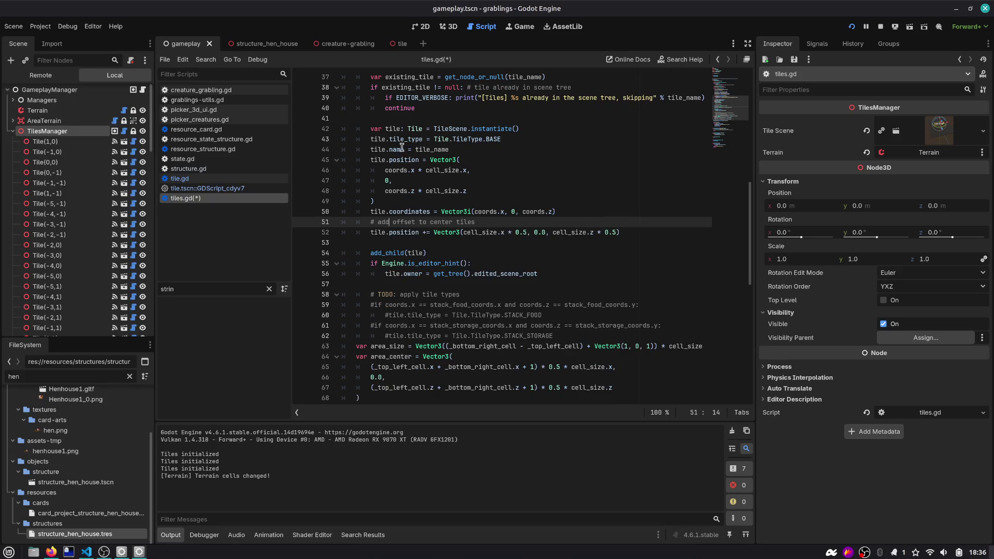
# Step: Jump from the coordinates assignment on line 50 to its declaration in tile.gd
pyautogui.doubleClick(429, 150)
pyautogui.scroll(5, 429, 155)
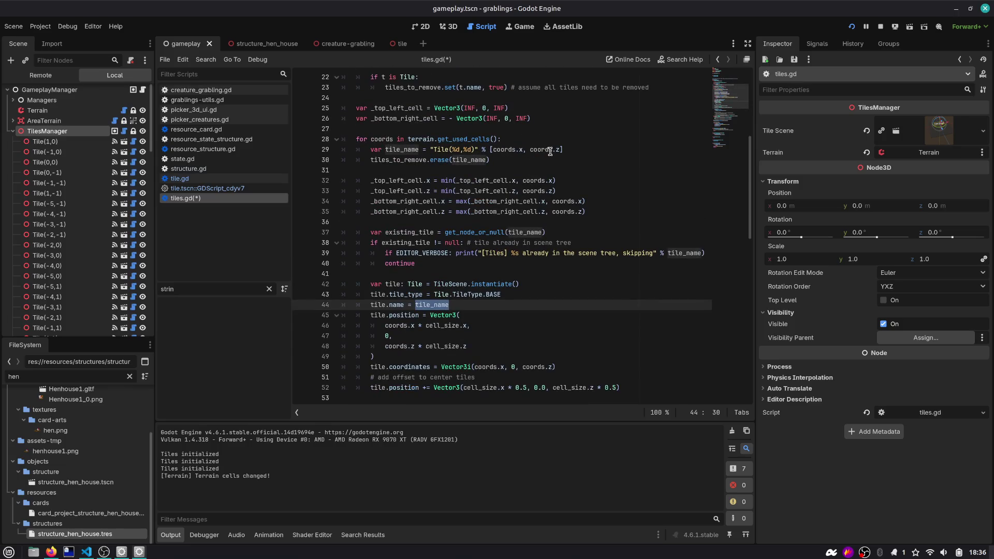
pyautogui.scroll(-3, 422, 202)
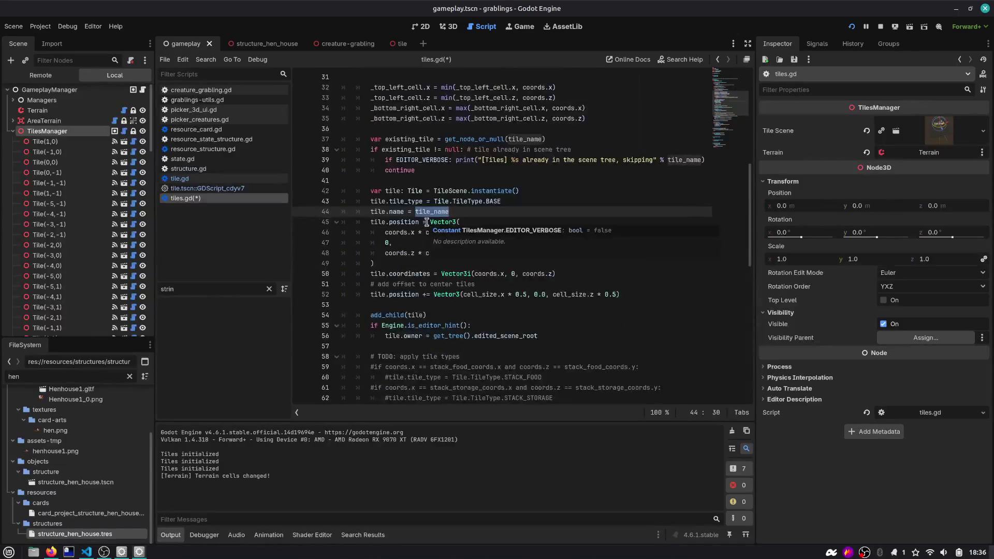
pyautogui.click(422, 273)
pyautogui.doubleClick(422, 273)
pyautogui.keyDown('ctrl'); pyautogui.click(421, 272); pyautogui.keyUp('ctrl')
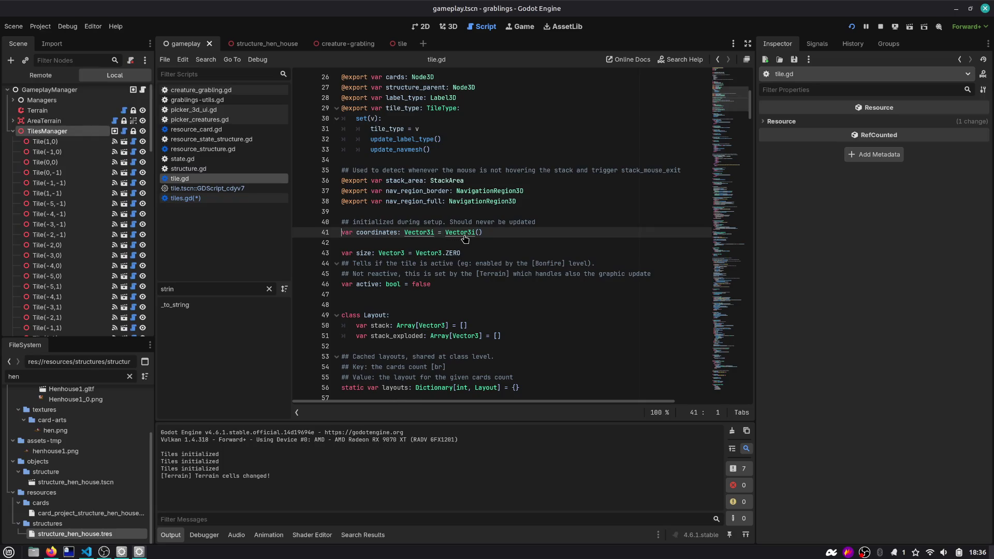
# Step: Check the coordinates declaration on line 41, then close tile.tscn::GDScript_cdyv7 and return to tiles.gd
pyautogui.scroll(-12, 509, 230)
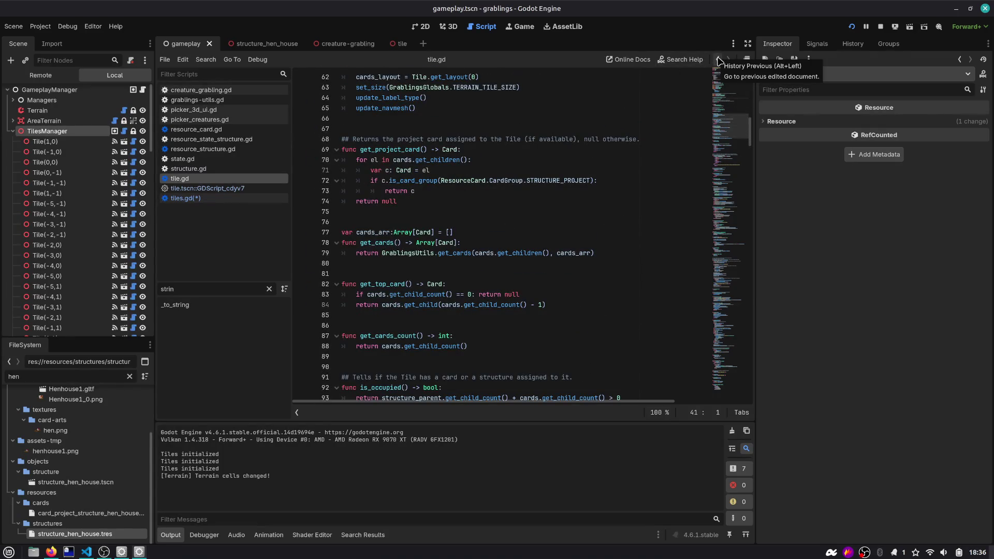
pyautogui.click(719, 61)
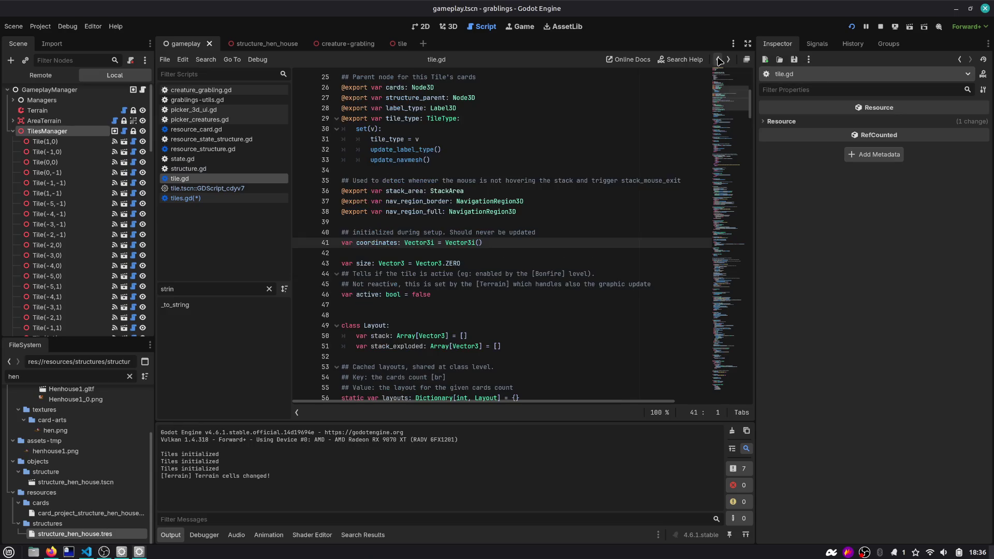
pyautogui.scroll(-3, 377, 155)
pyautogui.doubleClick(376, 150)
pyautogui.scroll(-15, 380, 166)
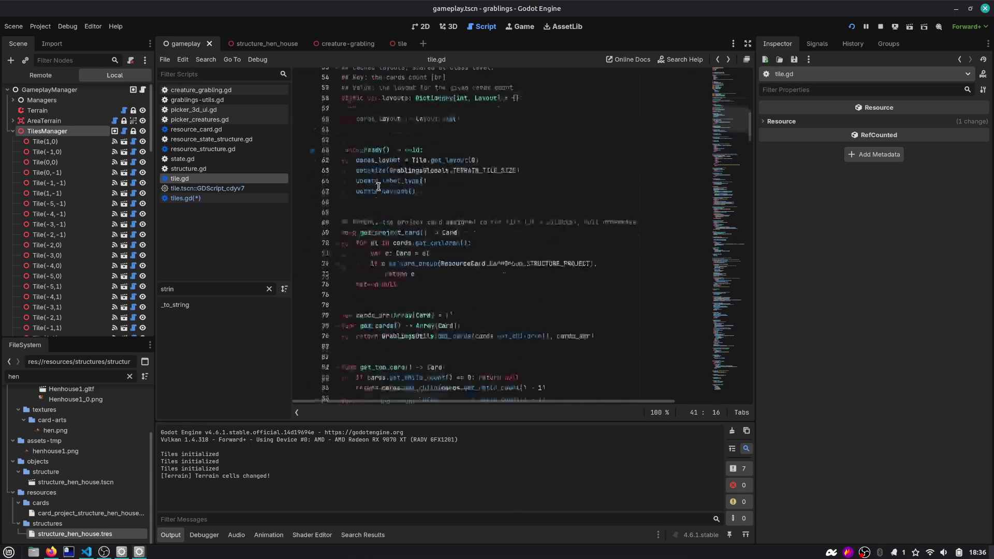
pyautogui.scroll(-10, 392, 202)
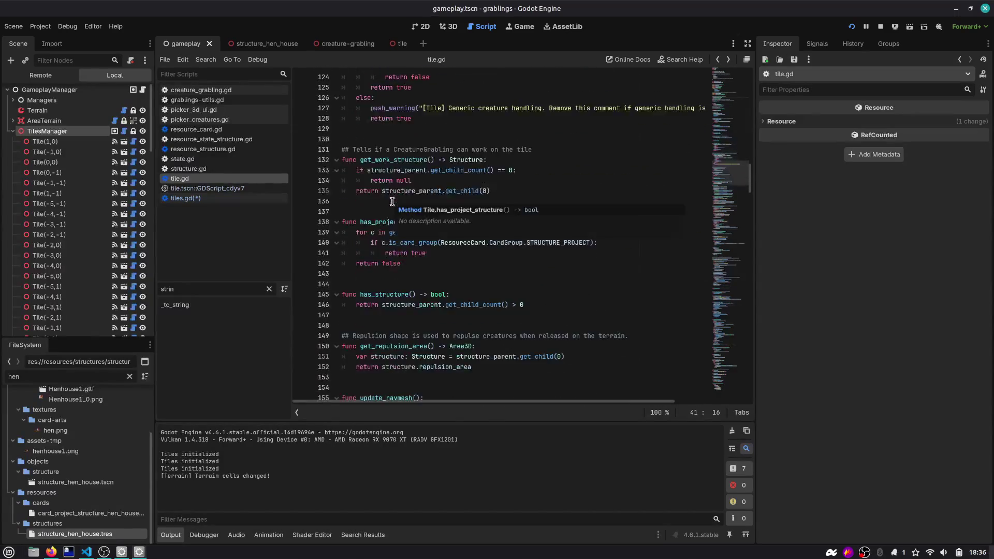
pyautogui.middleClick(227, 189)
pyautogui.click(226, 189)
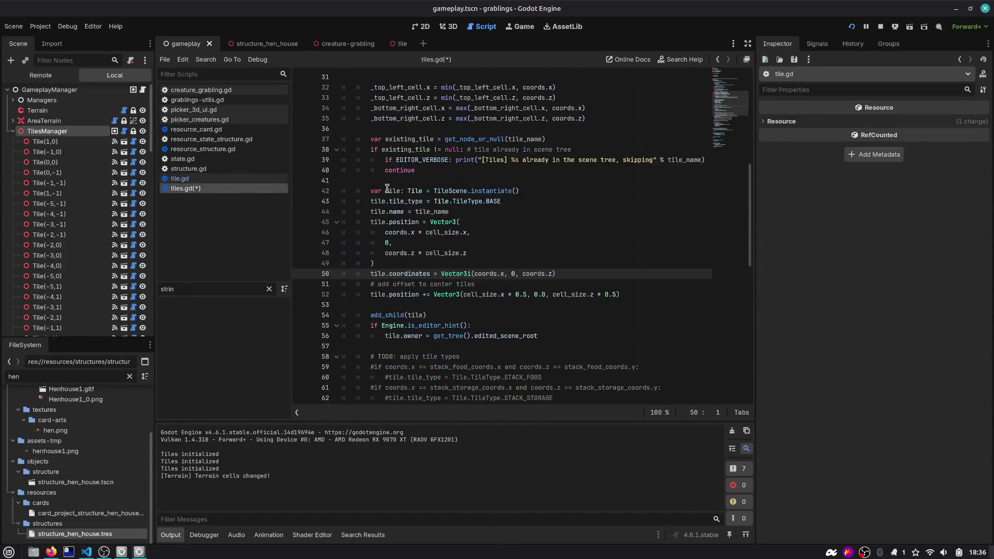
# Step: Move tile.coordinates = Vector3i(coords.x, 0, coords.z) below the editor-only owner block and save
pyautogui.click(384, 273)
pyautogui.hotkey('ctrl', 's')
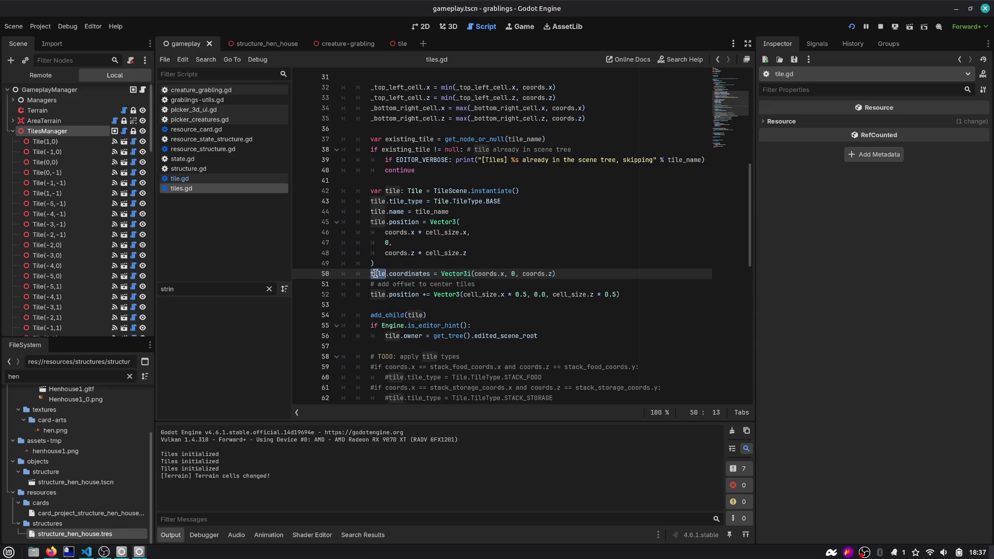
pyautogui.scroll(-6, 377, 267)
pyautogui.click(578, 86)
pyautogui.hotkey('ctrl', 'z')
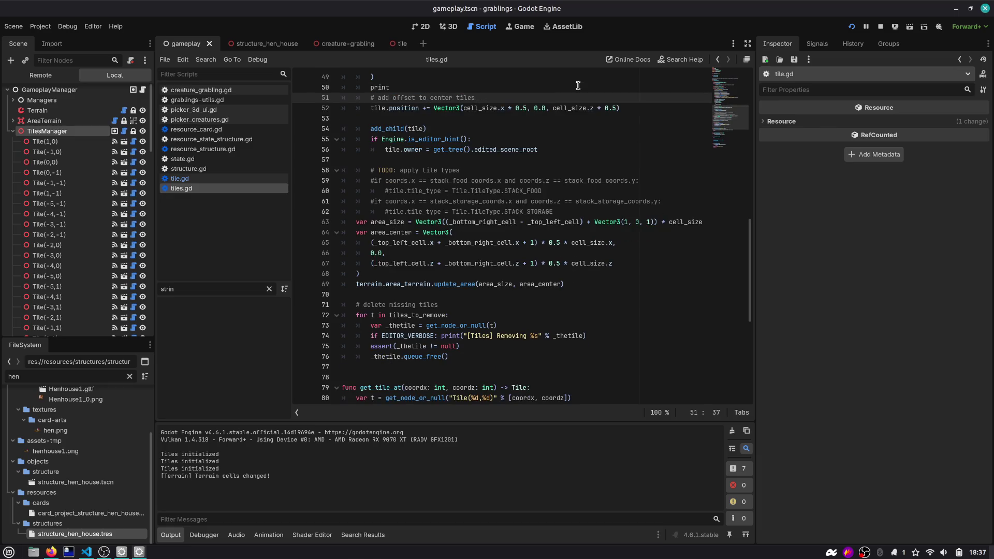
pyautogui.hotkey('ctrl', 'z')
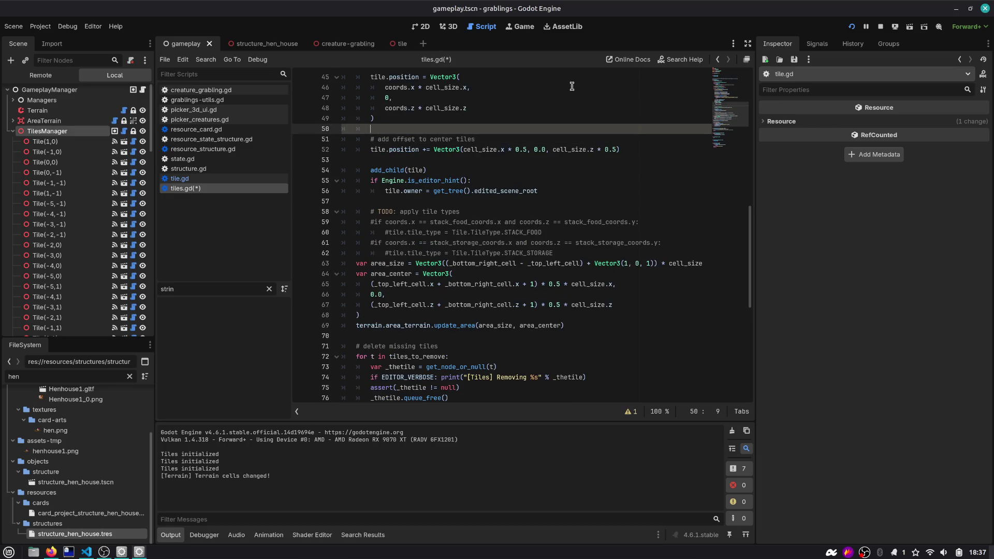
pyautogui.press('Delete')
pyautogui.press('Down')
pyautogui.press('Down')
pyautogui.press('Down')
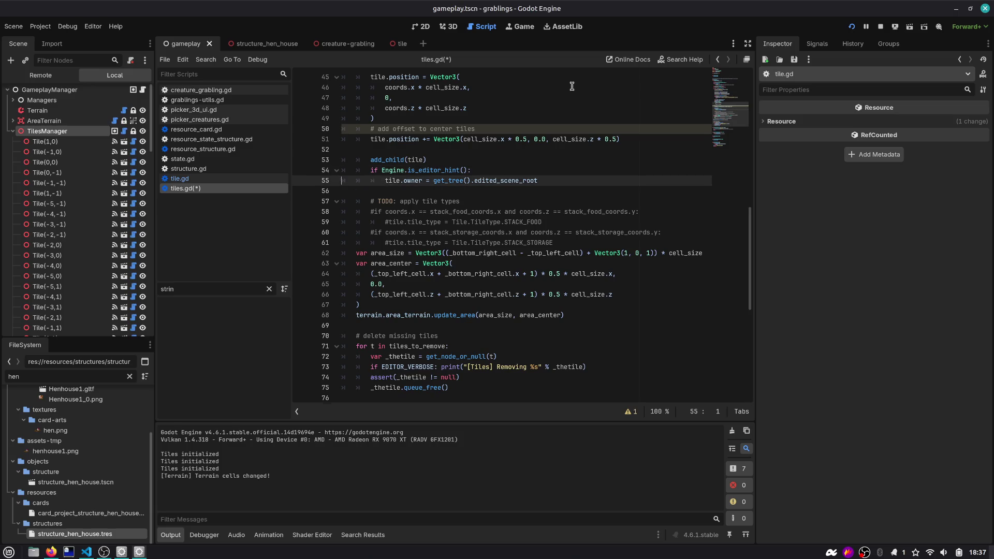
pyautogui.press('Return')
pyautogui.write('tile.coordinates = Vector3i(coords.x, 0, coords.z)')
pyautogui.press('Return')
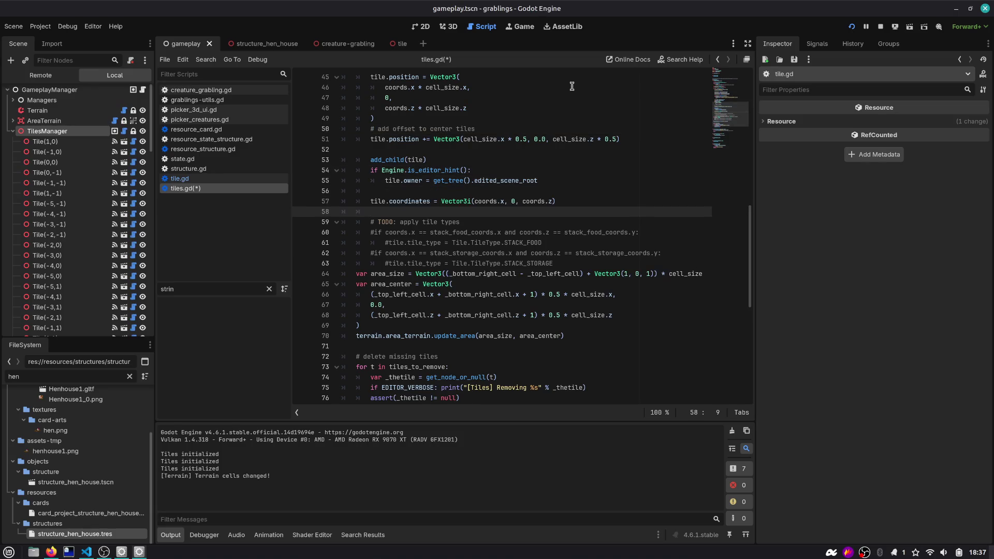
pyautogui.scroll(-2, 482, 197)
pyautogui.hotkey('ctrl', 's')
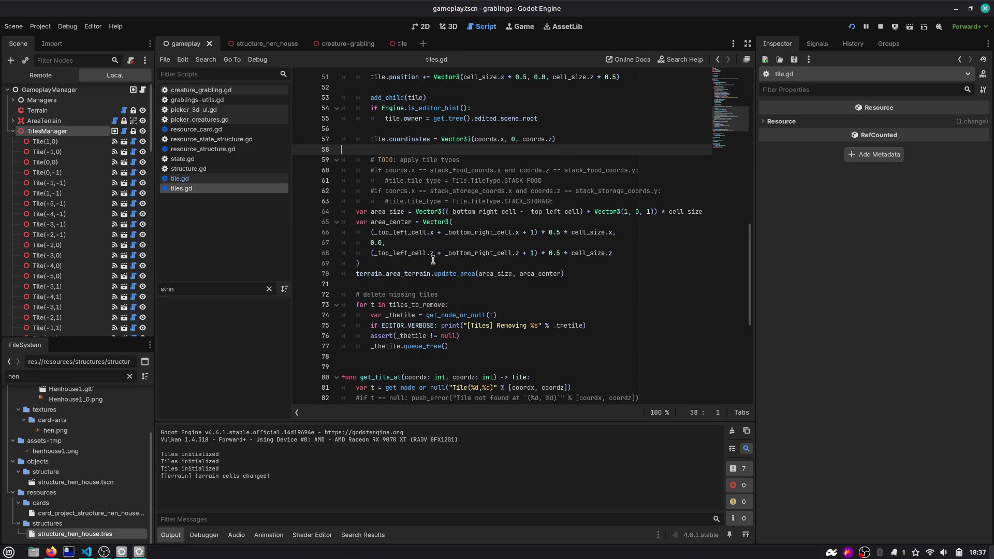
# Step: Look over the get_tile_at function, then run the game with F5
pyautogui.scroll(-2, 431, 260)
pyautogui.scroll(-2, 425, 251)
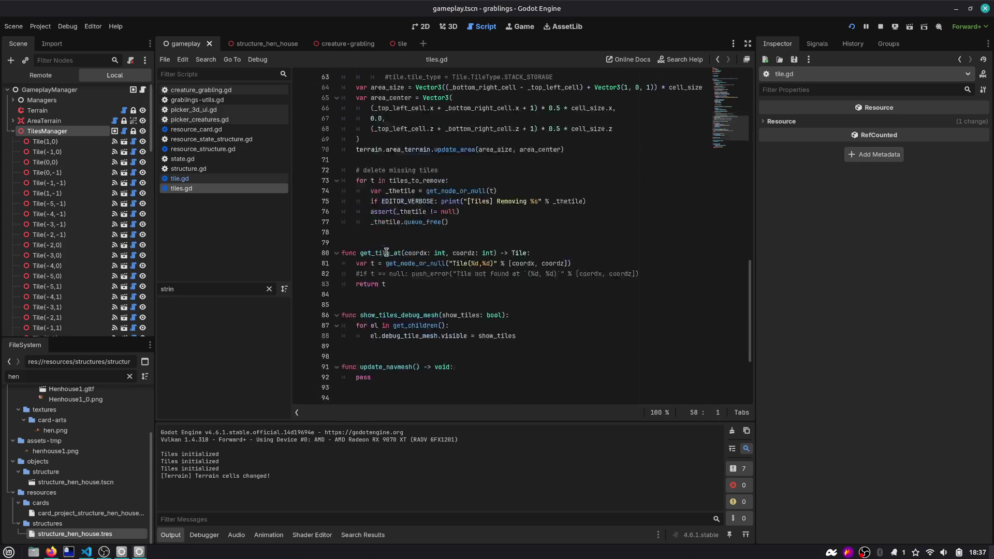
pyautogui.scroll(-4, 458, 297)
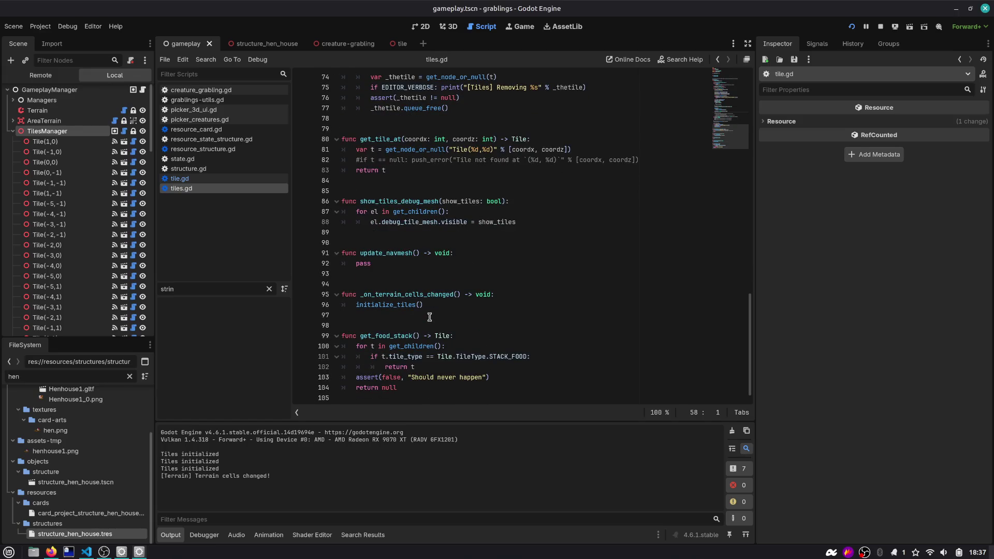
pyautogui.doubleClick(367, 142)
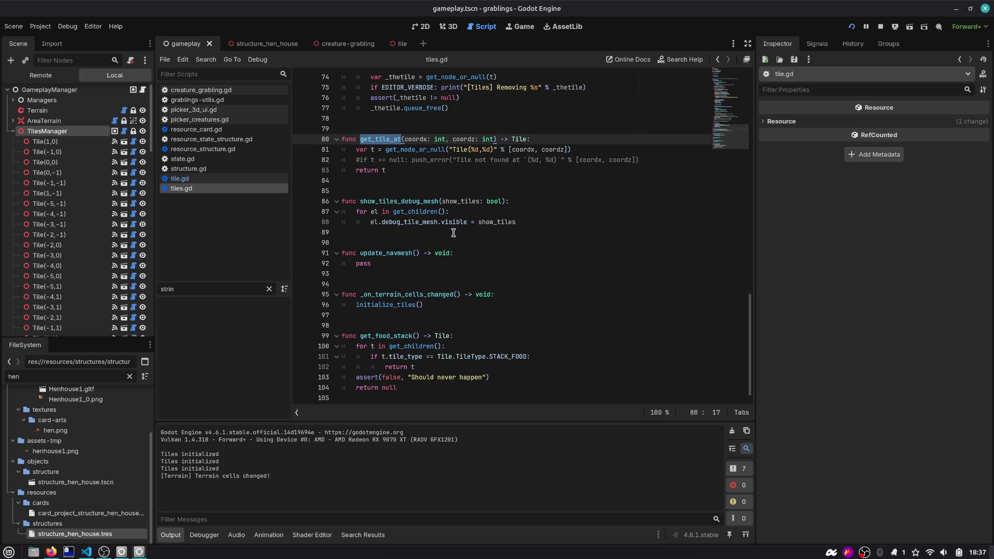
pyautogui.press('F5')
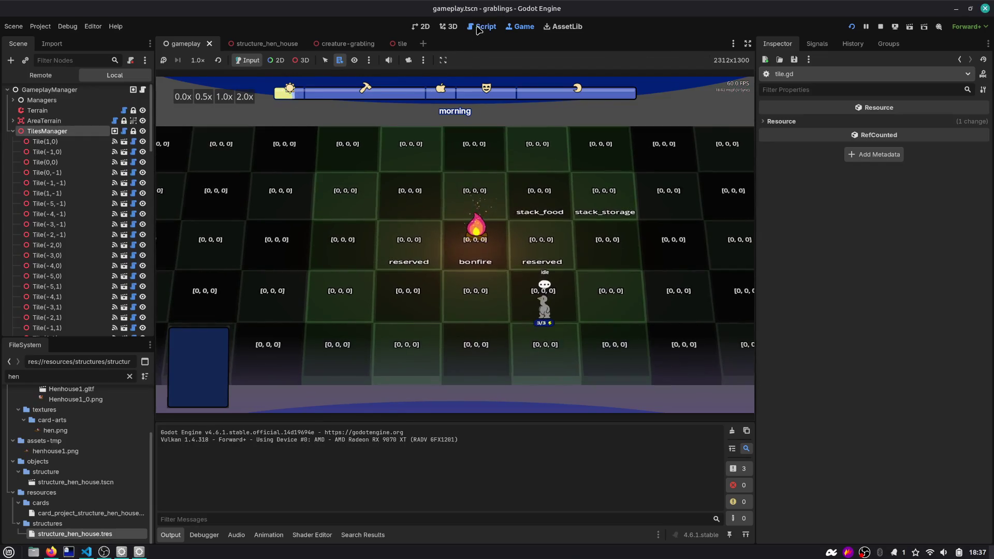
# Step: Add print("setting %s coordinates %s", [tile, tile.coordinates]) after the assignment, save, and rerun the game
pyautogui.click(474, 30)
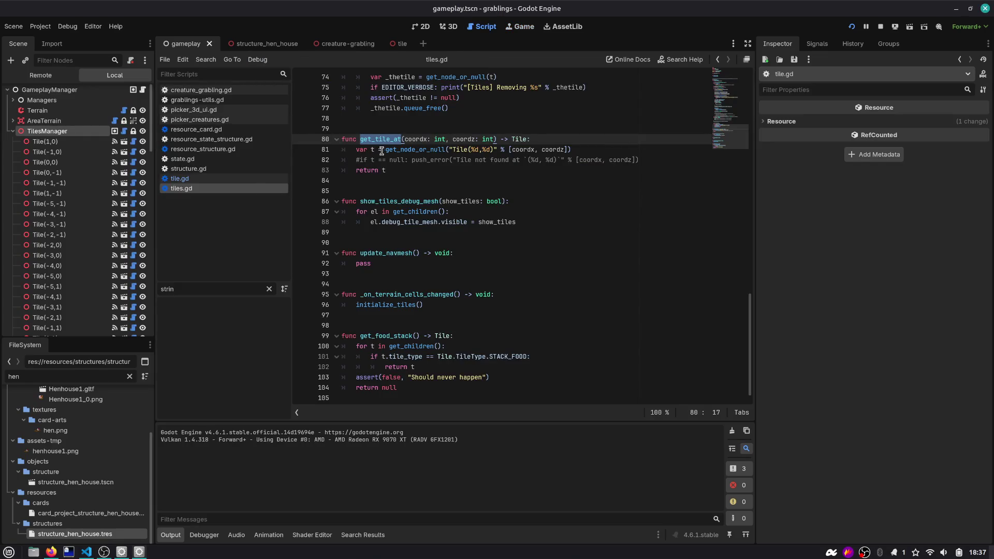
pyautogui.scroll(6, 403, 202)
pyautogui.scroll(7, 401, 199)
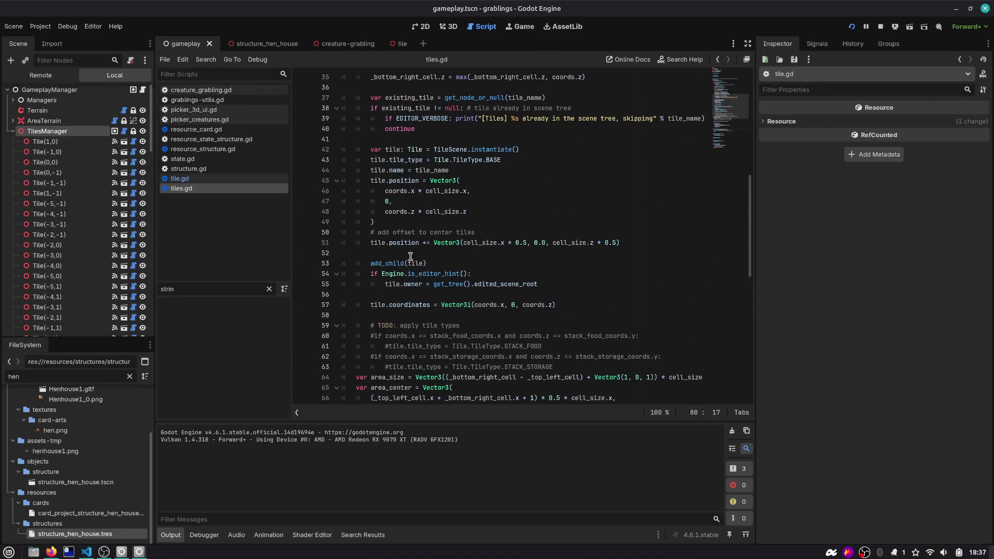
pyautogui.click(555, 304)
pyautogui.press('Return')
pyautogui.write('t("setting %s ')
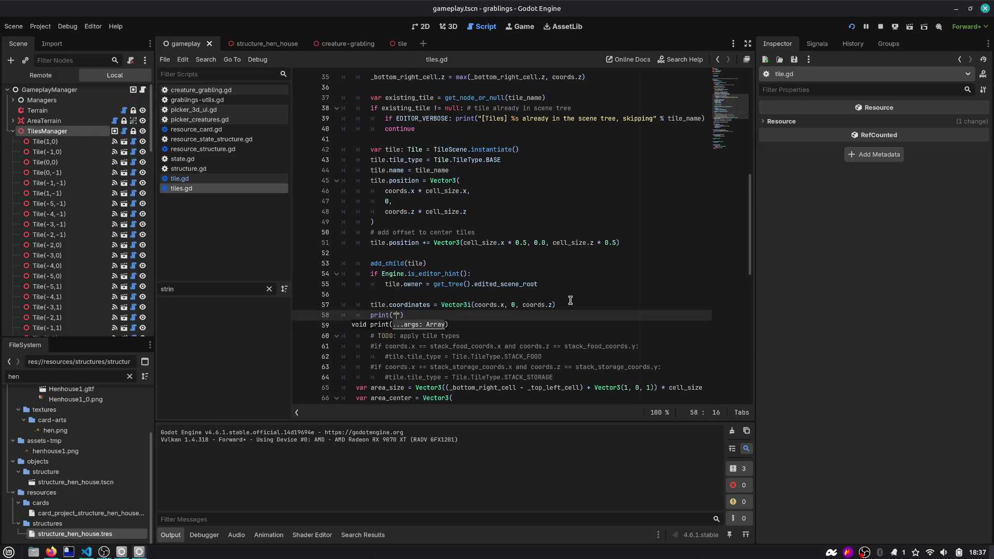
pyautogui.write('coordinates')
pyautogui.write(' %s", [tile, ')
pyautogui.write('coords')
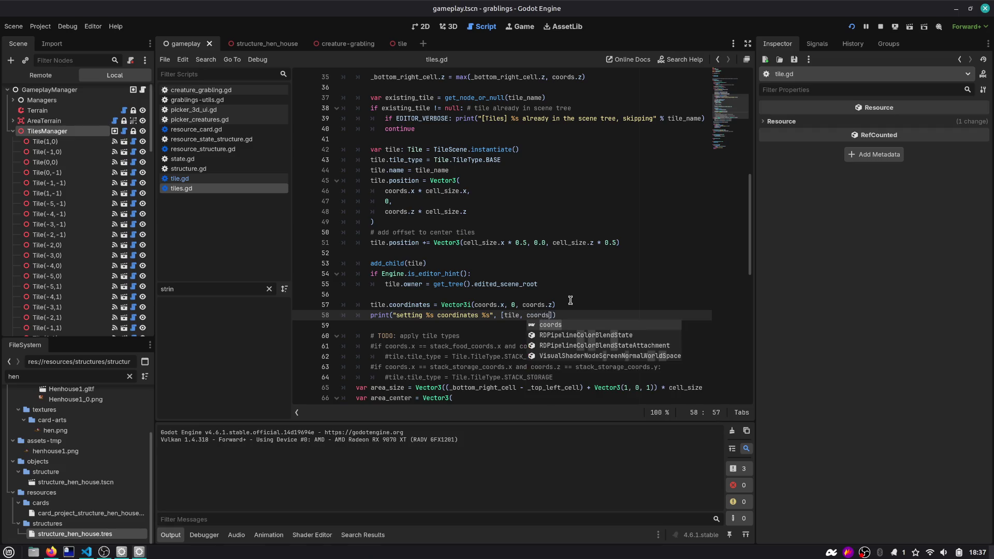
pyautogui.press('BackSpace')
pyautogui.press('BackSpace')
pyautogui.press('BackSpace')
pyautogui.write('tile.coordinage')
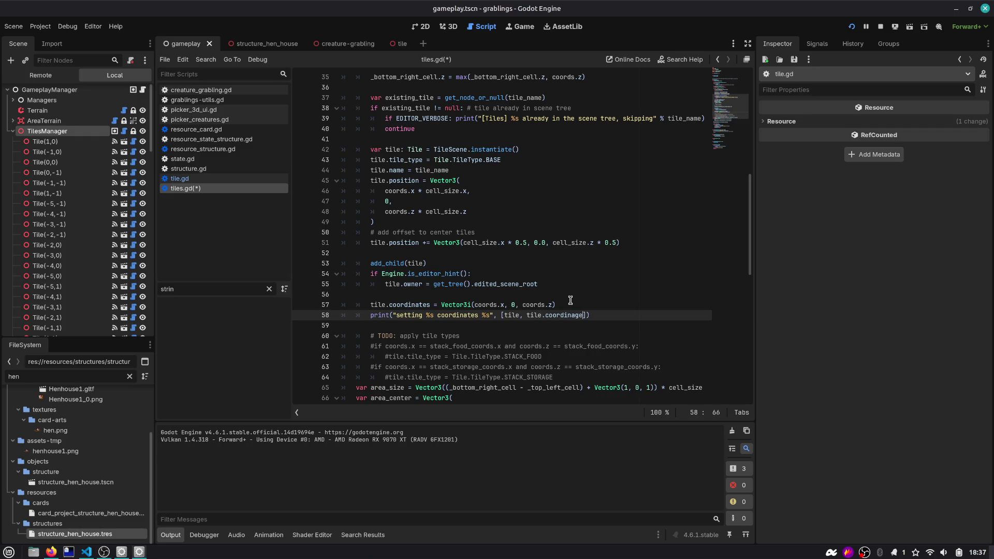
pyautogui.write('es')
pyautogui.hotkey('ctrl', 's')
pyautogui.press('F5')
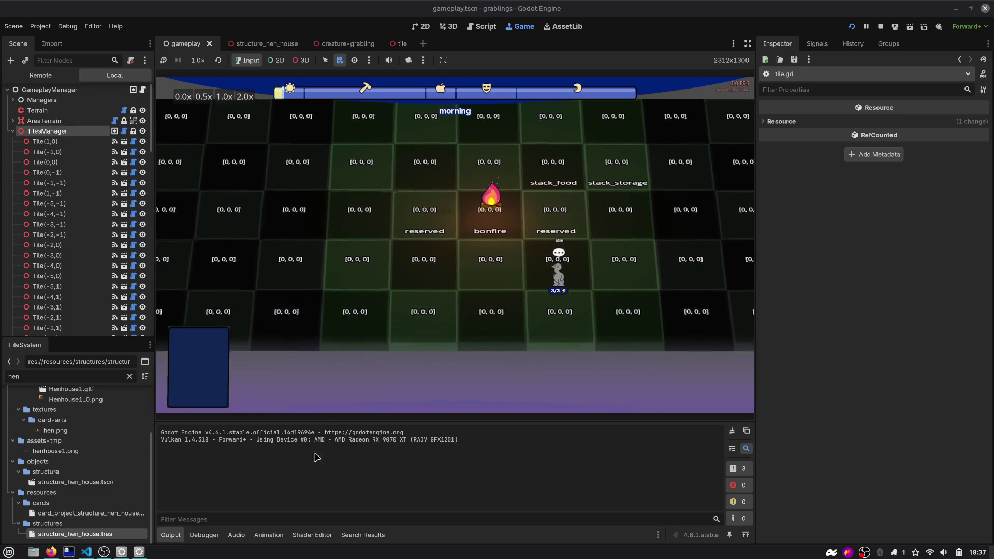
# Step: Insert print("CALLED") above the terrain.get_used_cells() loop and rerun the game to confirm it runs
pyautogui.hotkey('ctrl', 'F3')
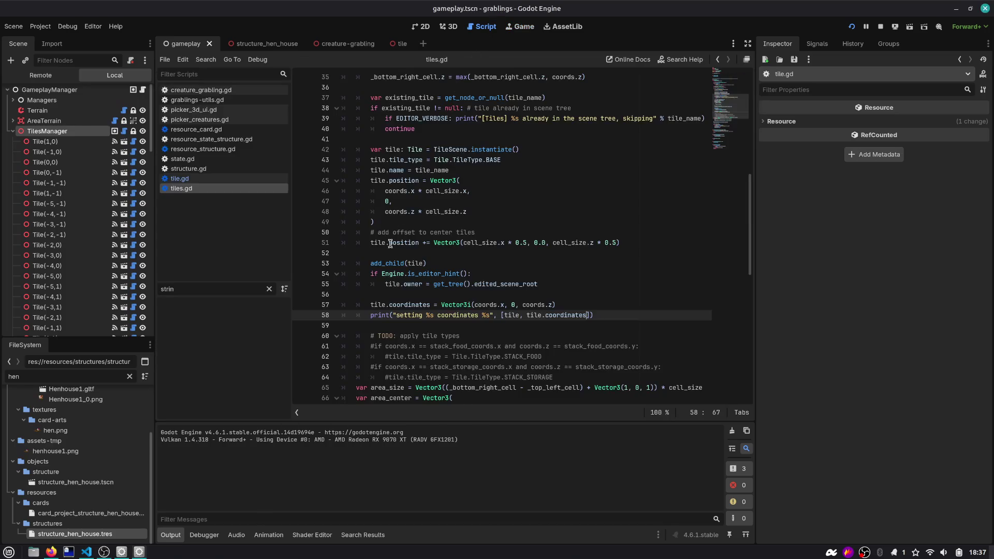
pyautogui.scroll(3, 409, 314)
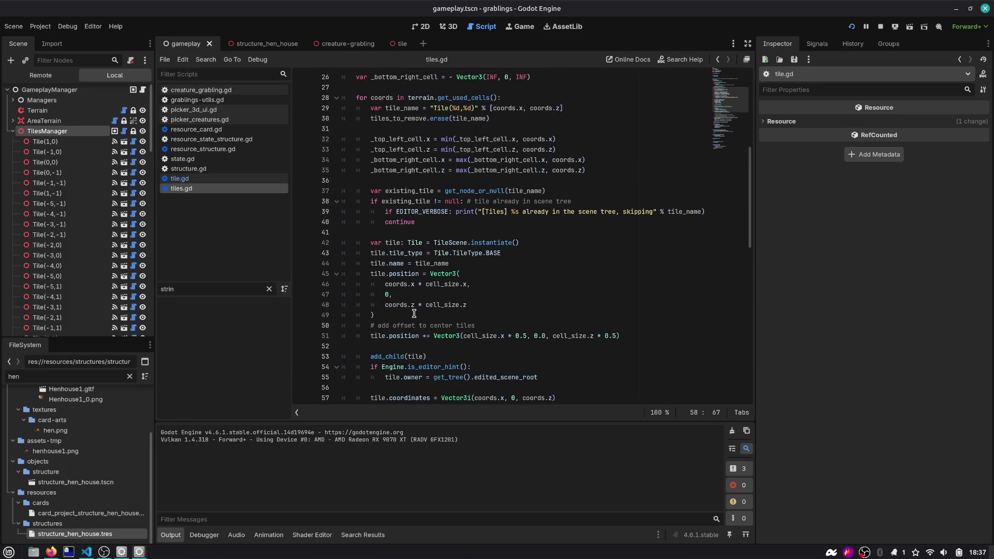
pyautogui.click(449, 97)
pyautogui.doubleClick(432, 98)
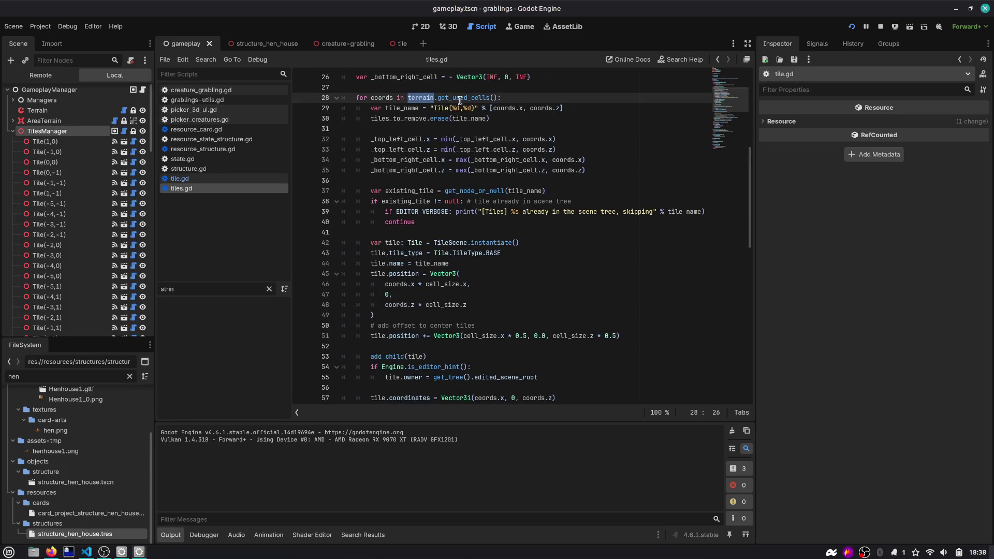
pyautogui.scroll(5, 458, 99)
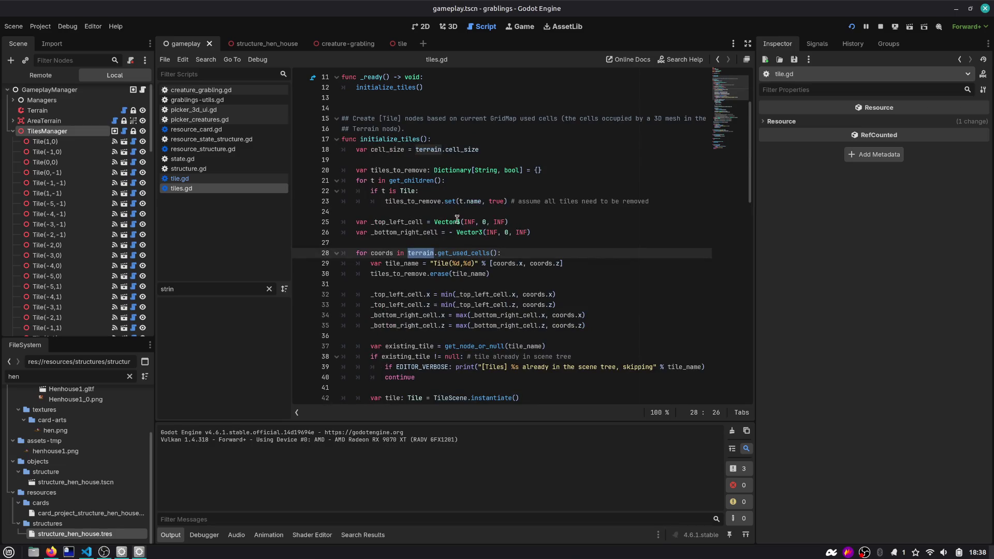
pyautogui.click(544, 233)
pyautogui.press('Return')
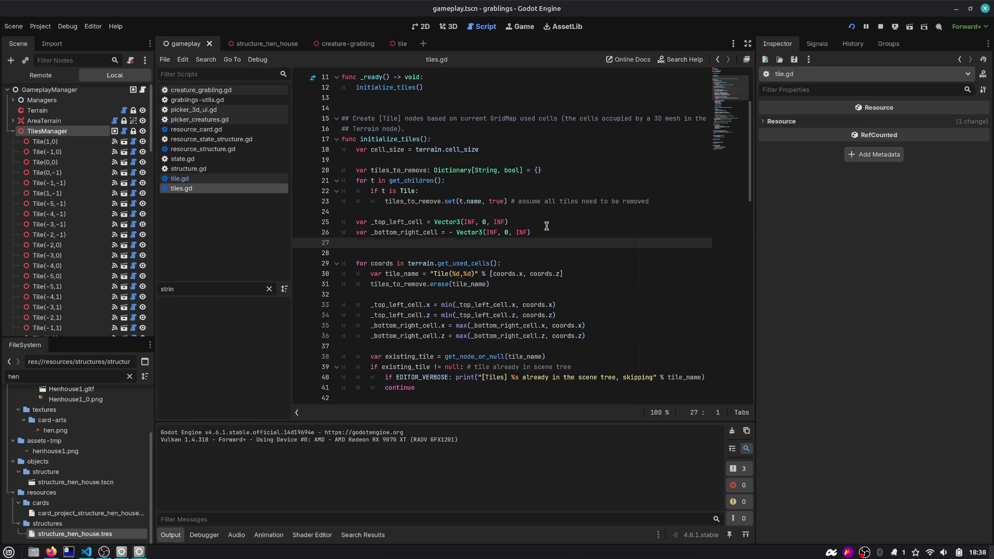
pyautogui.press('Return')
pyautogui.write('print("CALLED')
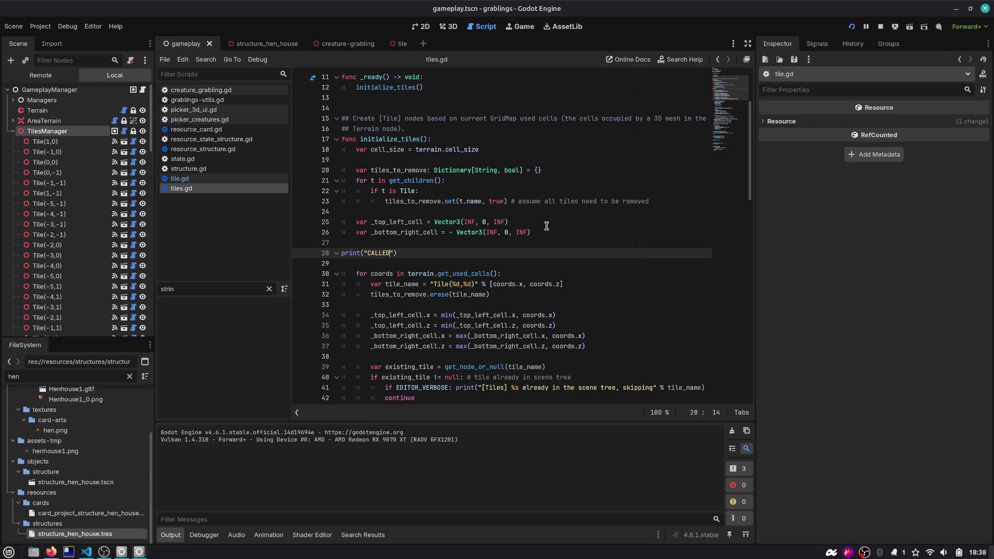
pyautogui.press('F5')
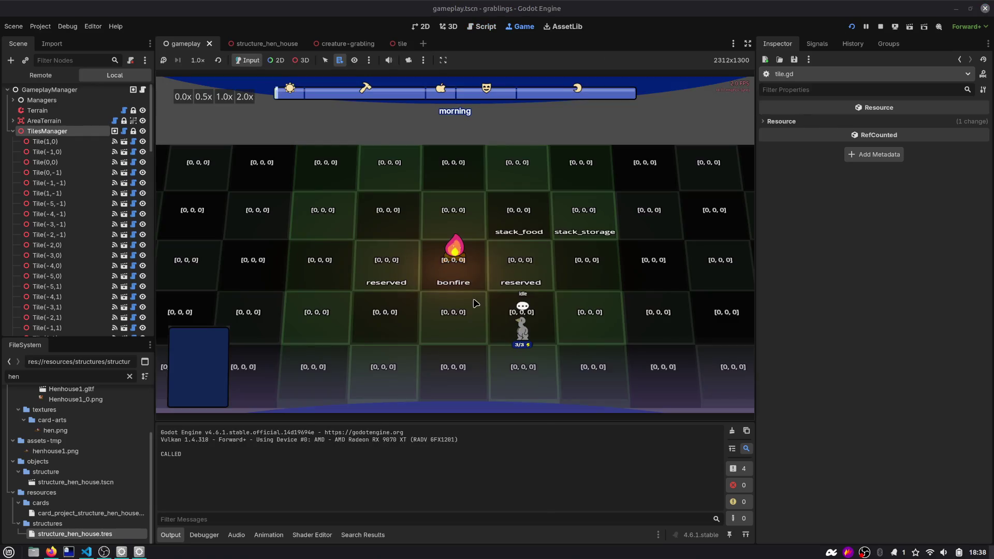
pyautogui.click(482, 26)
pyautogui.scroll(-3, 420, 243)
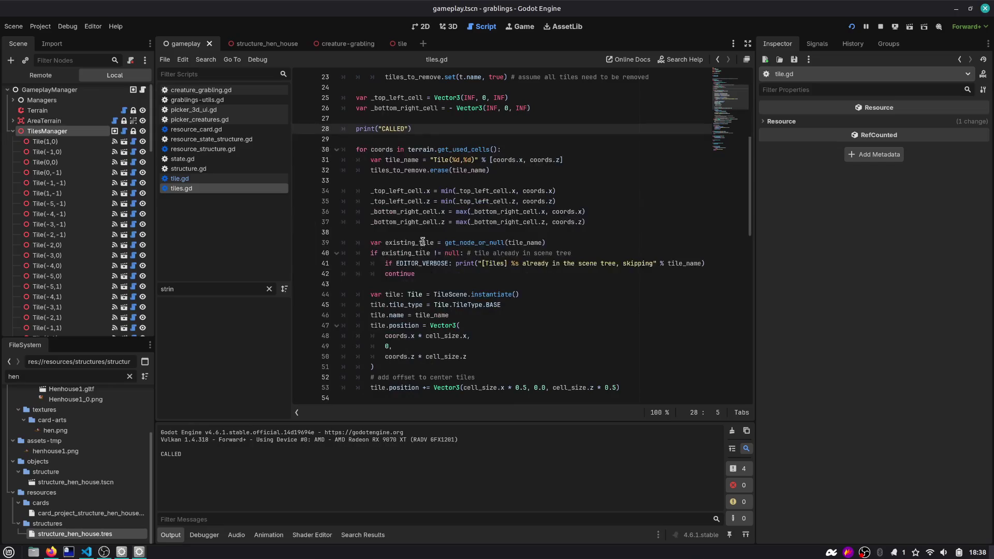
pyautogui.doubleClick(425, 263)
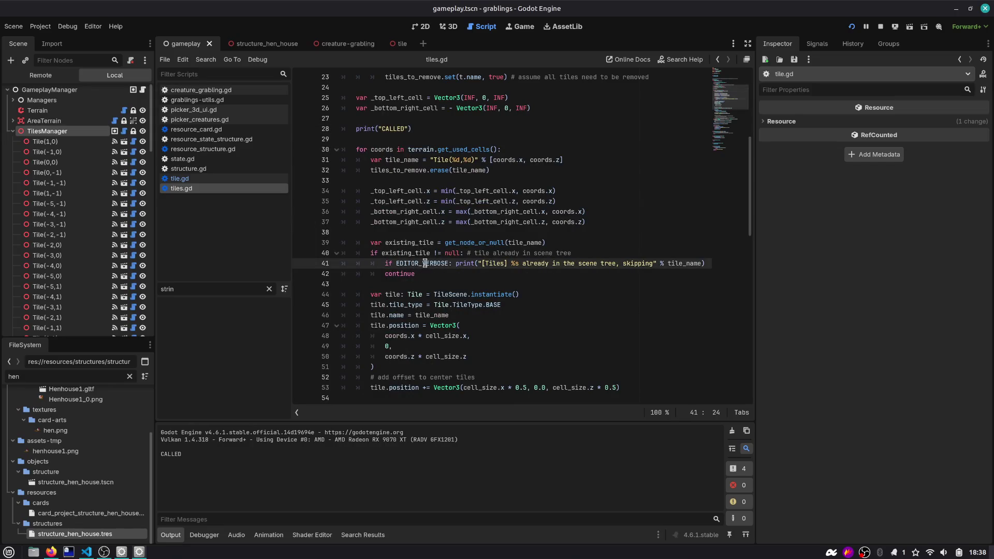
pyautogui.doubleClick(410, 241)
pyautogui.doubleClick(475, 242)
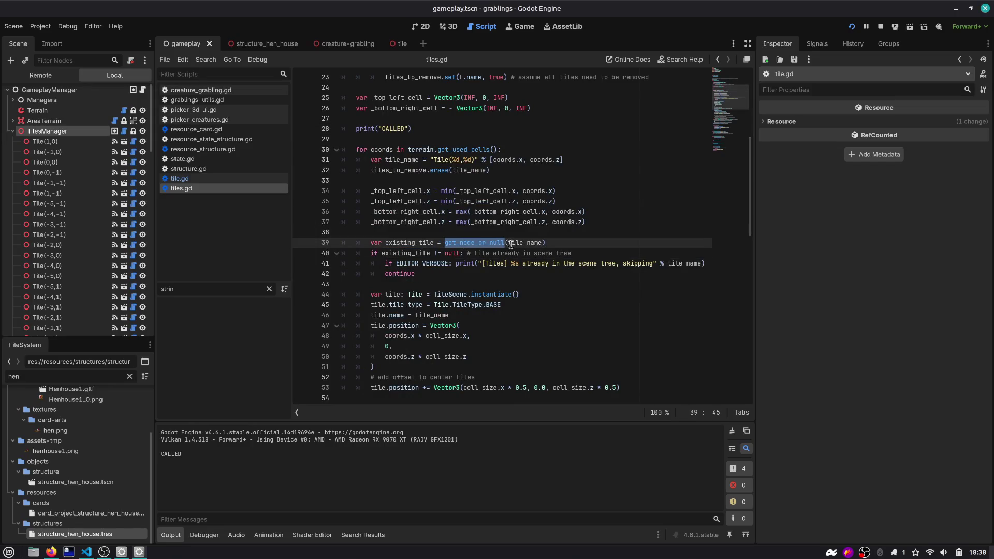
pyautogui.click(531, 242)
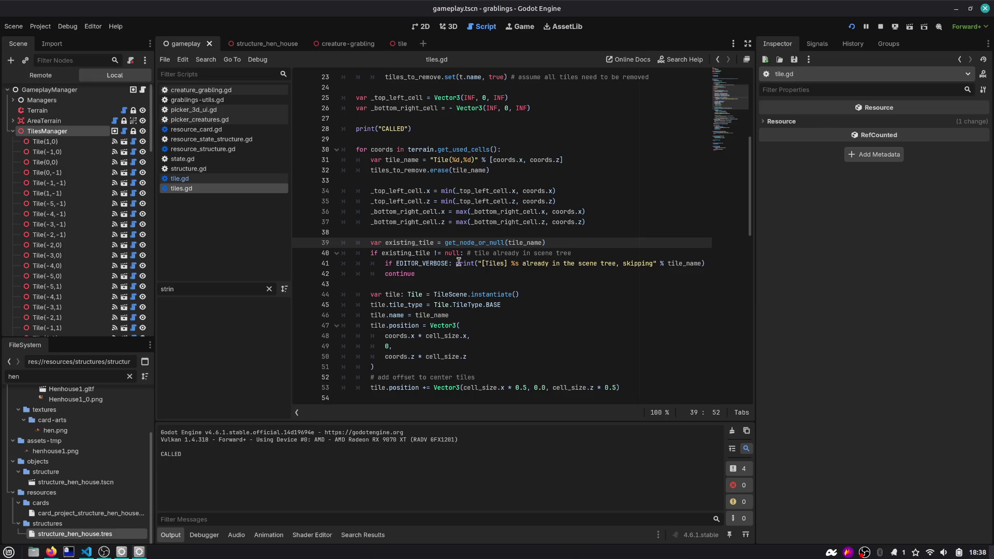
pyautogui.moveTo(486, 253); pyautogui.dragTo(586, 257)
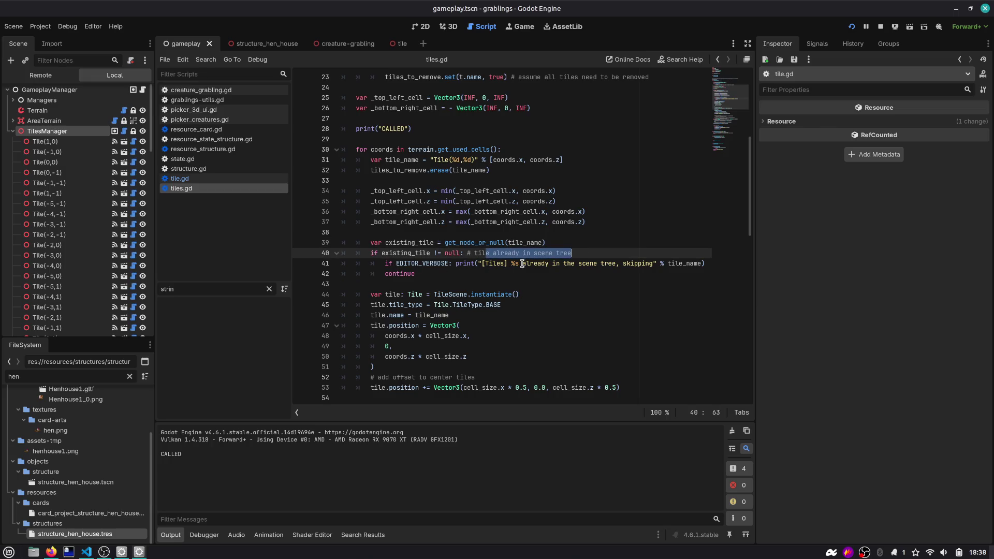
pyautogui.doubleClick(500, 254)
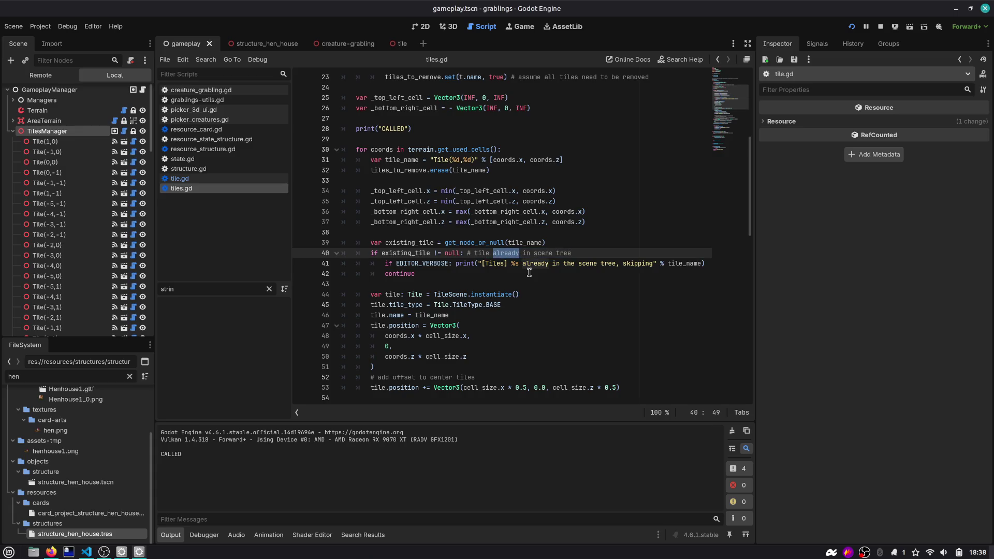
pyautogui.scroll(-9, 520, 263)
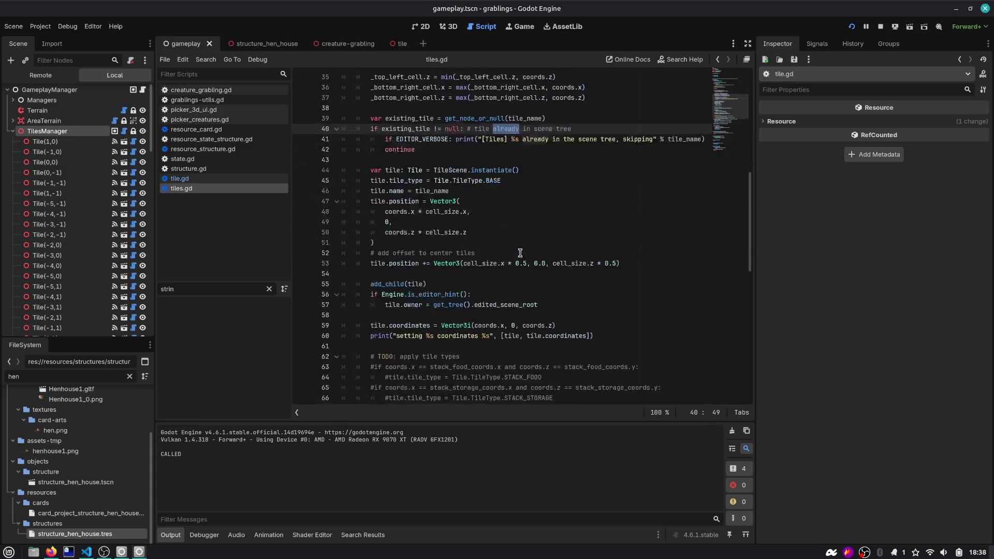
pyautogui.doubleClick(399, 170)
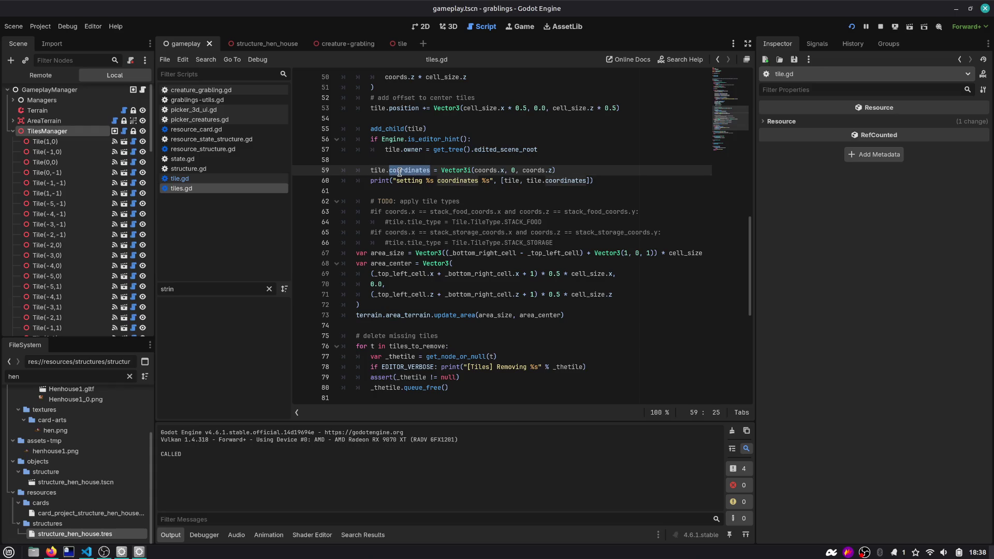
pyautogui.moveTo(399, 172)
pyautogui.scroll(2, 399, 172)
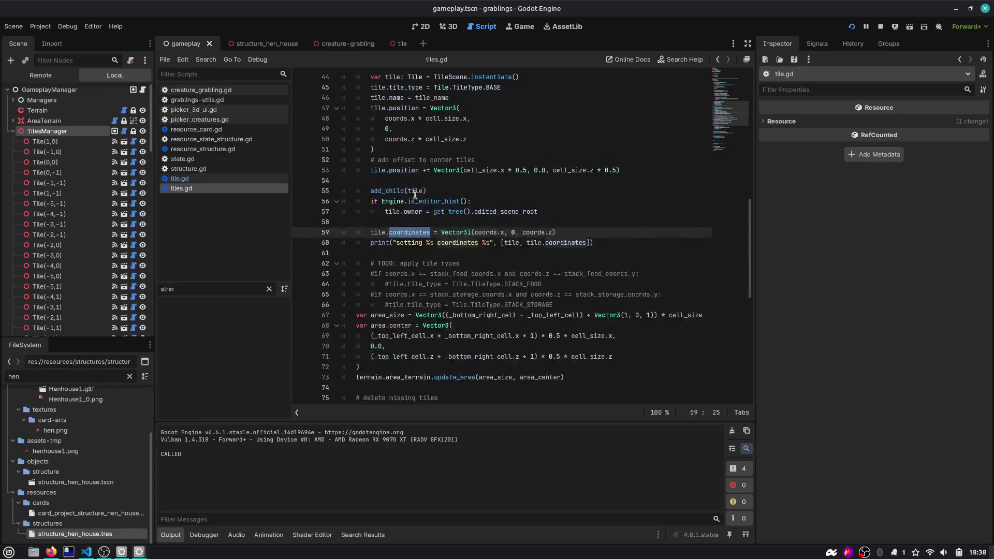
pyautogui.click(571, 233)
# Step: Move the tile.coordinates assignment up to just below the position offset line
pyautogui.hotkey('shift', 'Home')
pyautogui.hotkey('ctrl', 'c')
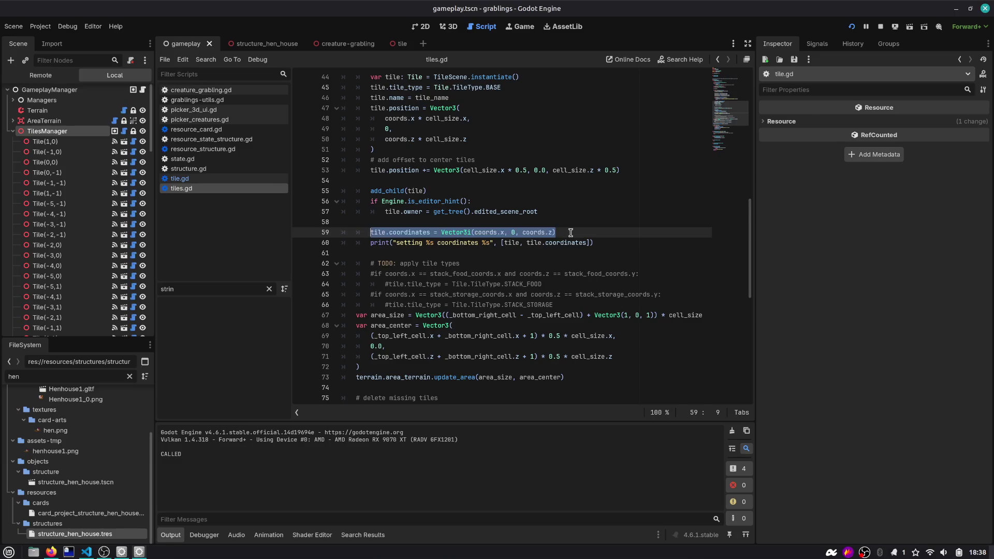
pyautogui.press('BackSpace')
pyautogui.press('BackSpace')
pyautogui.press('BackSpace')
pyautogui.press('BackSpace')
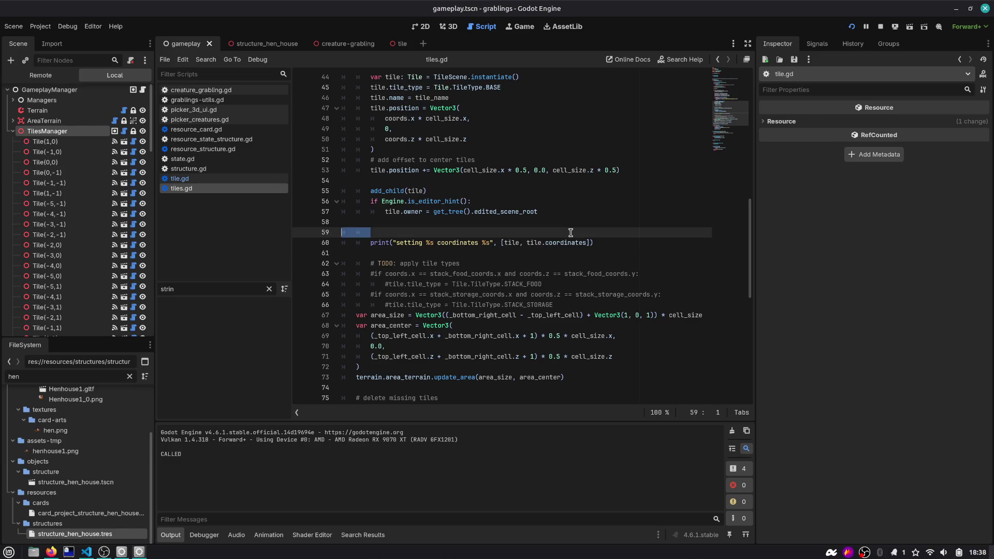
pyautogui.press('Up')
pyautogui.press('Up')
pyautogui.press('Up')
pyautogui.press('Up')
pyautogui.press('Up')
pyautogui.press('End')
pyautogui.press('Return')
pyautogui.hotkey('ctrl', 'v')
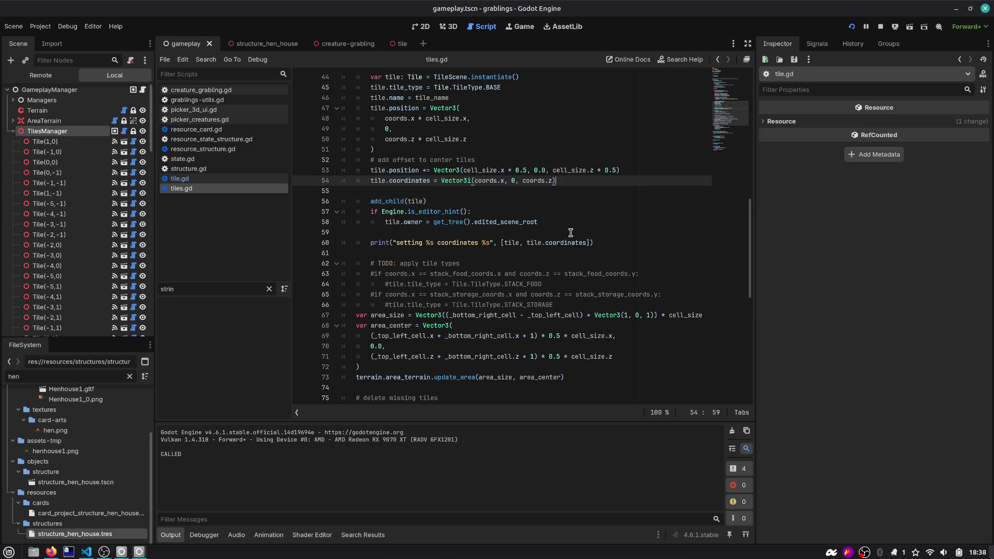
pyautogui.scroll(6, 570, 232)
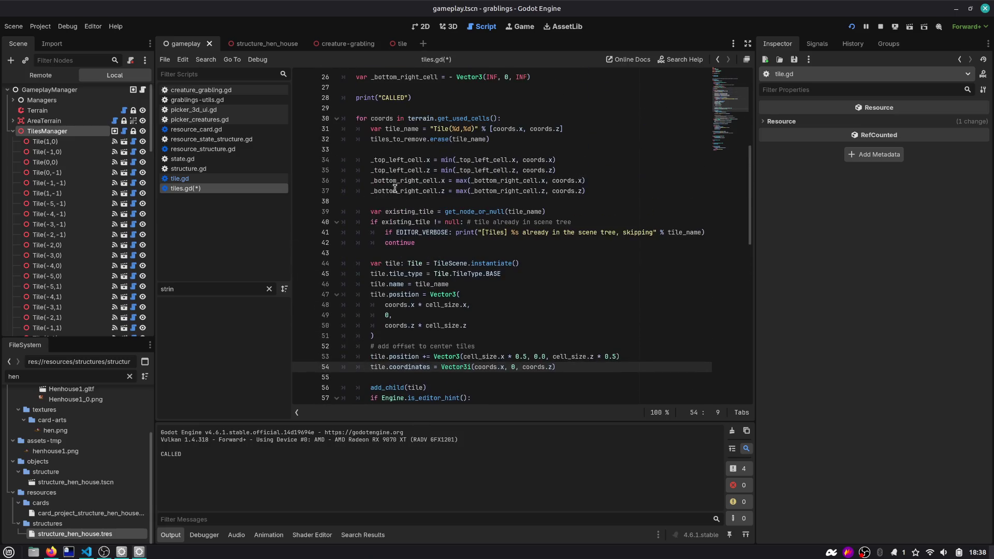
pyautogui.scroll(2, 389, 122)
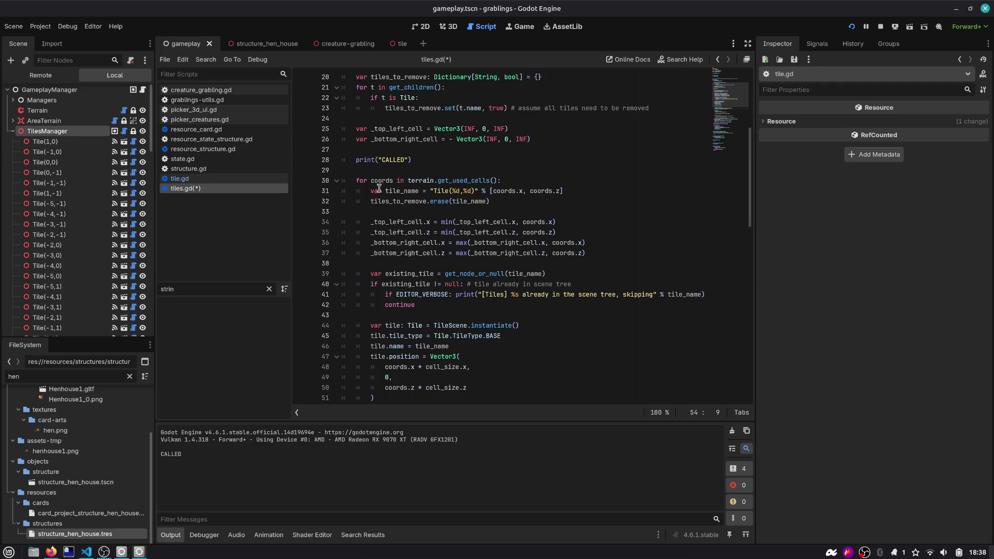
# Step: Add existing_tile.coordinates = Vector3i(coords.x, 0, coords.z) with a runtime comment, save, and run the scene with F6
pyautogui.doubleClick(421, 284)
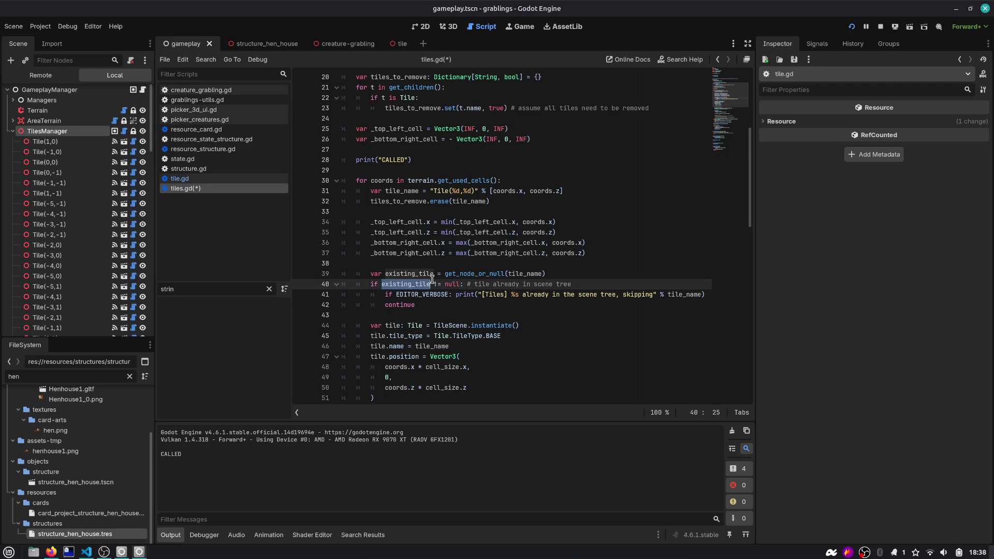
pyautogui.hotkey('ctrl', 'shift', 'Return')
pyautogui.hotkey('ctrl', 'v')
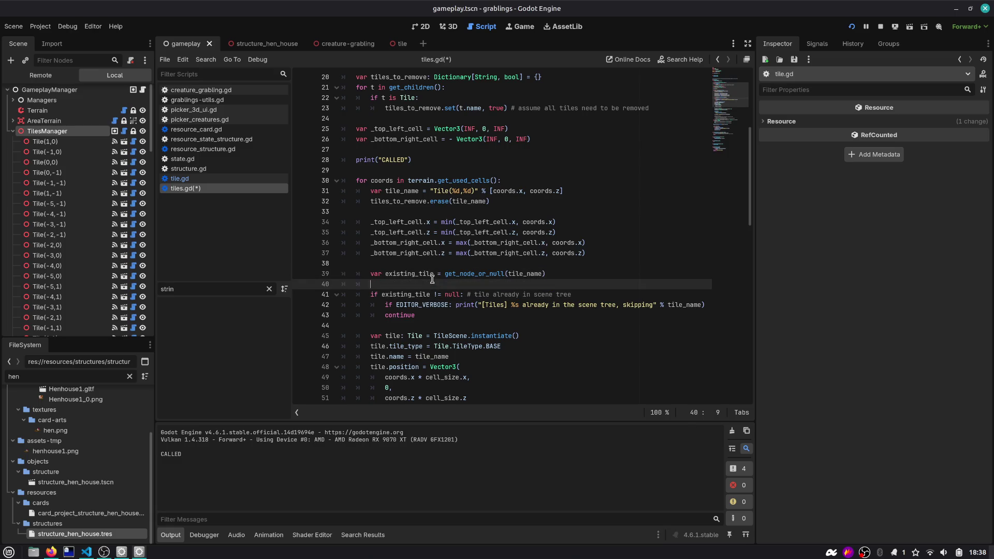
pyautogui.hotkey('ctrl', 'shift', 'Right')
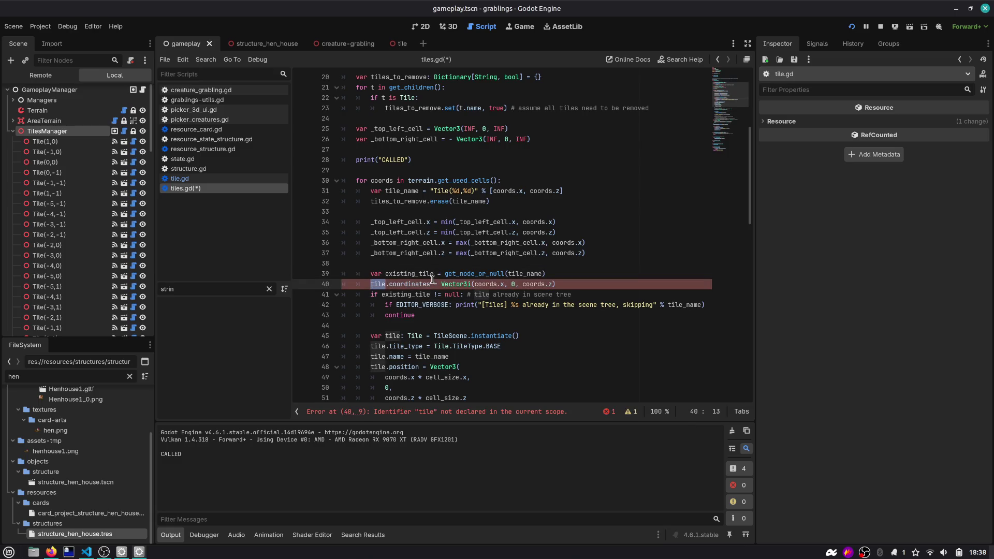
pyautogui.write('existing_tiles')
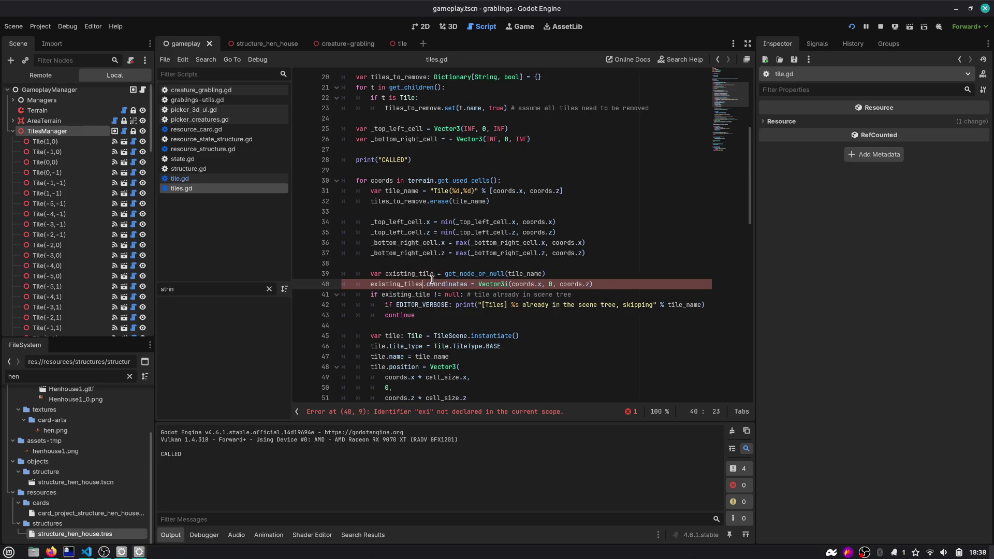
pyautogui.press('BackSpace')
pyautogui.press('End')
pyautogui.write('#')
pyautogui.hotkey('ctrl', 's')
pyautogui.write('e coordinage')
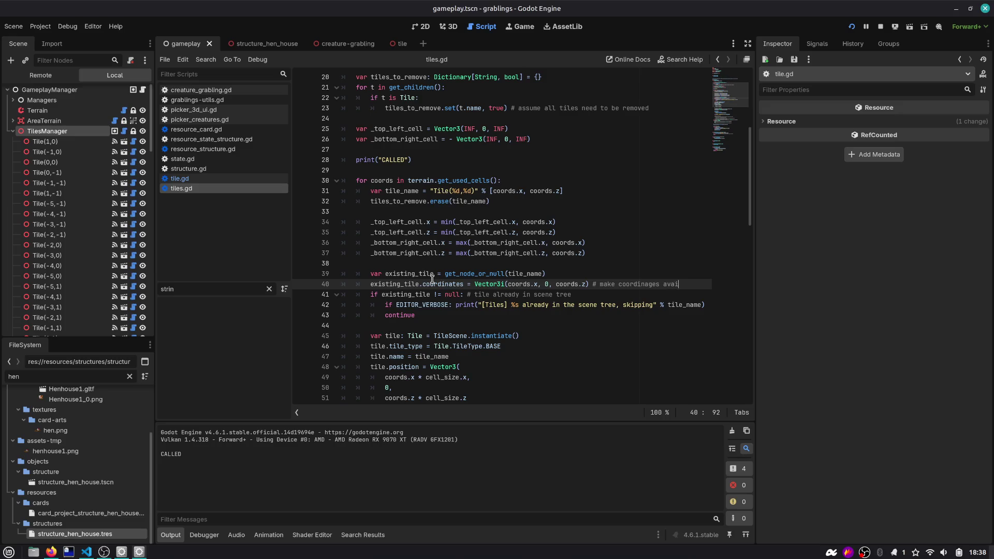
pyautogui.write('runtime')
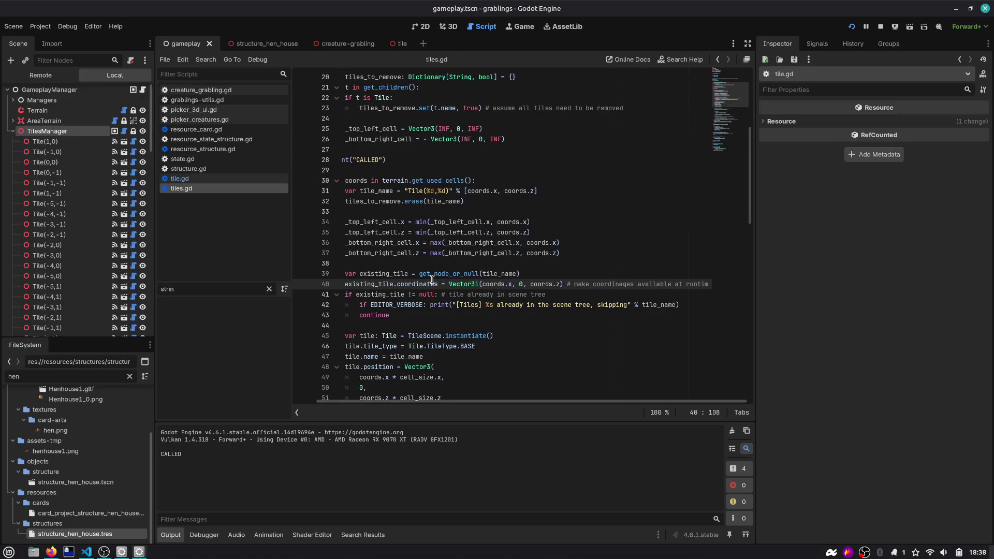
pyautogui.press('F6')
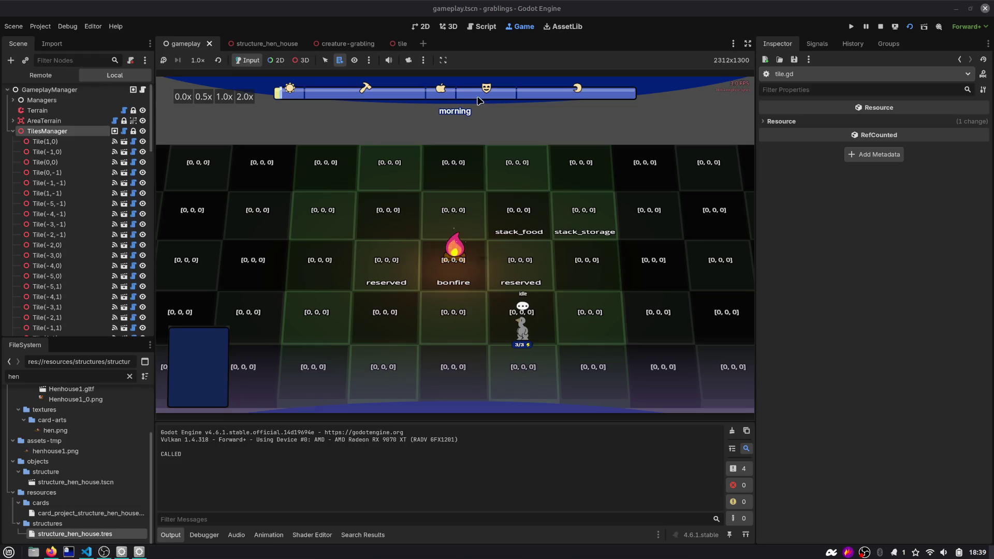
# Step: Remove the print("setting %s coordinates %s", ...) line from tiles.gd
pyautogui.click(489, 26)
pyautogui.doubleClick(375, 284)
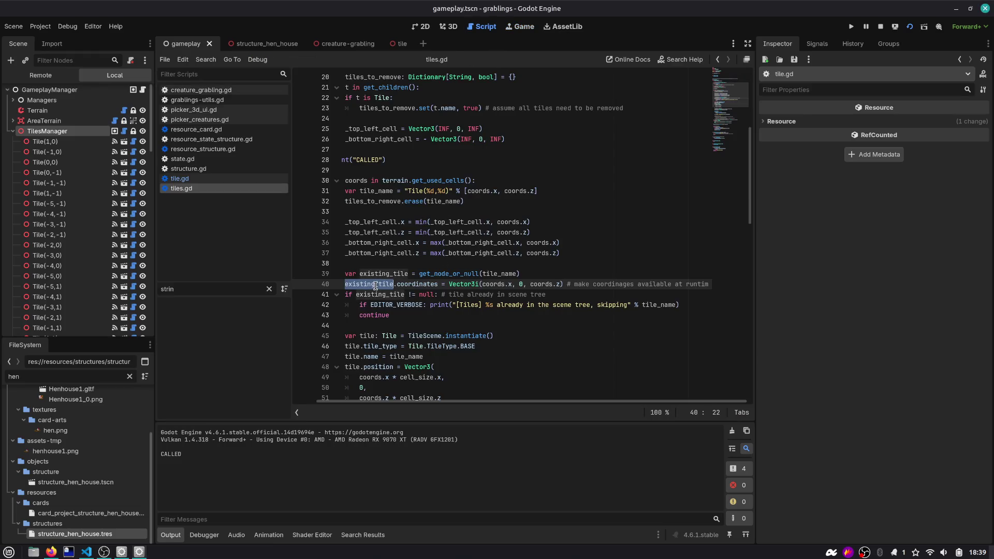
pyautogui.scroll(-1, 375, 286)
pyautogui.hscroll(-2, 566, 251)
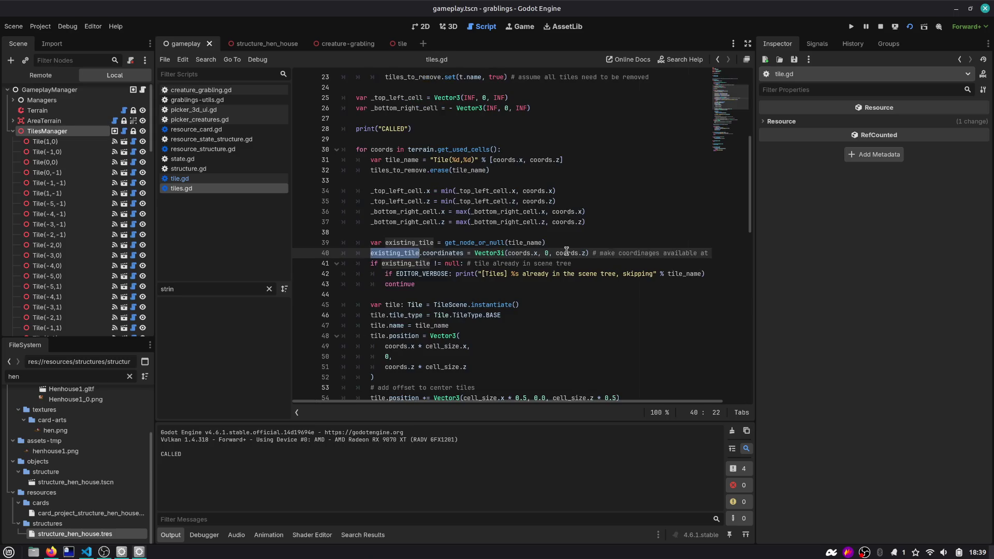
pyautogui.doubleClick(514, 253)
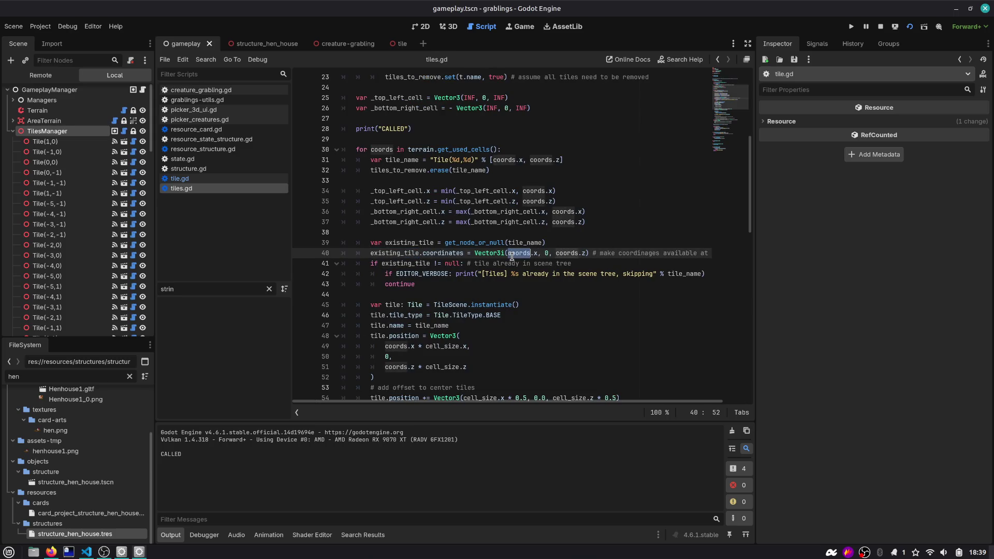
pyautogui.scroll(-1, 484, 187)
pyautogui.scroll(2, 469, 286)
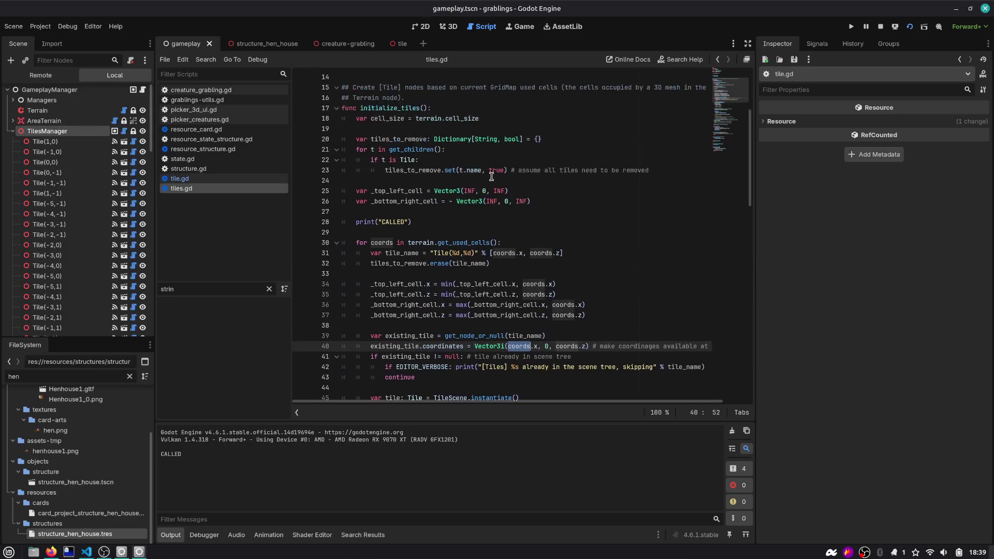
pyautogui.scroll(-8, 469, 286)
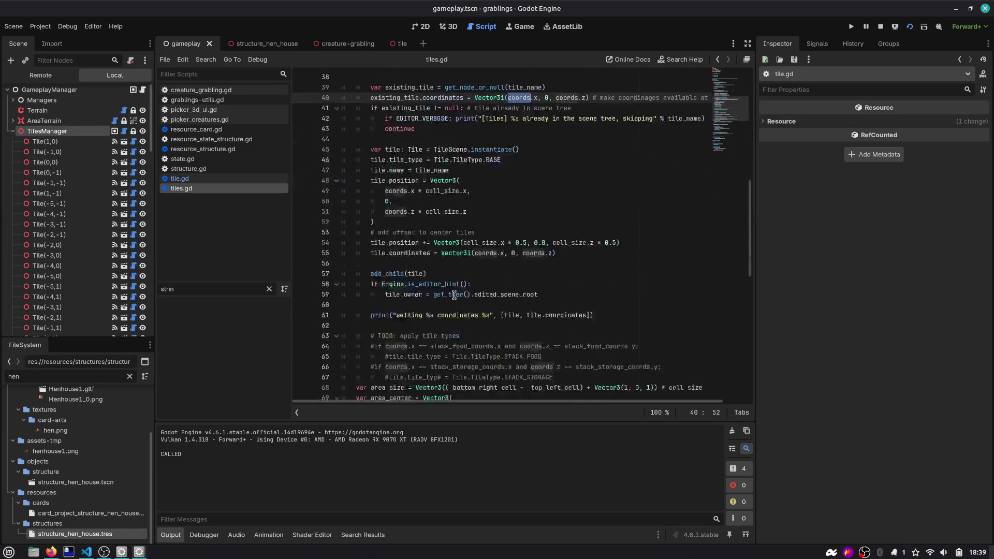
pyautogui.click(599, 254)
pyautogui.hotkey('ctrl', 'z')
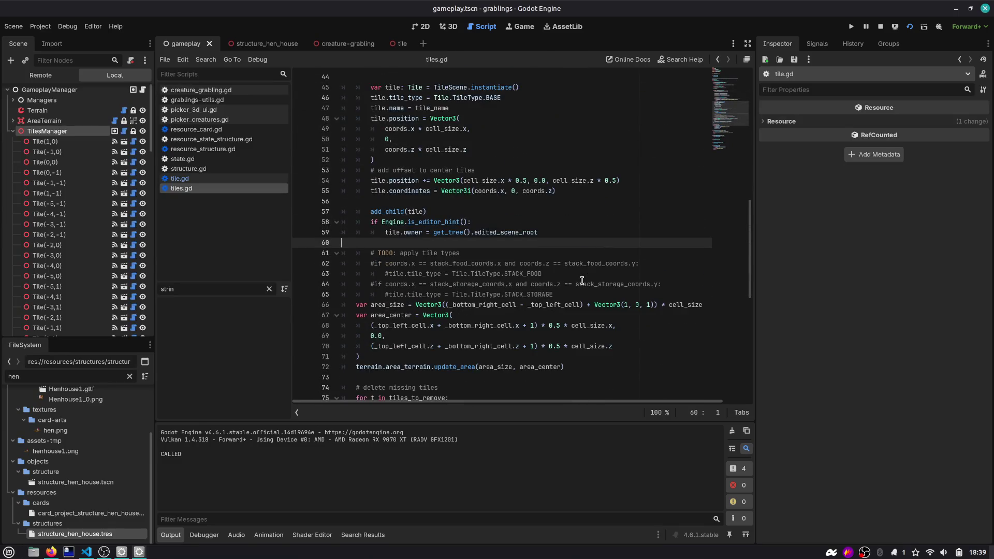
pyautogui.scroll(9, 596, 279)
pyautogui.click(418, 315)
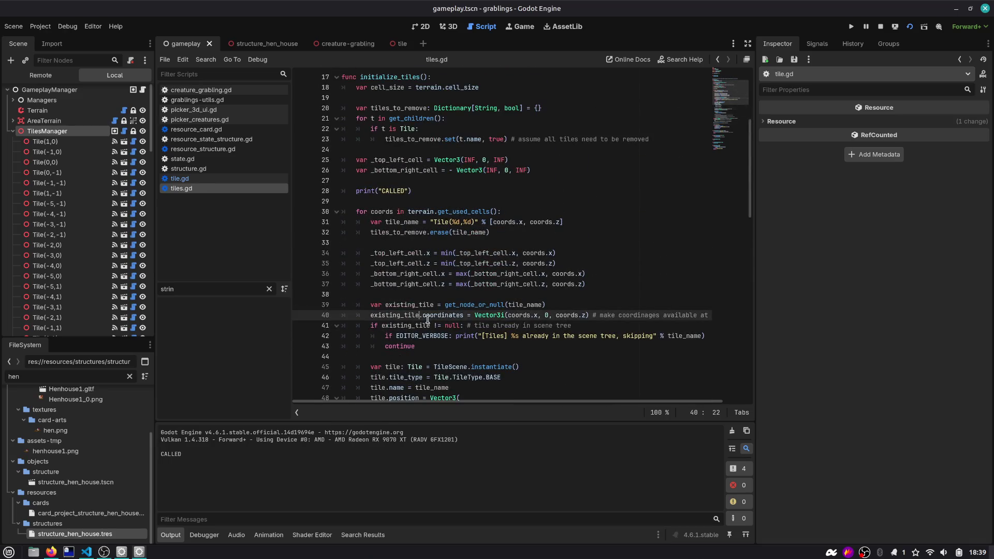